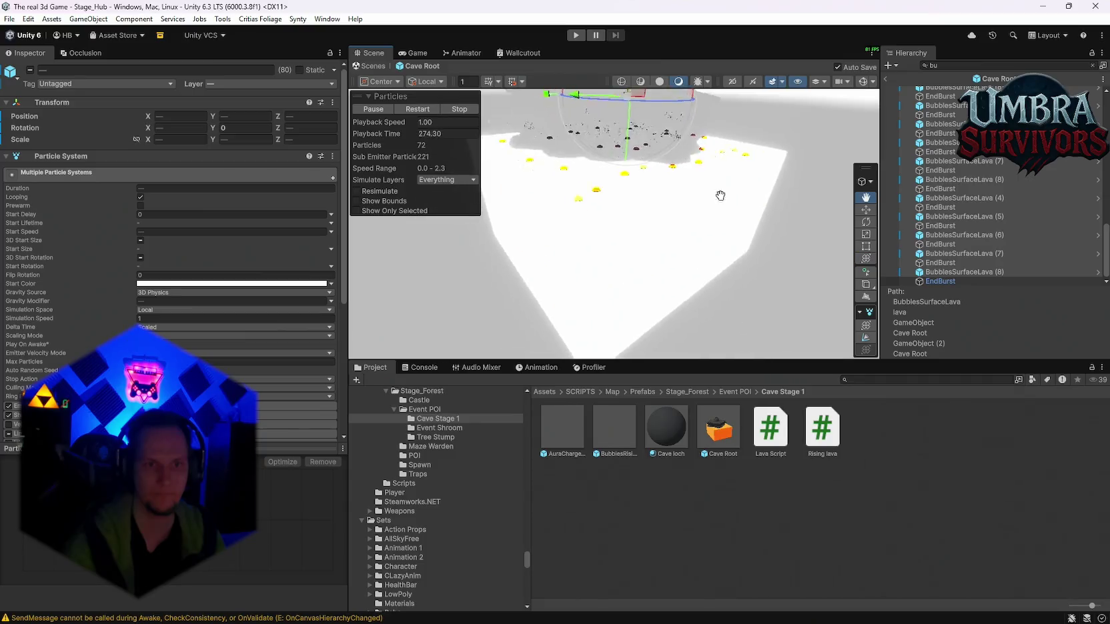
Reselect every BubblesSurfaceLava emitter in the Hierarchy and set them all active.
{"action": "left_click", "coordinate": [30, 70]}
{"action": "scroll", "coordinate": [942, 284], "scroll_direction": "up", "scroll_amount": 2}
{"action": "scroll", "coordinate": [933, 276], "scroll_direction": "down", "scroll_amount": 1}
{"action": "left_click", "coordinate": [944, 293]}
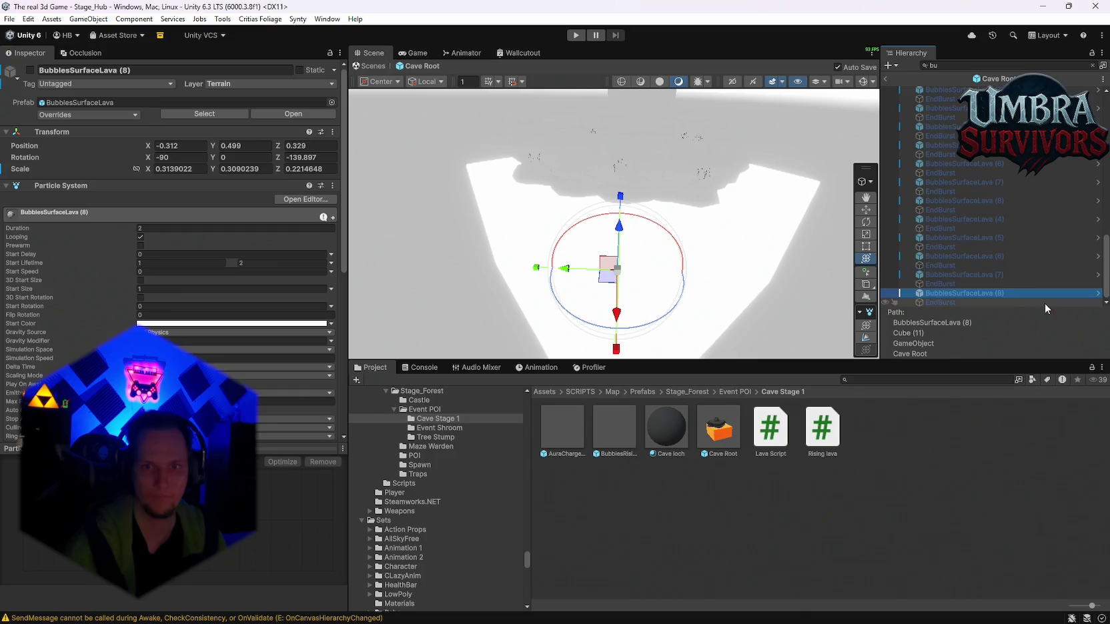
{"action": "left_click", "coordinate": [939, 256], "text": "ctrl"}
{"action": "left_click", "coordinate": [940, 237], "text": "ctrl"}
{"action": "left_click", "coordinate": [940, 219], "text": "ctrl"}
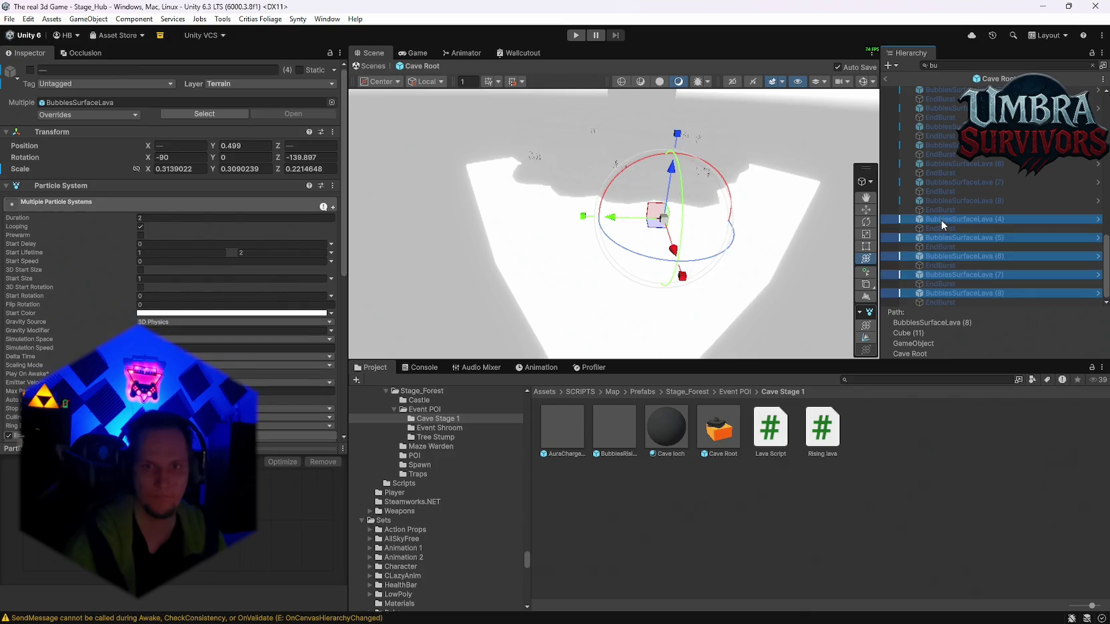
{"action": "left_click", "coordinate": [940, 200], "text": "ctrl"}
{"action": "left_click", "coordinate": [940, 182], "text": "ctrl"}
{"action": "left_click", "coordinate": [938, 164], "text": "ctrl"}
{"action": "left_click", "coordinate": [938, 146], "text": "ctrl"}
{"action": "scroll", "coordinate": [960, 187], "scroll_direction": "up", "scroll_amount": 1}
{"action": "left_click", "coordinate": [948, 230], "text": "ctrl"}
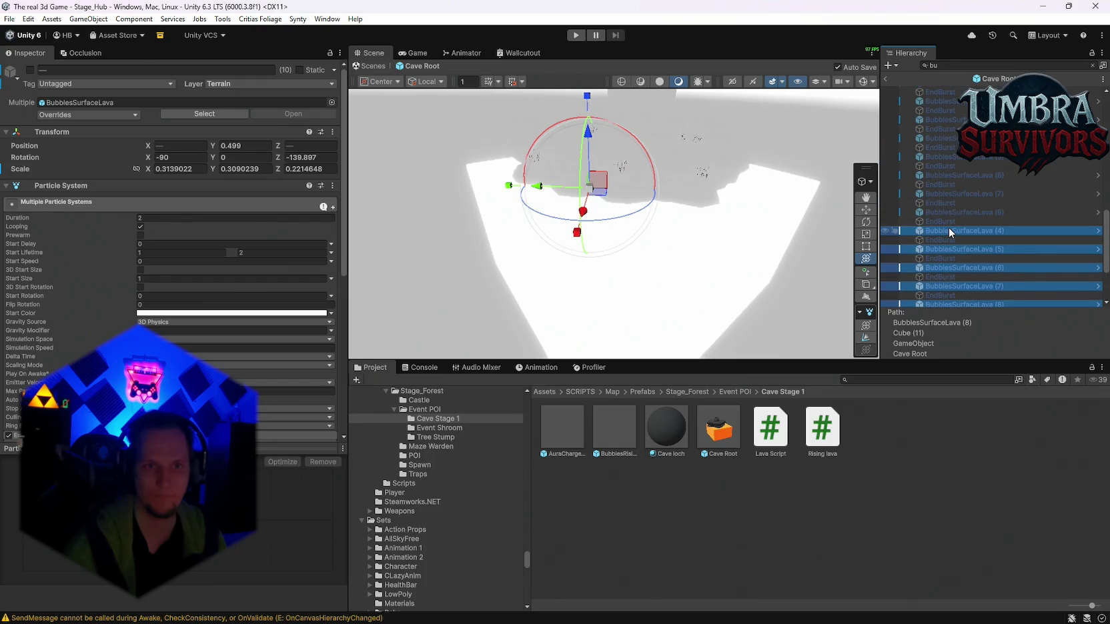
{"action": "left_click", "coordinate": [948, 212], "text": "ctrl"}
{"action": "left_click", "coordinate": [939, 193], "text": "ctrl"}
{"action": "left_click", "coordinate": [940, 175], "text": "ctrl"}
{"action": "left_click", "coordinate": [940, 156], "text": "ctrl"}
{"action": "left_click", "coordinate": [939, 138], "text": "ctrl"}
{"action": "scroll", "coordinate": [955, 202], "scroll_direction": "down", "scroll_amount": 1}
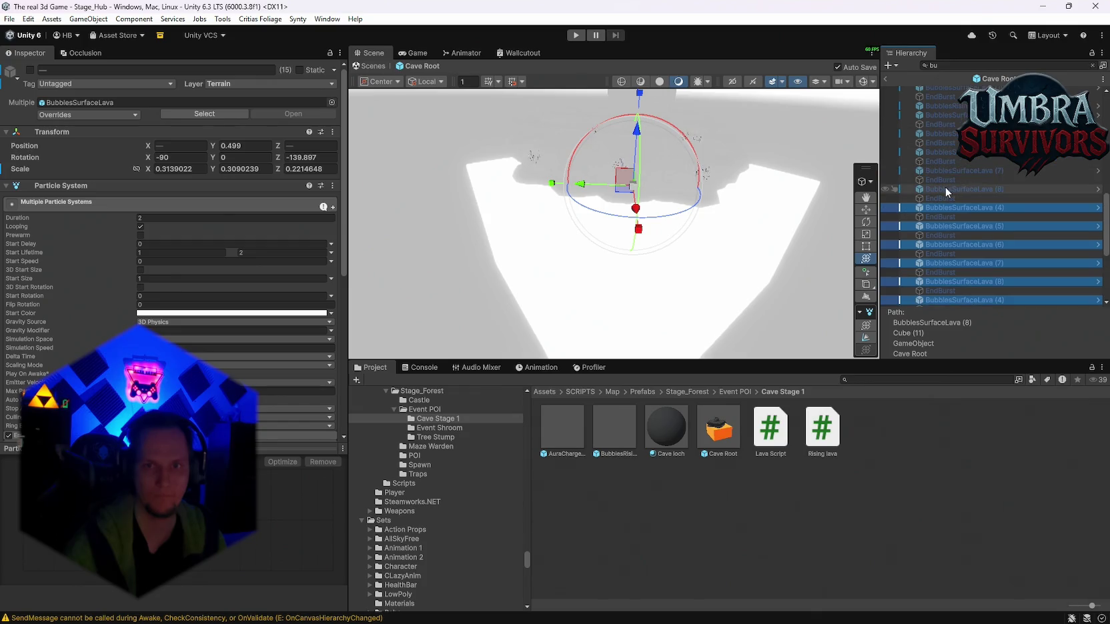
{"action": "left_click", "coordinate": [945, 189], "text": "ctrl"}
{"action": "scroll", "coordinate": [942, 214], "scroll_direction": "down", "scroll_amount": 1}
{"action": "left_click", "coordinate": [934, 222], "text": "ctrl"}
{"action": "left_click", "coordinate": [936, 201], "text": "ctrl"}
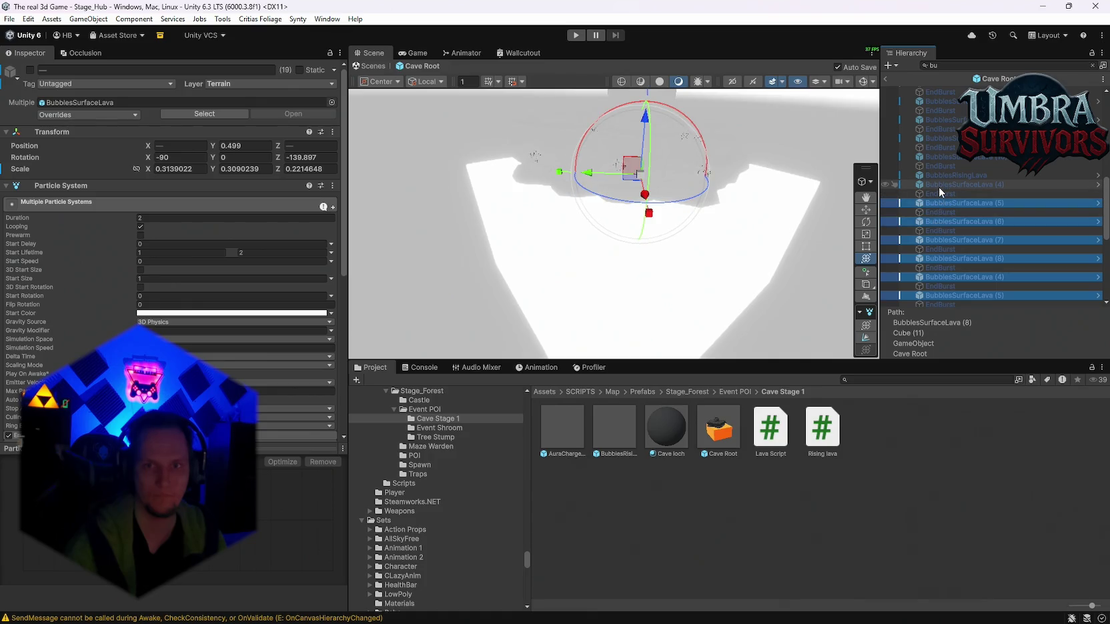
{"action": "left_click", "coordinate": [938, 187], "text": "ctrl"}
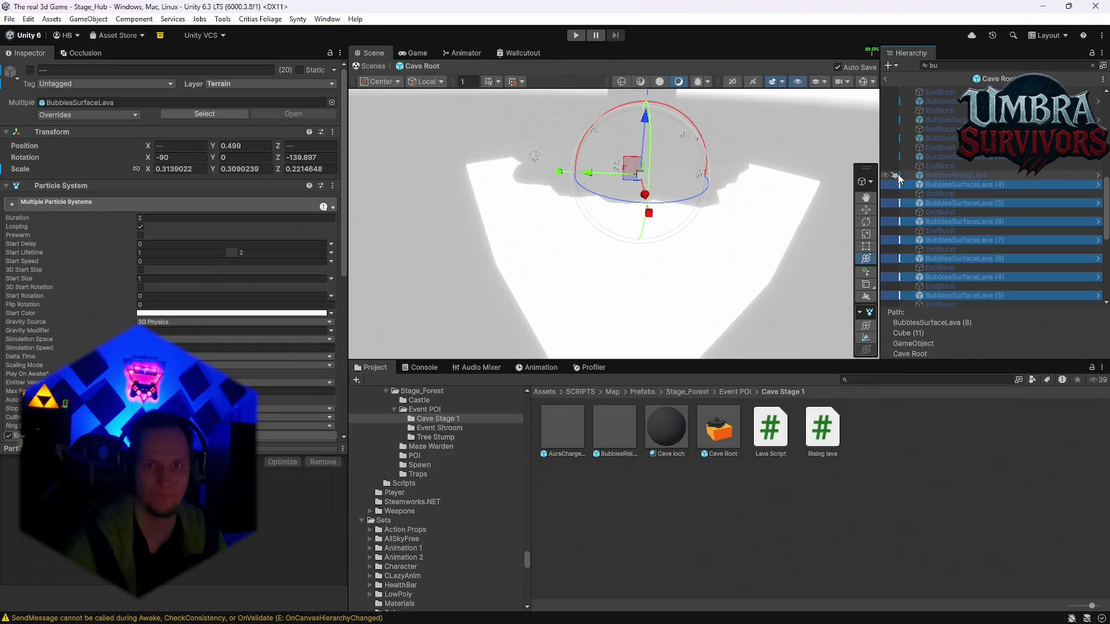
{"action": "left_click", "coordinate": [30, 70]}
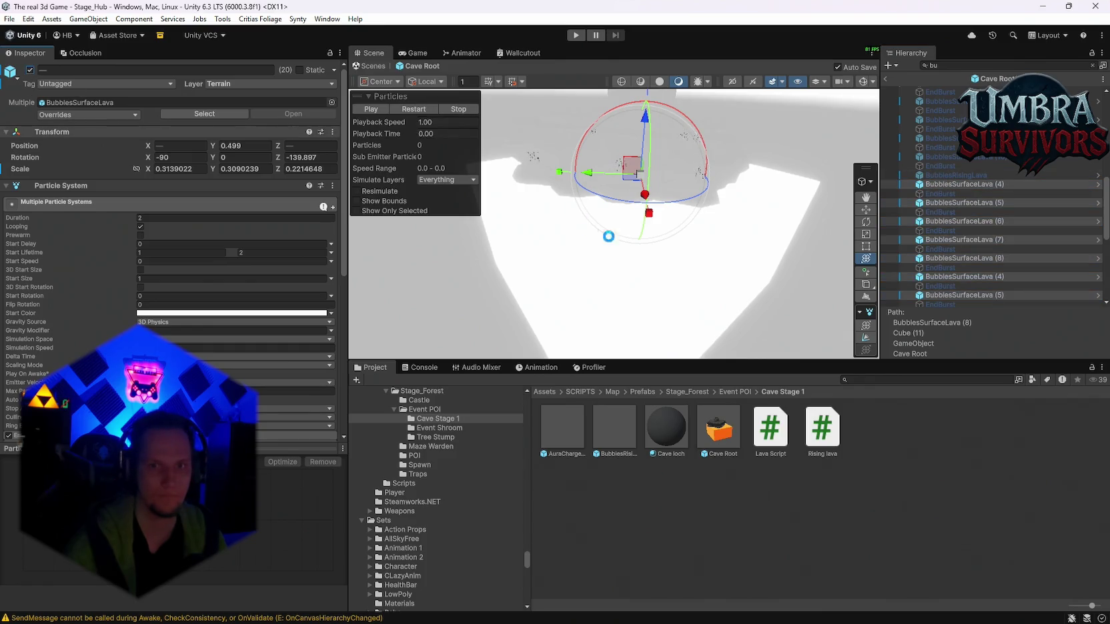
Select all the EndBurst effects, activate them, and clear the Hierarchy search.
{"action": "scroll", "coordinate": [646, 244], "scroll_direction": "up", "scroll_amount": 2}
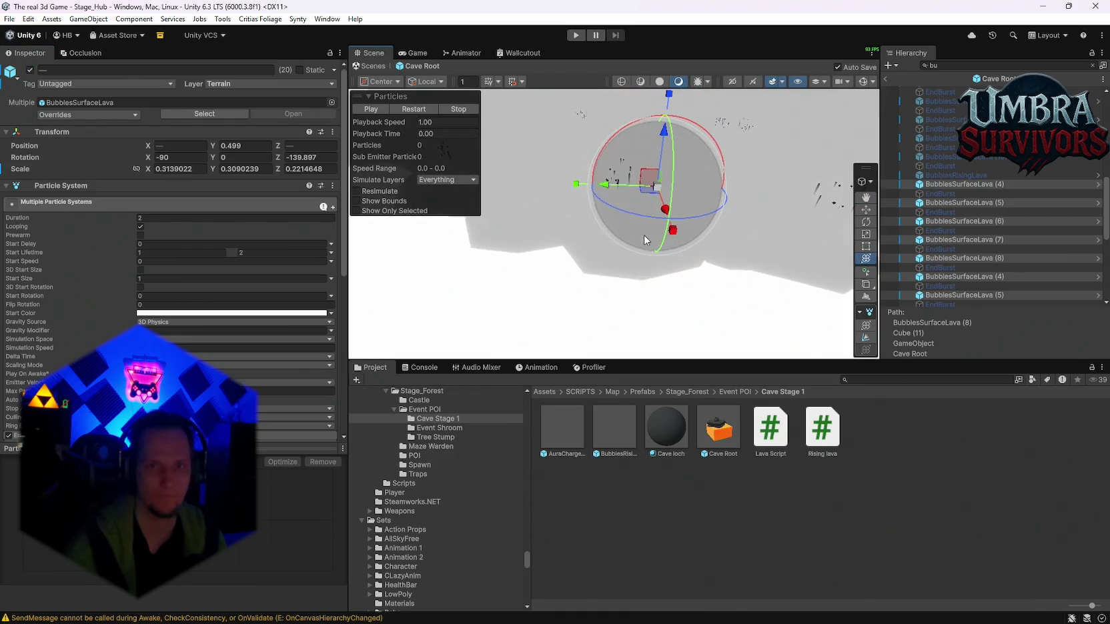
{"action": "left_click", "coordinate": [947, 193]}
{"action": "left_click", "coordinate": [940, 230], "text": "ctrl"}
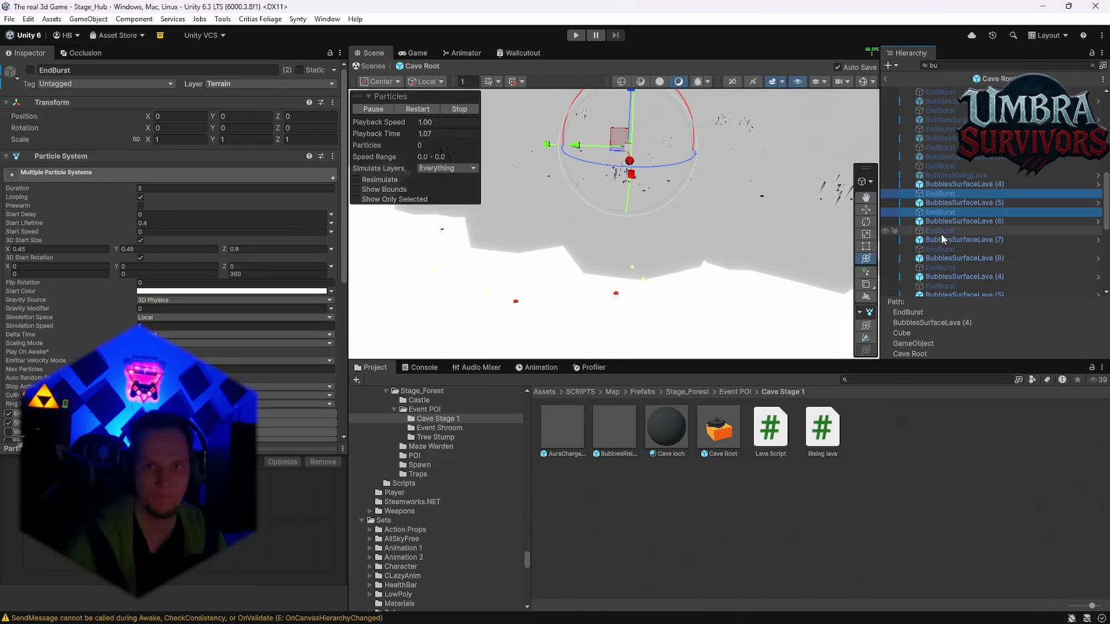
{"action": "left_click", "coordinate": [940, 249], "text": "ctrl"}
{"action": "left_click", "coordinate": [940, 267], "text": "ctrl"}
{"action": "left_click", "coordinate": [939, 285], "text": "ctrl"}
{"action": "left_click", "coordinate": [942, 202], "text": "ctrl"}
{"action": "left_click", "coordinate": [944, 222], "text": "ctrl"}
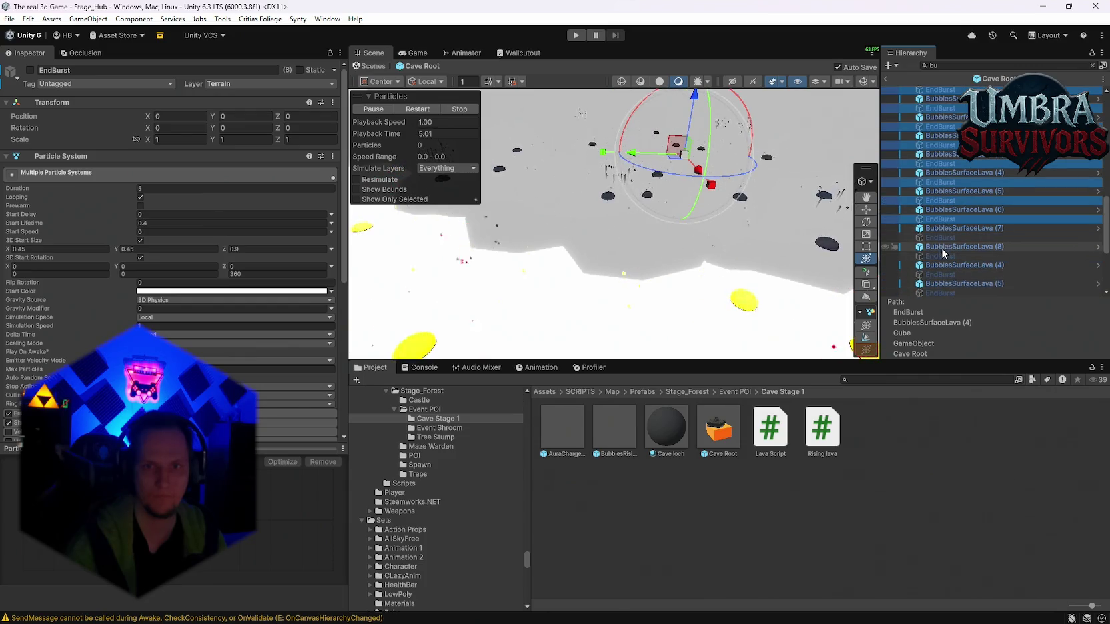
{"action": "left_click", "coordinate": [940, 238], "text": "ctrl"}
{"action": "left_click", "coordinate": [939, 256], "text": "ctrl"}
{"action": "left_click", "coordinate": [940, 274], "text": "ctrl"}
{"action": "left_click", "coordinate": [939, 293], "text": "ctrl"}
{"action": "scroll", "coordinate": [938, 288], "scroll_direction": "down", "scroll_amount": 5}
{"action": "left_click", "coordinate": [939, 172], "text": "ctrl"}
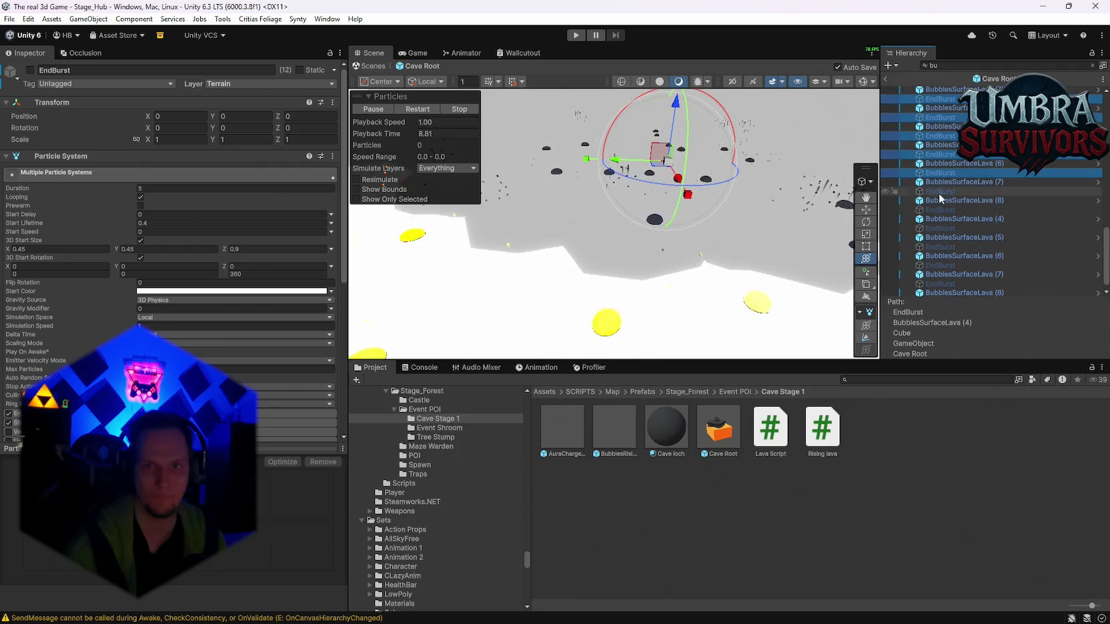
{"action": "scroll", "coordinate": [954, 246], "scroll_direction": "down", "scroll_amount": 1}
{"action": "left_click", "coordinate": [950, 293], "text": "shift"}
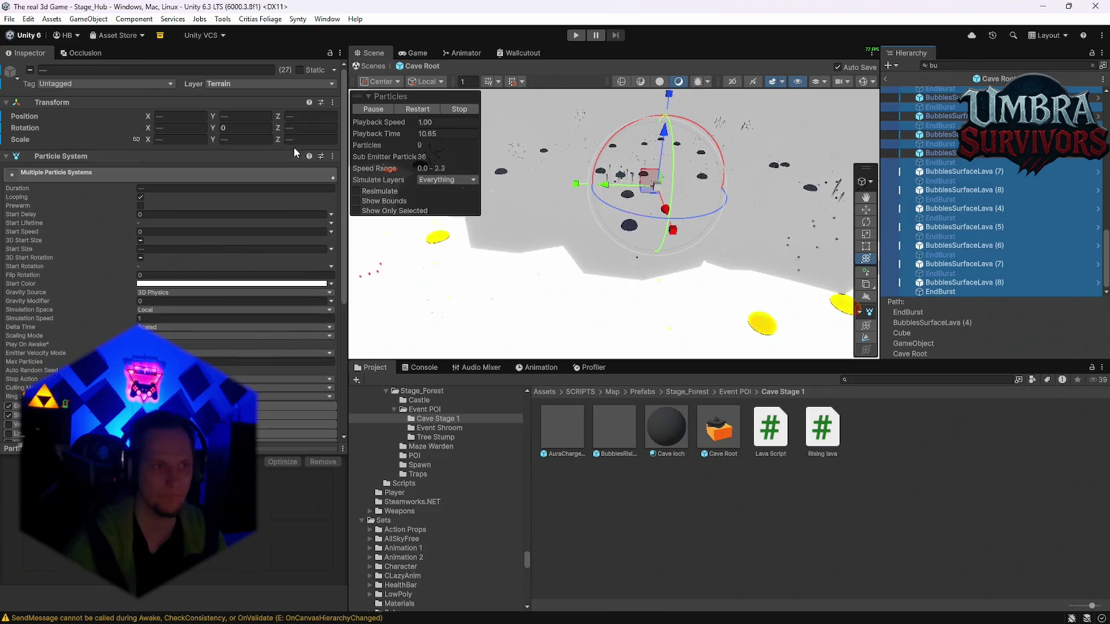
{"action": "left_click", "coordinate": [29, 70]}
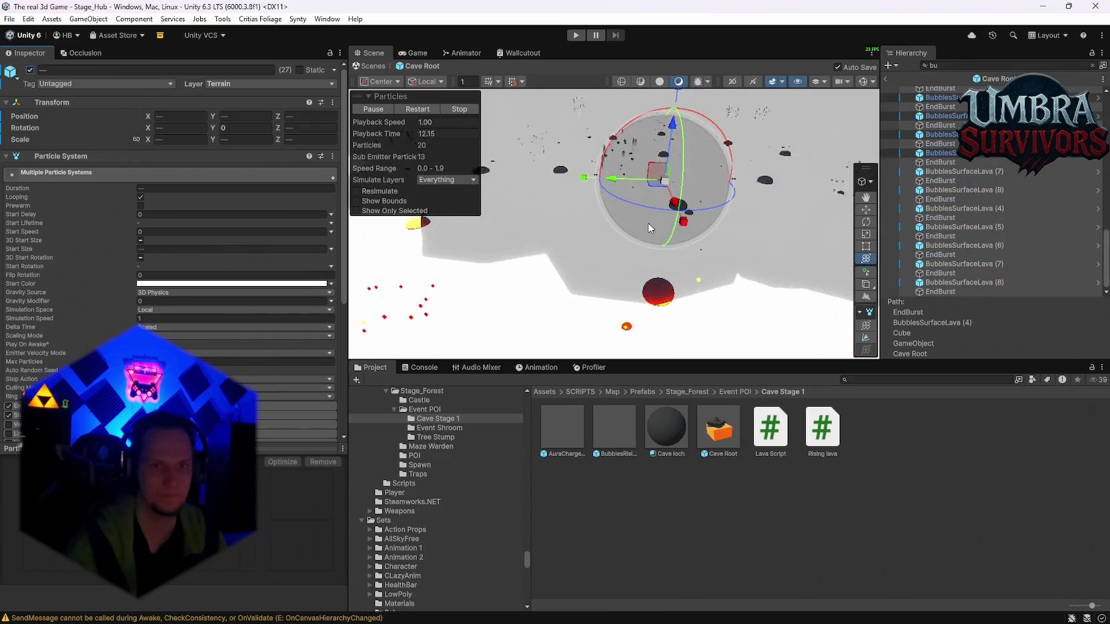
{"action": "left_click", "coordinate": [947, 65]}
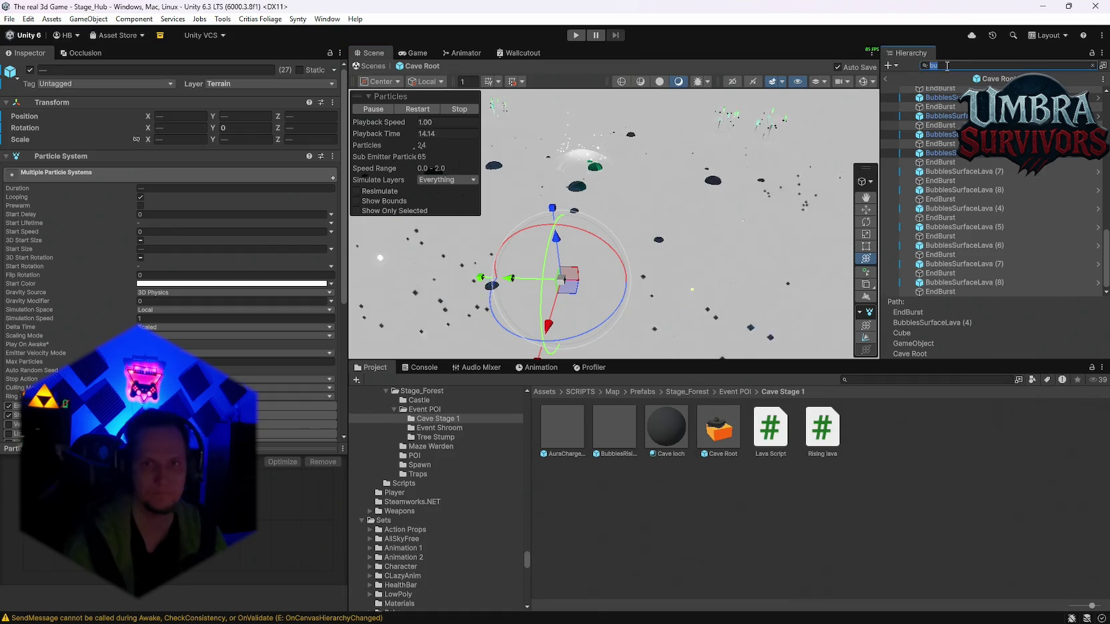
{"action": "key", "text": "Escape"}
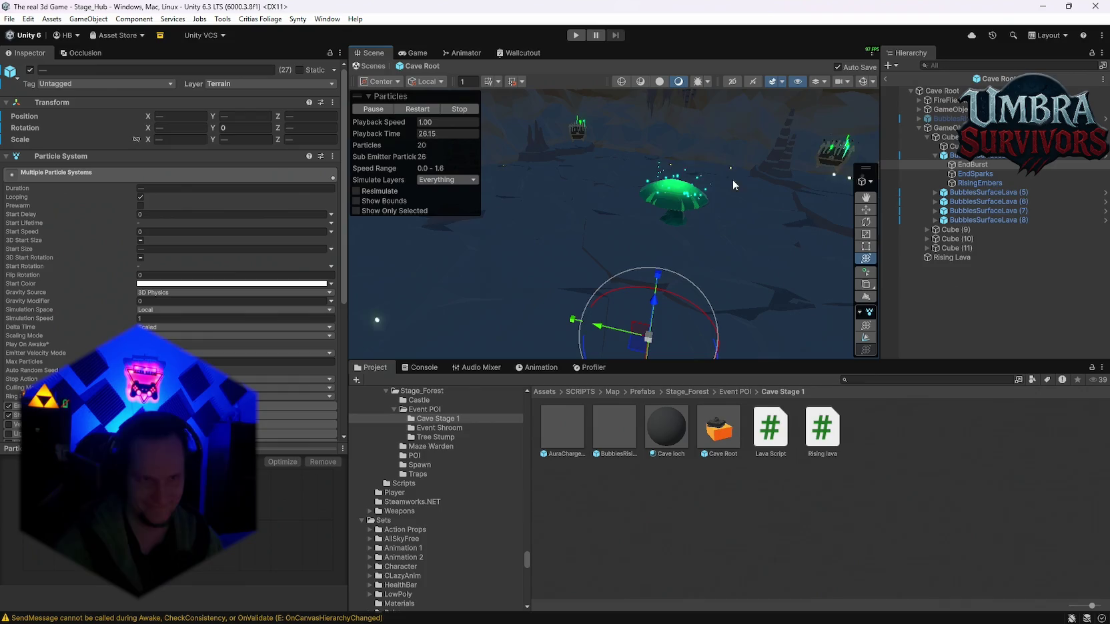
Enlarge the Scene view and try raising the lava Cube, then undo it.
{"action": "left_click_drag", "start_coordinate": [675, 360], "coordinate": [677, 412]}
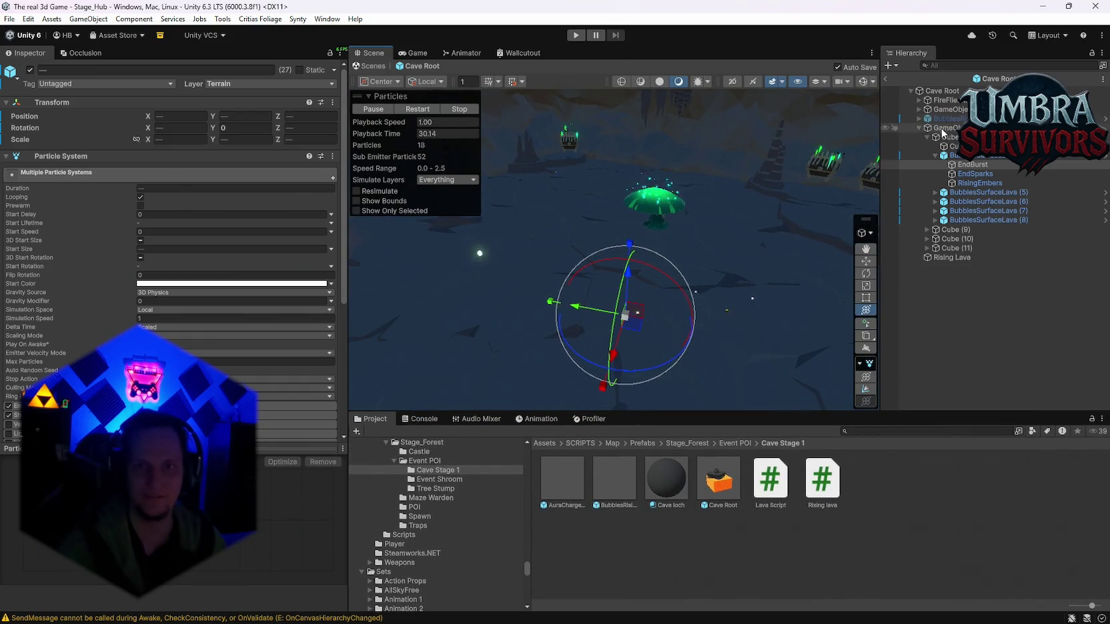
{"action": "left_click", "coordinate": [943, 128]}
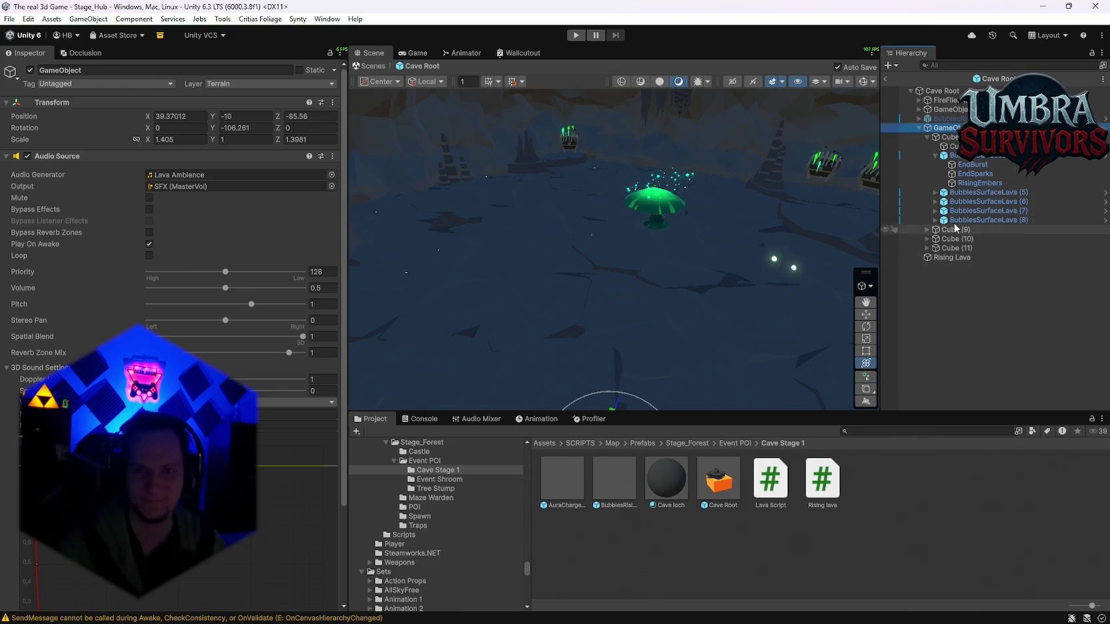
{"action": "left_click", "coordinate": [936, 155]}
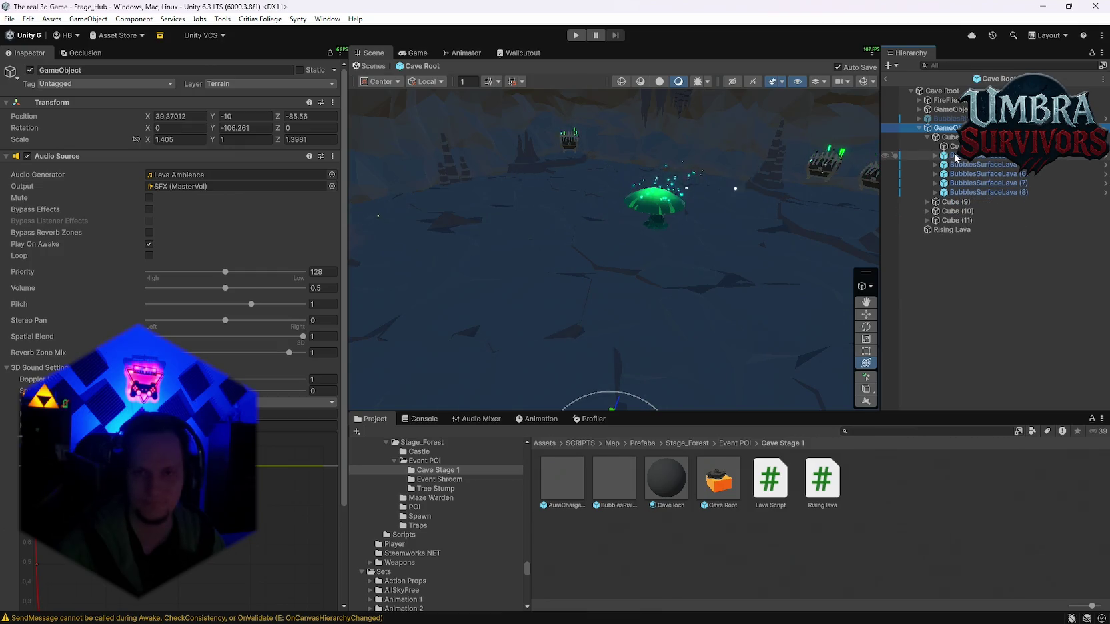
{"action": "left_click", "coordinate": [937, 138]}
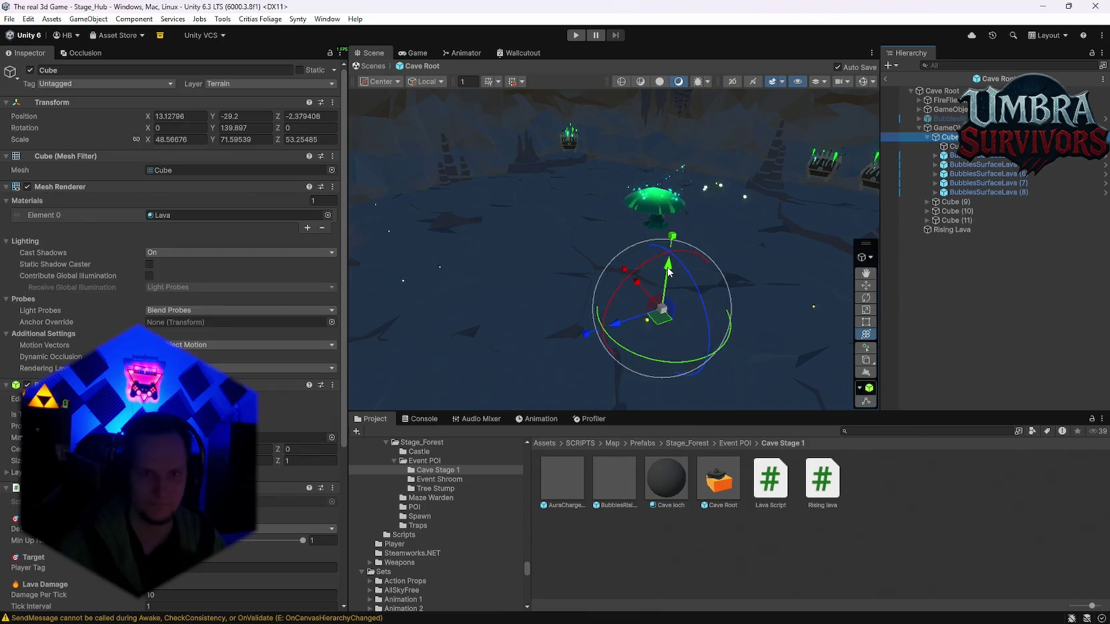
{"action": "left_click_drag", "start_coordinate": [668, 268], "coordinate": [671, 254]}
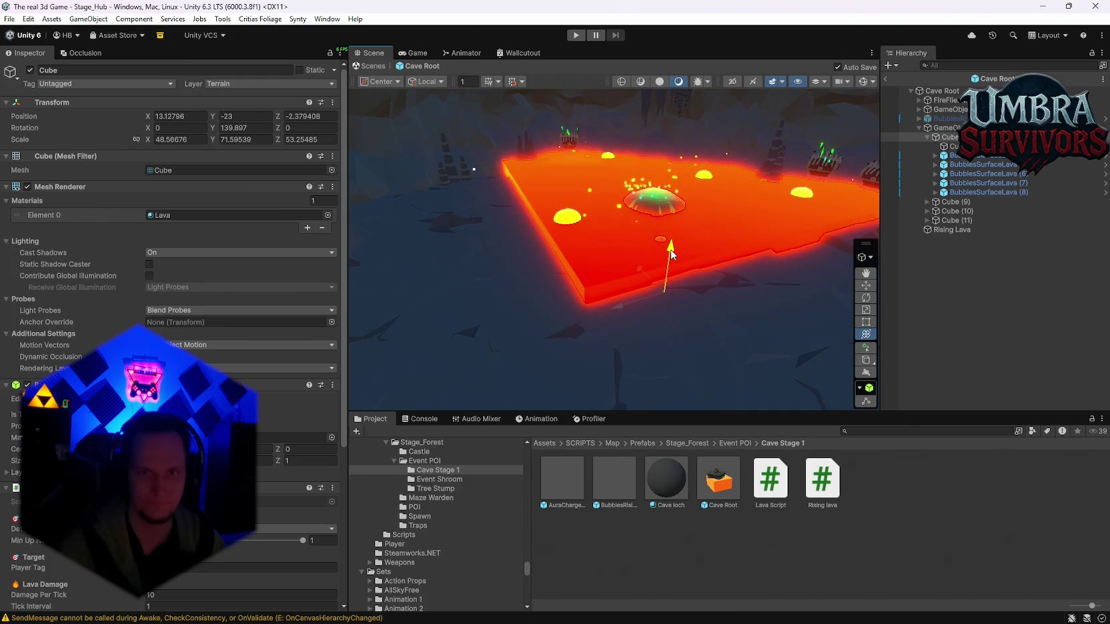
{"action": "key", "text": "ctrl+z"}
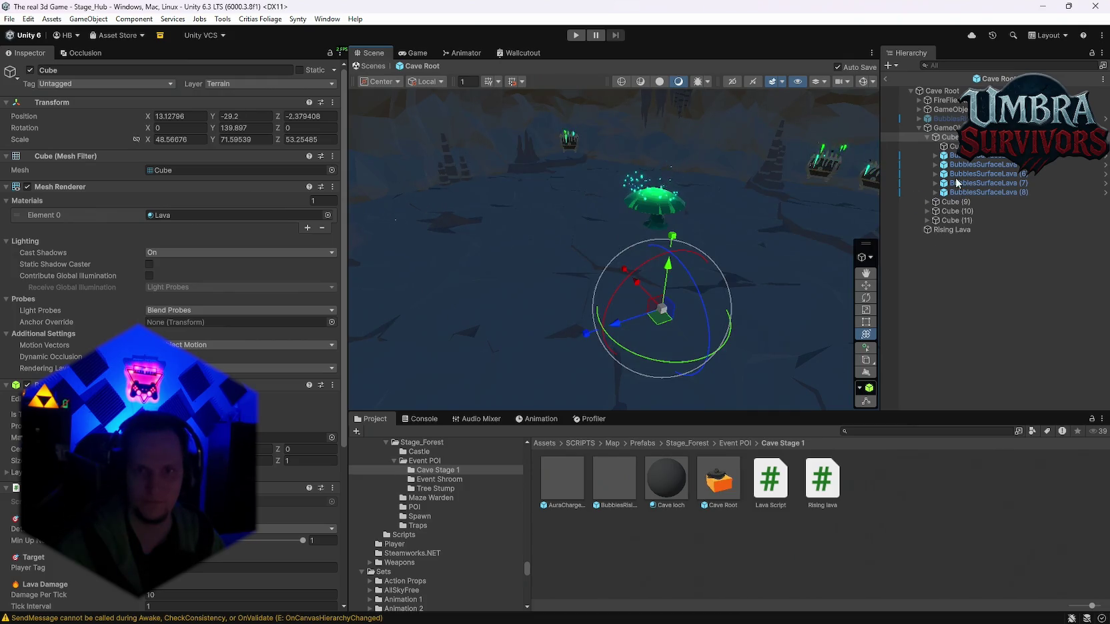
Frame the lava ambience sound object and raise it to Y -7.7.
{"action": "left_click", "coordinate": [925, 136]}
{"action": "left_click", "coordinate": [946, 127]}
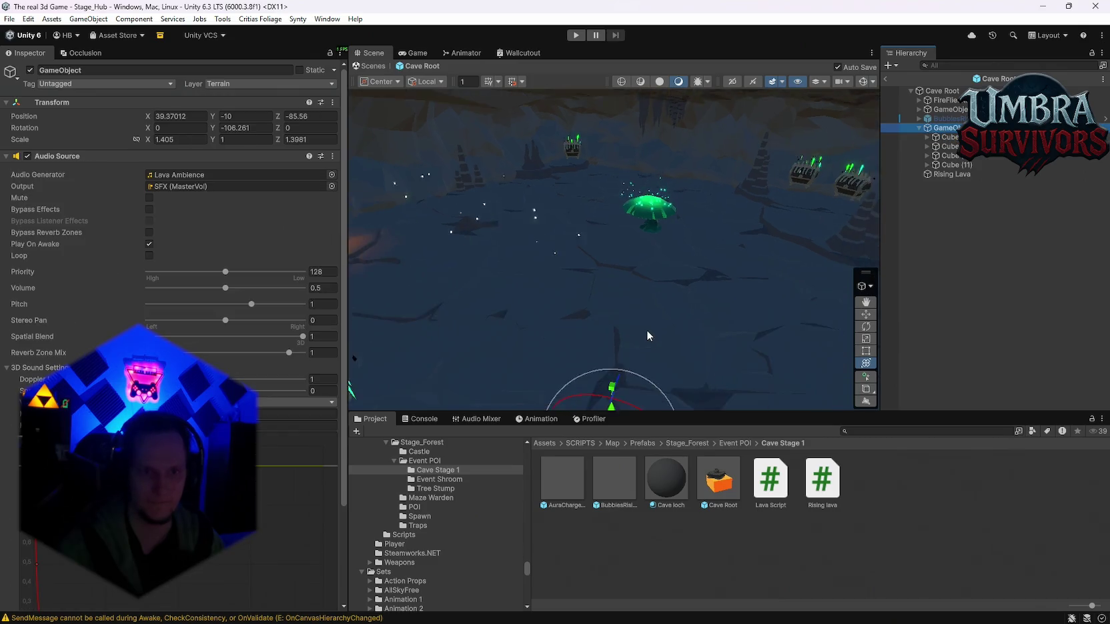
{"action": "key", "text": "f"}
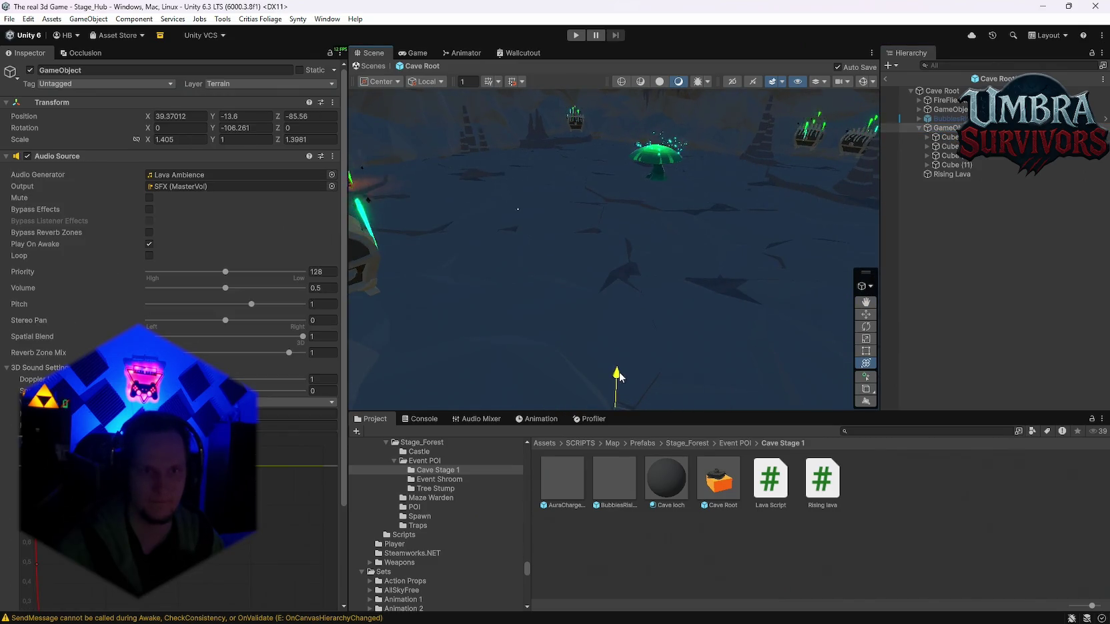
{"action": "mouse_move", "coordinate": [619, 369]}
{"action": "left_mouse_down"}
{"action": "mouse_move", "coordinate": [619, 345]}
{"action": "mouse_move", "coordinate": [617, 355]}
{"action": "left_mouse_up"}
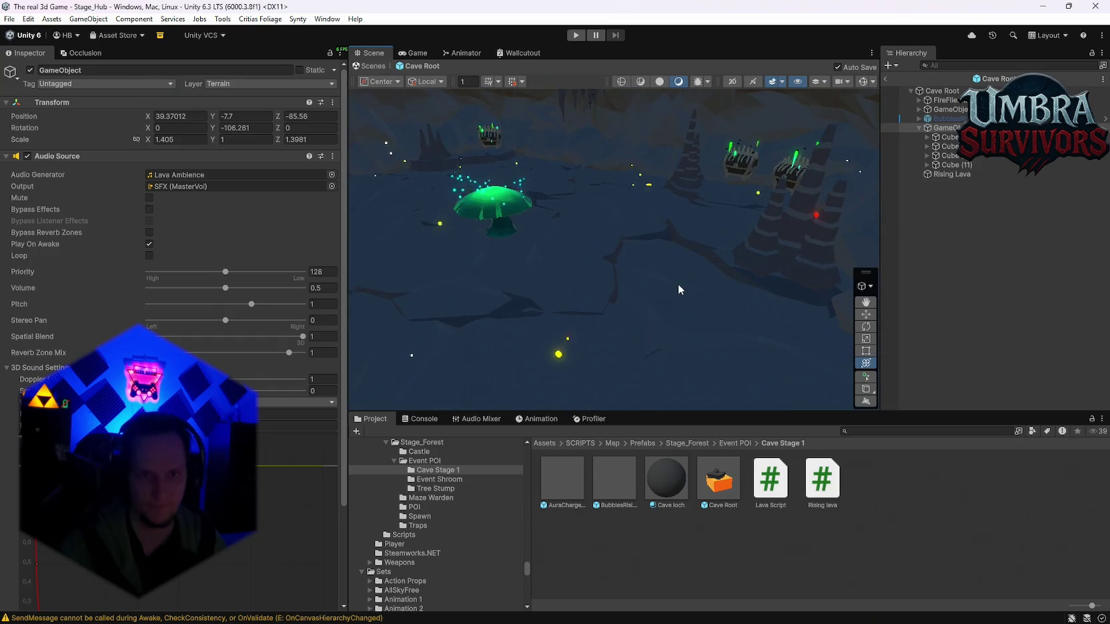
Sink flat rocks SM_Env_Rock_Flat_05 (21), (27), (30), (31) and (25) into the lava.
{"action": "left_click", "coordinate": [688, 312]}
{"action": "left_click_drag", "start_coordinate": [708, 296], "coordinate": [707, 314]}
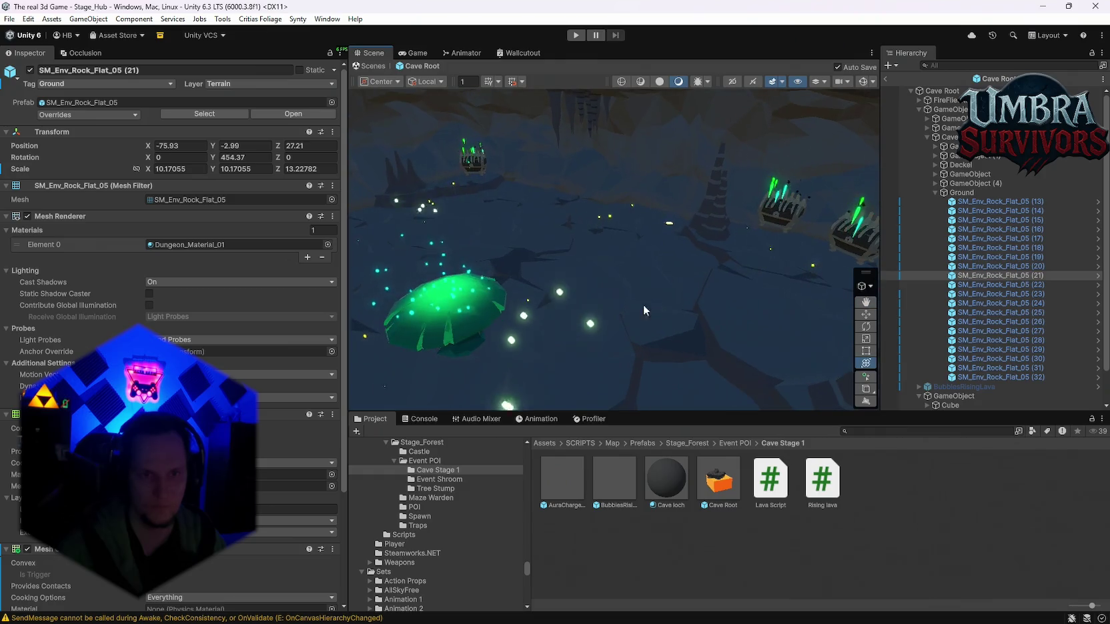
{"action": "left_click", "coordinate": [660, 304]}
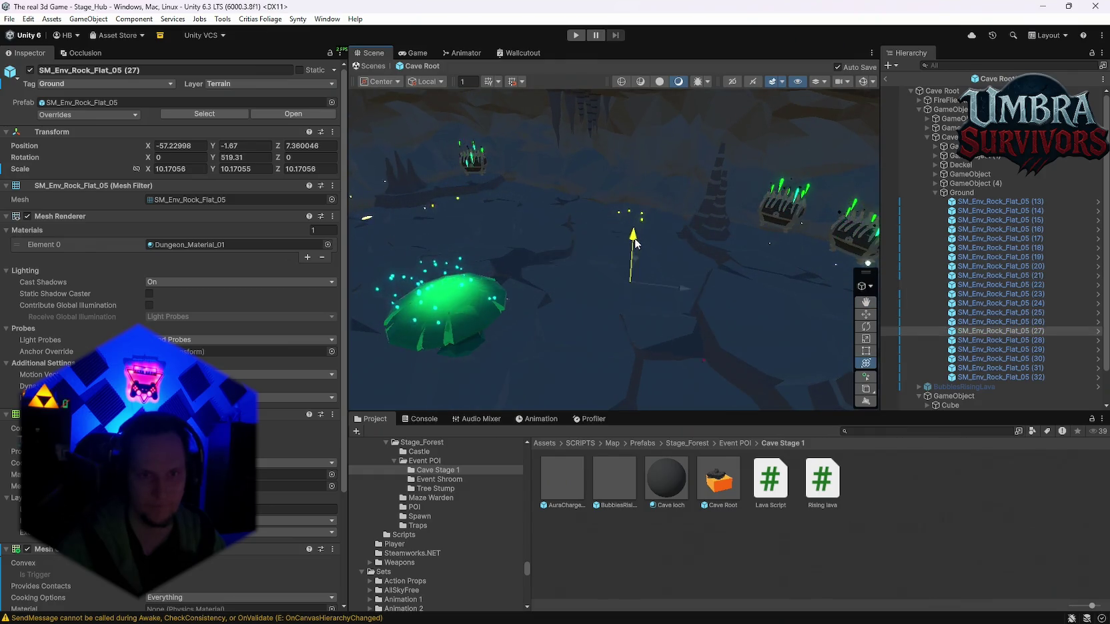
{"action": "left_click_drag", "start_coordinate": [634, 242], "coordinate": [636, 251]}
{"action": "left_click", "coordinate": [626, 213]}
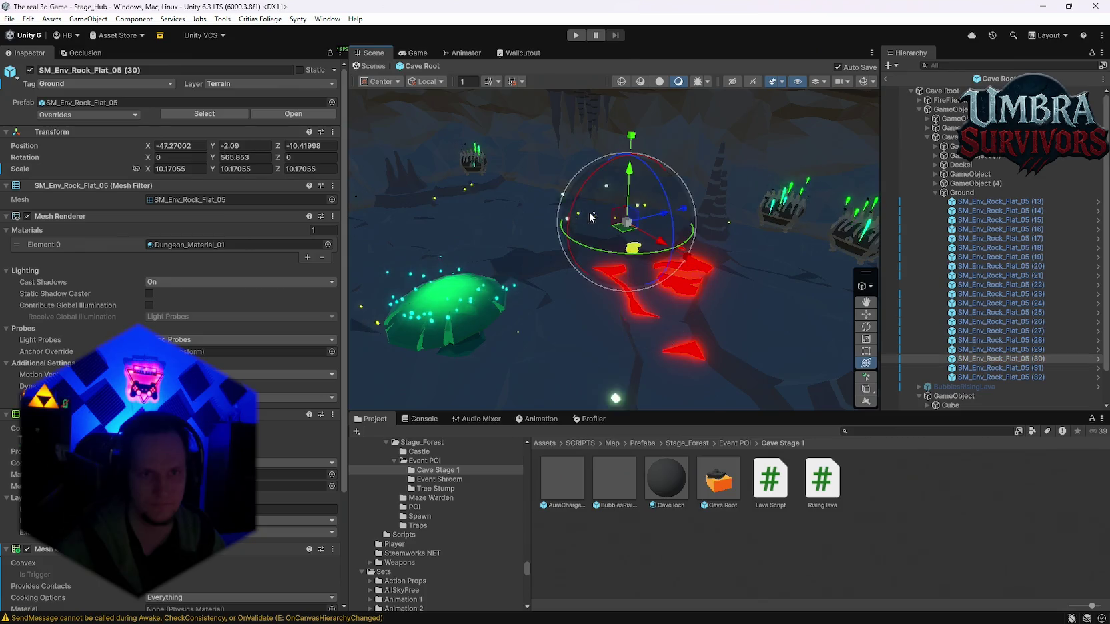
{"action": "mouse_move", "coordinate": [627, 200]}
{"action": "left_mouse_down"}
{"action": "mouse_move", "coordinate": [627, 189]}
{"action": "mouse_move", "coordinate": [594, 222]}
{"action": "mouse_move", "coordinate": [600, 247]}
{"action": "left_mouse_up"}
{"action": "left_click", "coordinate": [599, 228]}
{"action": "mouse_move", "coordinate": [583, 208]}
{"action": "left_mouse_down"}
{"action": "mouse_move", "coordinate": [579, 229]}
{"action": "mouse_move", "coordinate": [605, 232]}
{"action": "left_mouse_up"}
{"action": "left_click", "coordinate": [588, 215]}
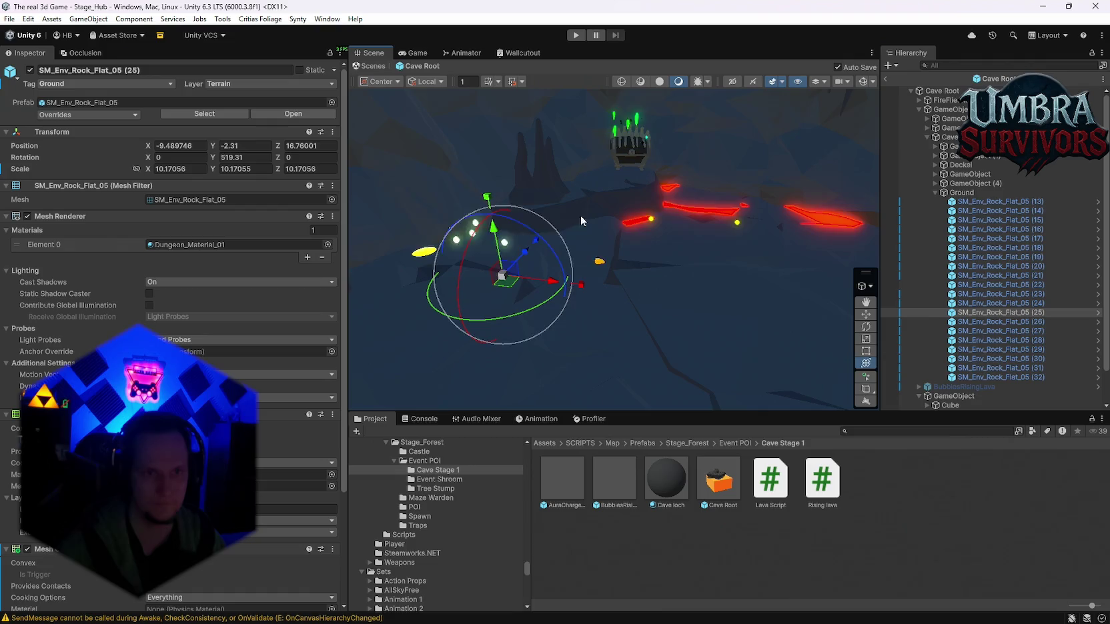
{"action": "mouse_move", "coordinate": [499, 230]}
{"action": "left_mouse_down"}
{"action": "mouse_move", "coordinate": [642, 187]}
{"action": "mouse_move", "coordinate": [687, 217]}
{"action": "mouse_move", "coordinate": [719, 265]}
{"action": "mouse_move", "coordinate": [640, 194]}
{"action": "mouse_move", "coordinate": [569, 176]}
{"action": "left_mouse_up"}
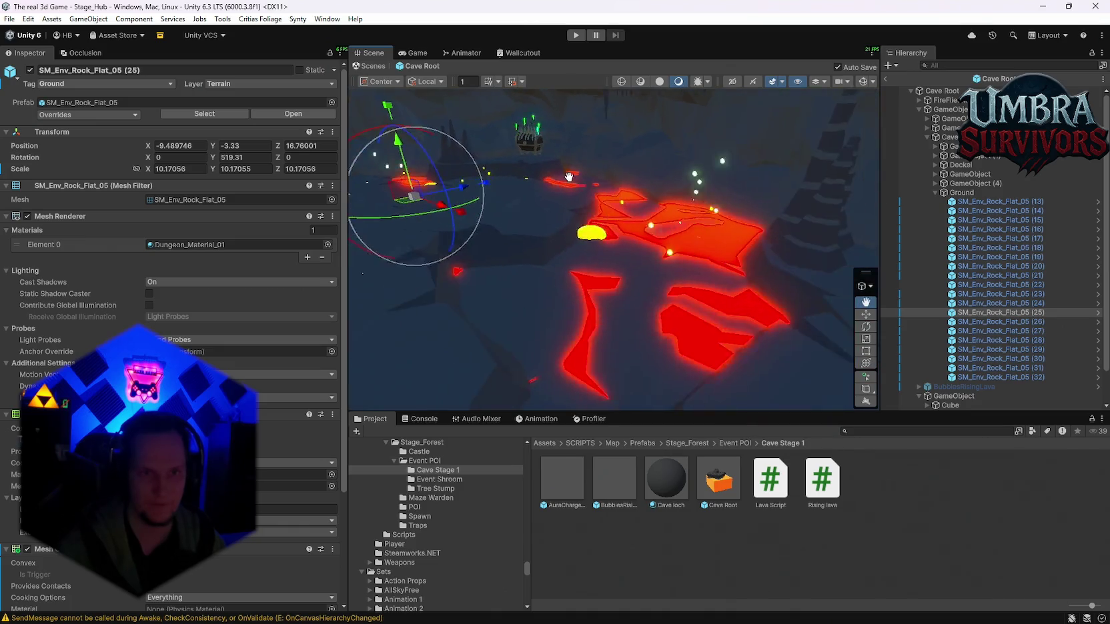
Test lowering the lava Cube out of view, then undo the change.
{"action": "left_click", "coordinate": [566, 266]}
{"action": "left_click_drag", "start_coordinate": [603, 350], "coordinate": [594, 365]}
{"action": "key", "text": "ctrl+z"}
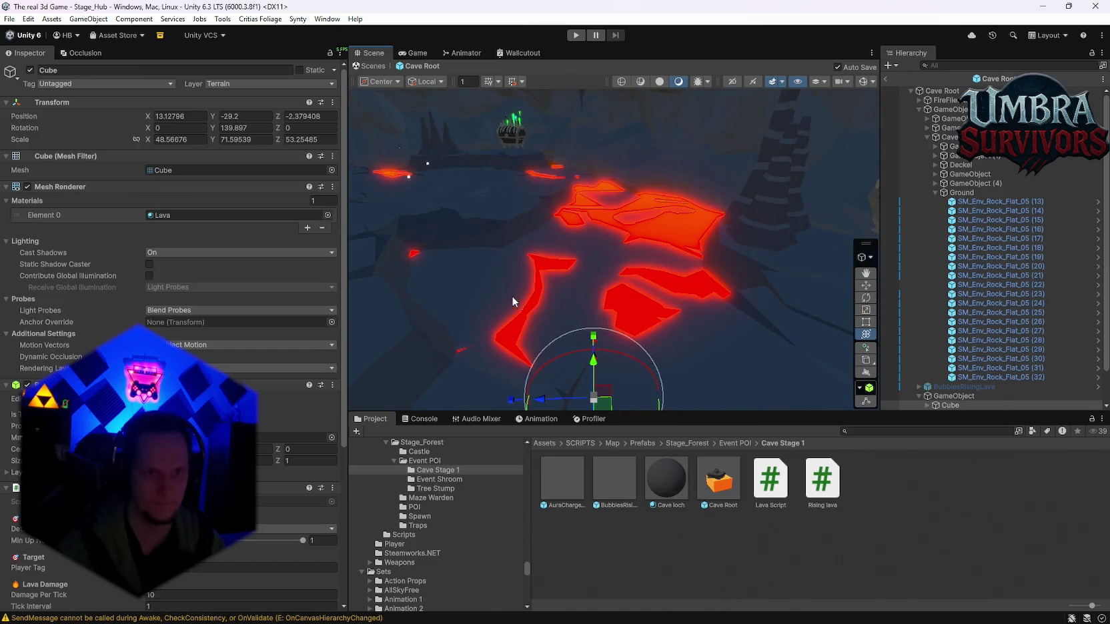
Lower rock (27) further and sink the next flat rock covering the lava.
{"action": "left_click", "coordinate": [504, 288]}
{"action": "scroll", "coordinate": [559, 260], "scroll_direction": "up", "scroll_amount": 3}
{"action": "mouse_move", "coordinate": [558, 260]}
{"action": "left_mouse_down"}
{"action": "mouse_move", "coordinate": [436, 320]}
{"action": "mouse_move", "coordinate": [623, 312]}
{"action": "left_mouse_up"}
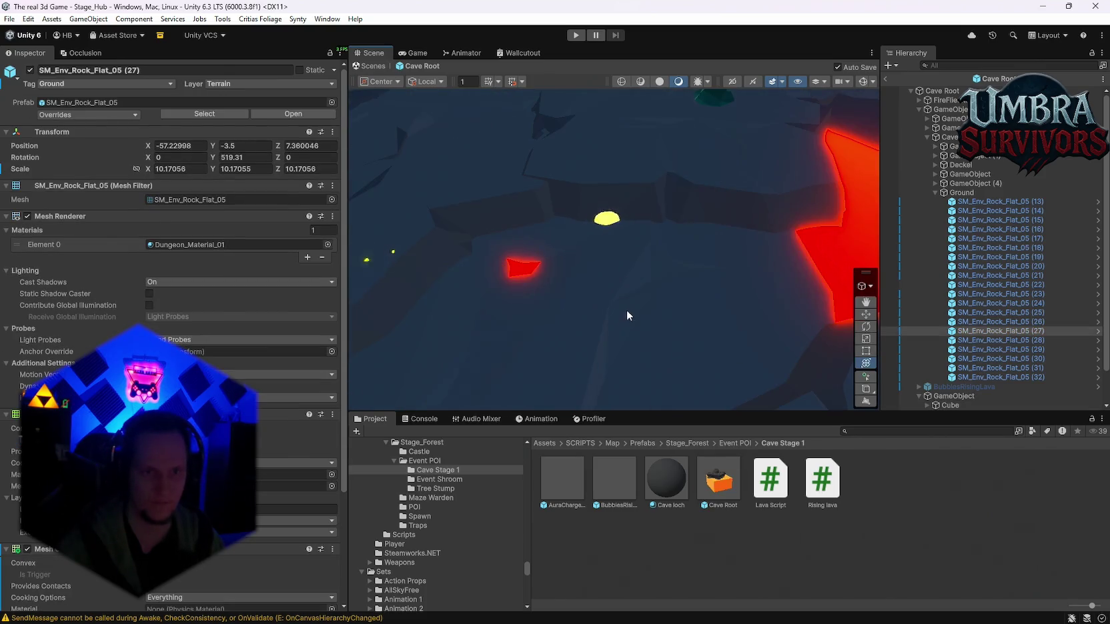
{"action": "left_click", "coordinate": [539, 301]}
{"action": "left_click_drag", "start_coordinate": [520, 320], "coordinate": [523, 325]}
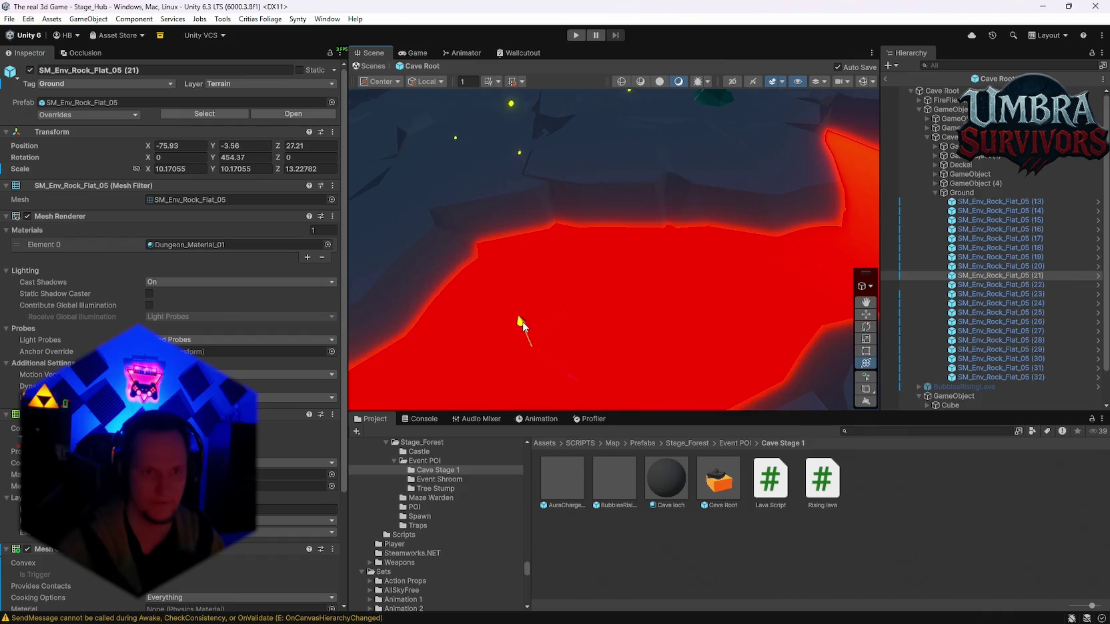
Sink three more flat rocks along the lava channel, including the left-edge one.
{"action": "left_click_drag", "start_coordinate": [538, 204], "coordinate": [734, 277]}
{"action": "left_click", "coordinate": [736, 279]}
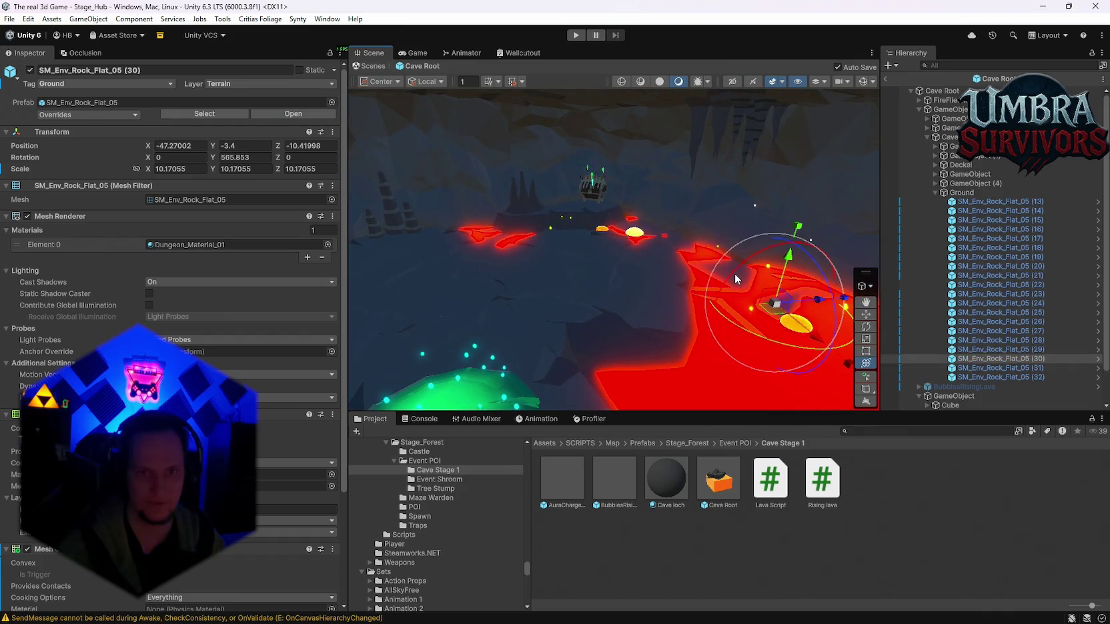
{"action": "mouse_move", "coordinate": [796, 259]}
{"action": "left_mouse_down"}
{"action": "mouse_move", "coordinate": [794, 281]}
{"action": "mouse_move", "coordinate": [662, 324]}
{"action": "left_mouse_up"}
{"action": "left_click", "coordinate": [674, 278]}
{"action": "left_click_drag", "start_coordinate": [608, 202], "coordinate": [624, 248]}
{"action": "left_click", "coordinate": [420, 294]}
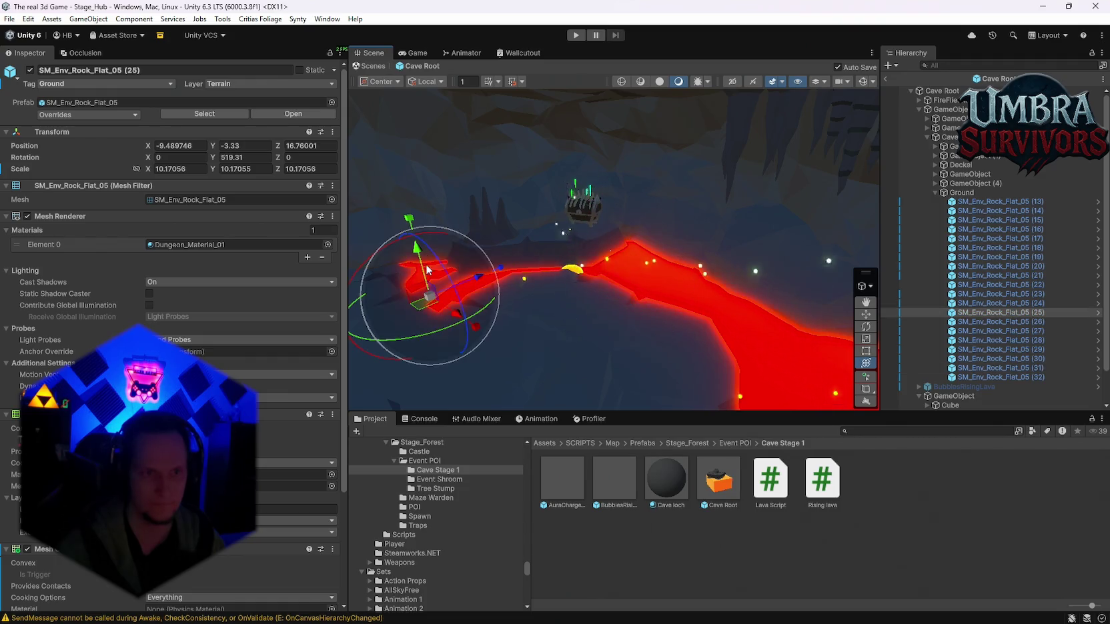
{"action": "left_click_drag", "start_coordinate": [422, 259], "coordinate": [477, 268]}
{"action": "mouse_move", "coordinate": [570, 277]}
{"action": "left_mouse_down"}
{"action": "mouse_move", "coordinate": [676, 239]}
{"action": "mouse_move", "coordinate": [643, 264]}
{"action": "mouse_move", "coordinate": [563, 240]}
{"action": "mouse_move", "coordinate": [632, 256]}
{"action": "mouse_move", "coordinate": [659, 305]}
{"action": "mouse_move", "coordinate": [716, 308]}
{"action": "mouse_move", "coordinate": [716, 281]}
{"action": "mouse_move", "coordinate": [670, 257]}
{"action": "mouse_move", "coordinate": [691, 244]}
{"action": "left_mouse_up"}
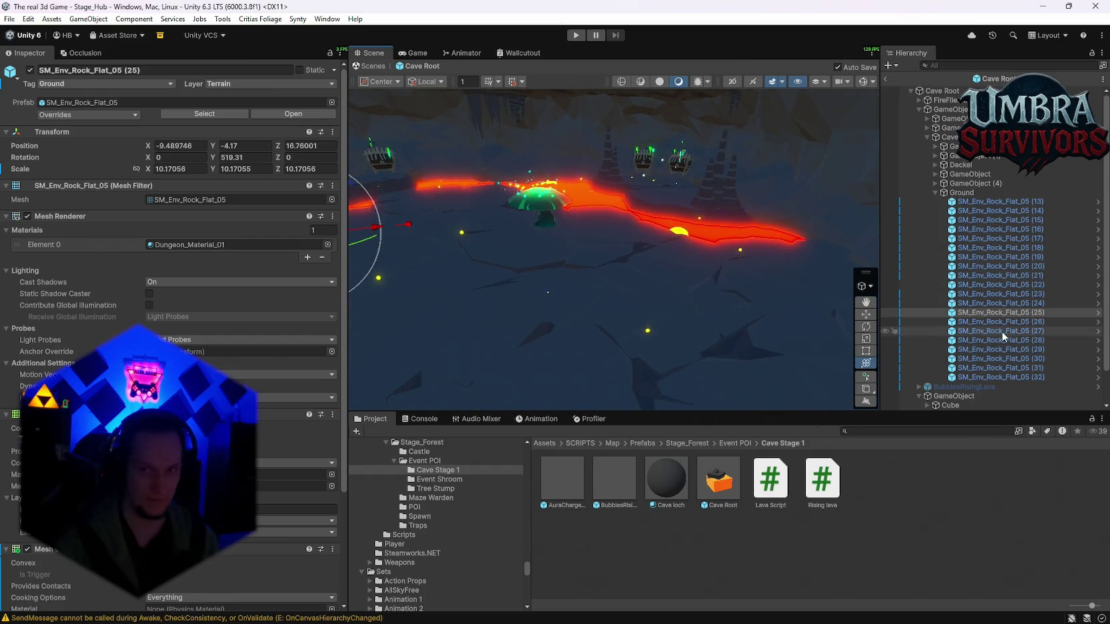
{"action": "scroll", "coordinate": [967, 300], "scroll_direction": "down", "scroll_amount": 2}
{"action": "left_click", "coordinate": [953, 360]}
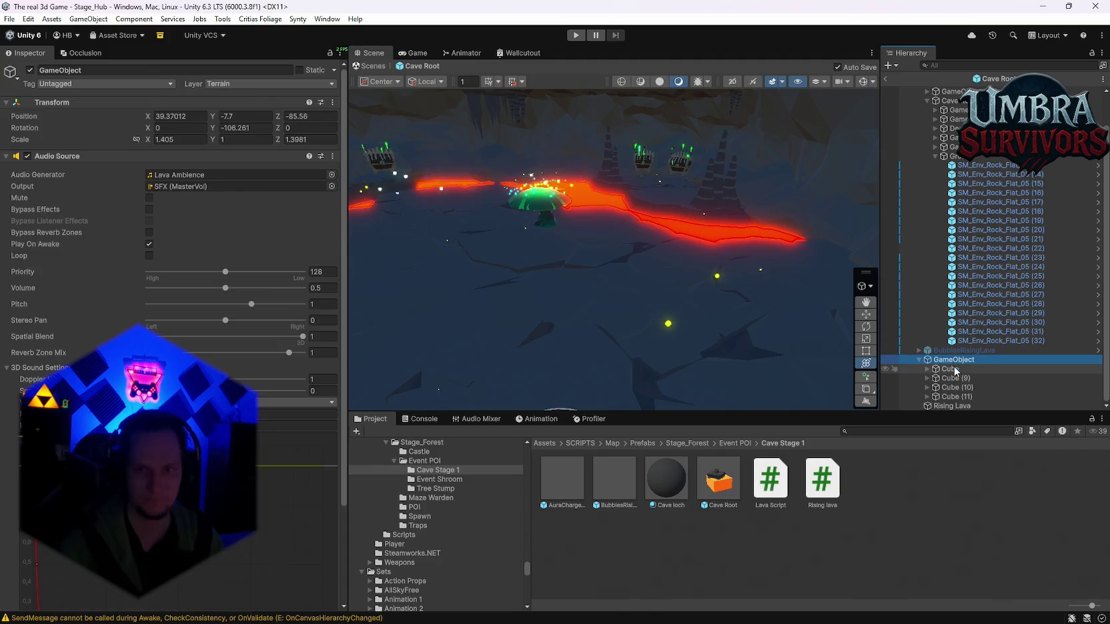
Raise flat rock SM_Env_Rock_Flat_05 (22) slightly beside the mushroom.
{"action": "mouse_move", "coordinate": [583, 297]}
{"action": "left_mouse_down"}
{"action": "mouse_move", "coordinate": [576, 235]}
{"action": "mouse_move", "coordinate": [592, 365]}
{"action": "mouse_move", "coordinate": [566, 397]}
{"action": "mouse_move", "coordinate": [564, 384]}
{"action": "left_mouse_up"}
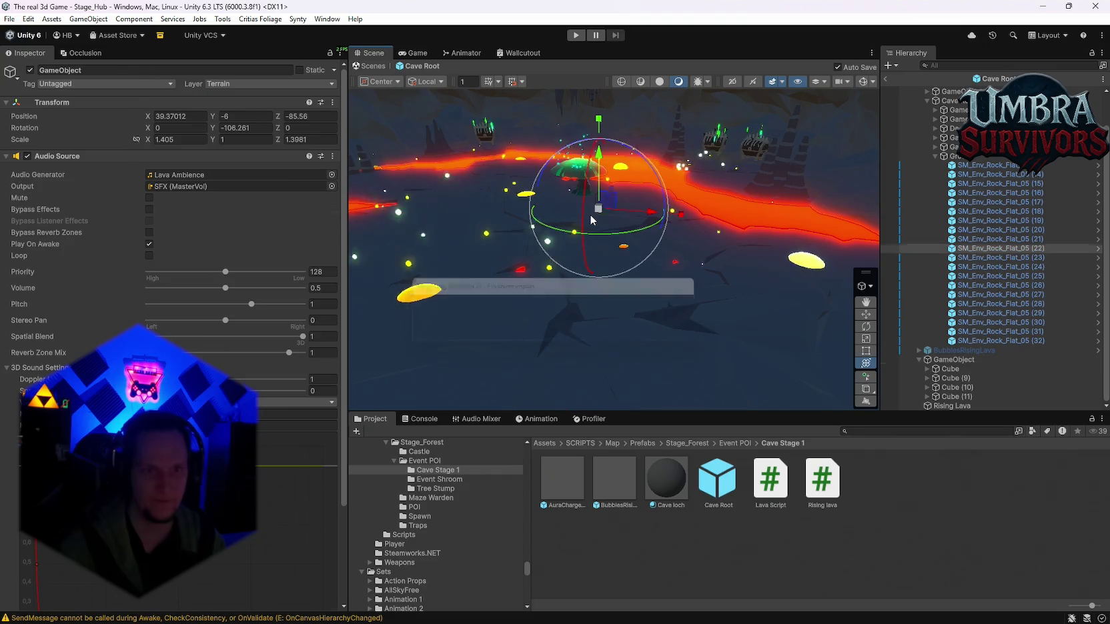
{"action": "left_click", "coordinate": [590, 214]}
{"action": "left_click_drag", "start_coordinate": [600, 175], "coordinate": [603, 160]}
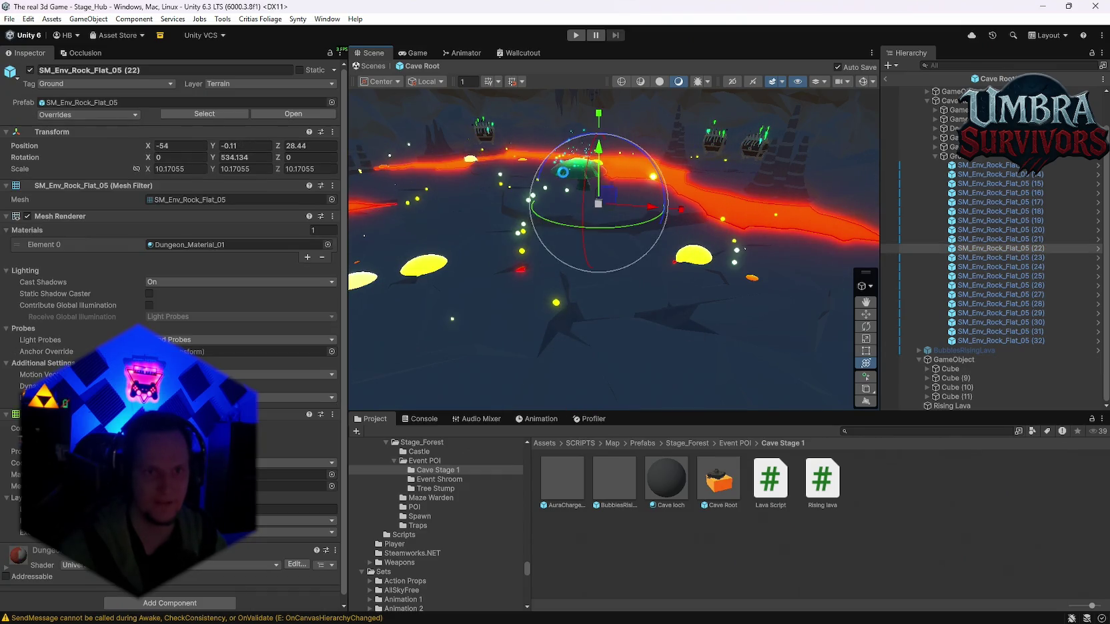
{"action": "key", "text": "f"}
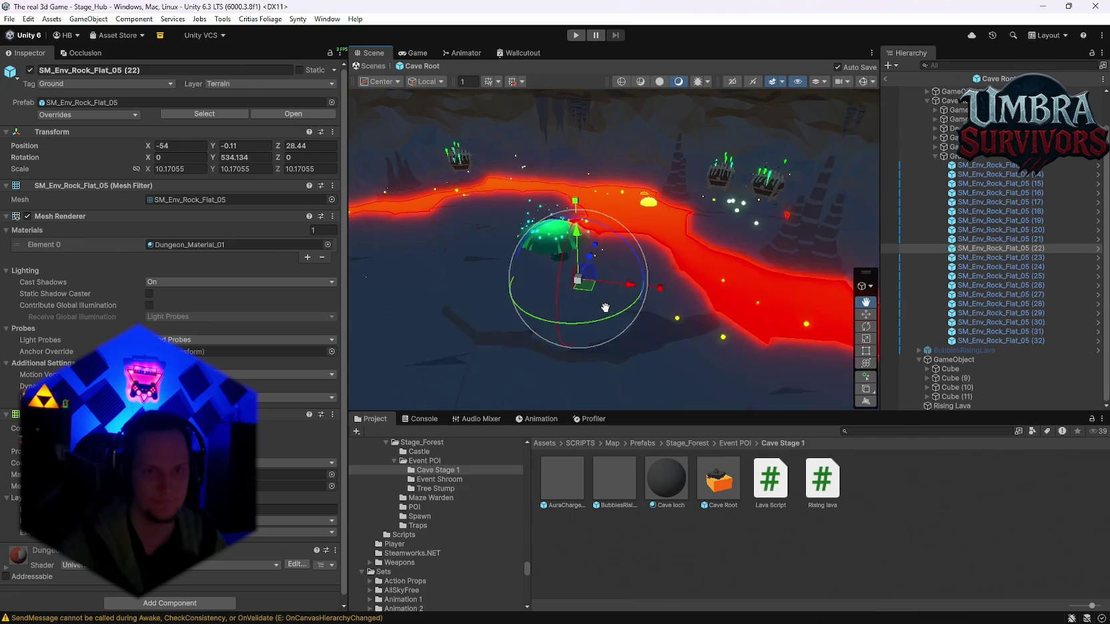
Nudge the Jump Shroom's height and inspect it up close.
{"action": "left_click", "coordinate": [732, 205]}
{"action": "left_click", "coordinate": [552, 255]}
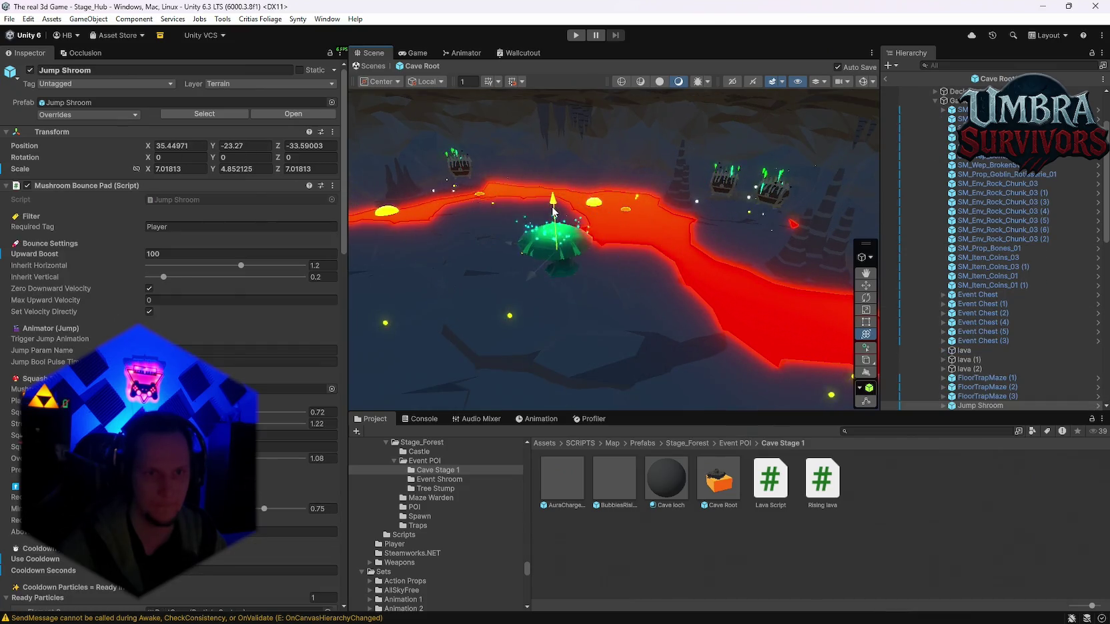
{"action": "left_click_drag", "start_coordinate": [552, 214], "coordinate": [553, 212]}
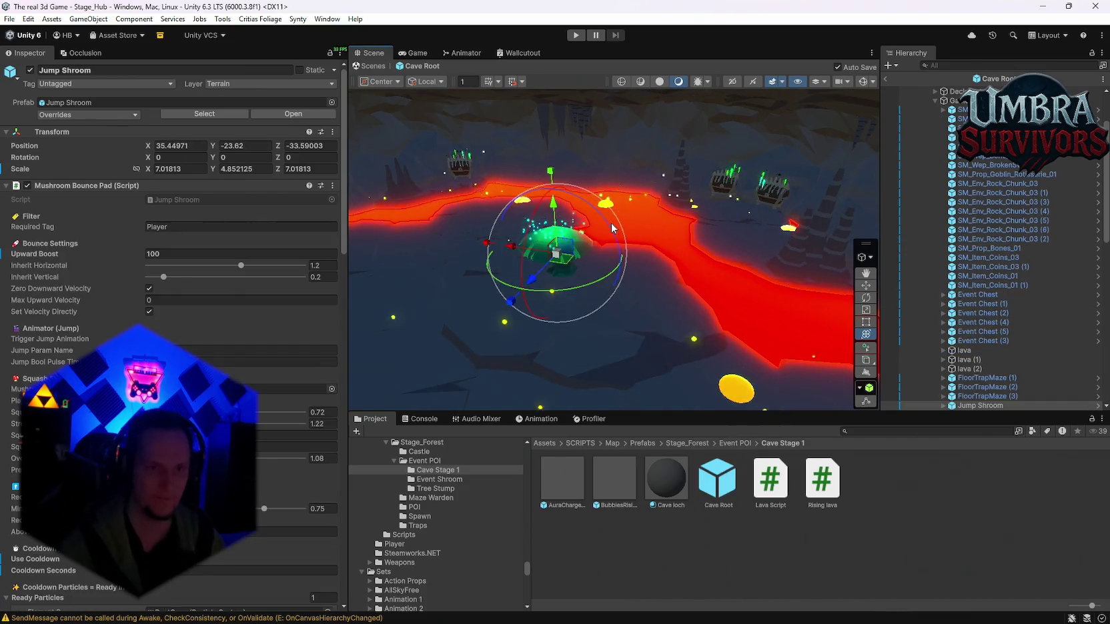
{"action": "key", "text": "f"}
{"action": "left_click_drag", "start_coordinate": [578, 274], "coordinate": [694, 286]}
Expand the lava group's Cube objects in the Hierarchy to reveal their bubble emitters.
{"action": "scroll", "coordinate": [988, 398], "scroll_direction": "down", "scroll_amount": 10}
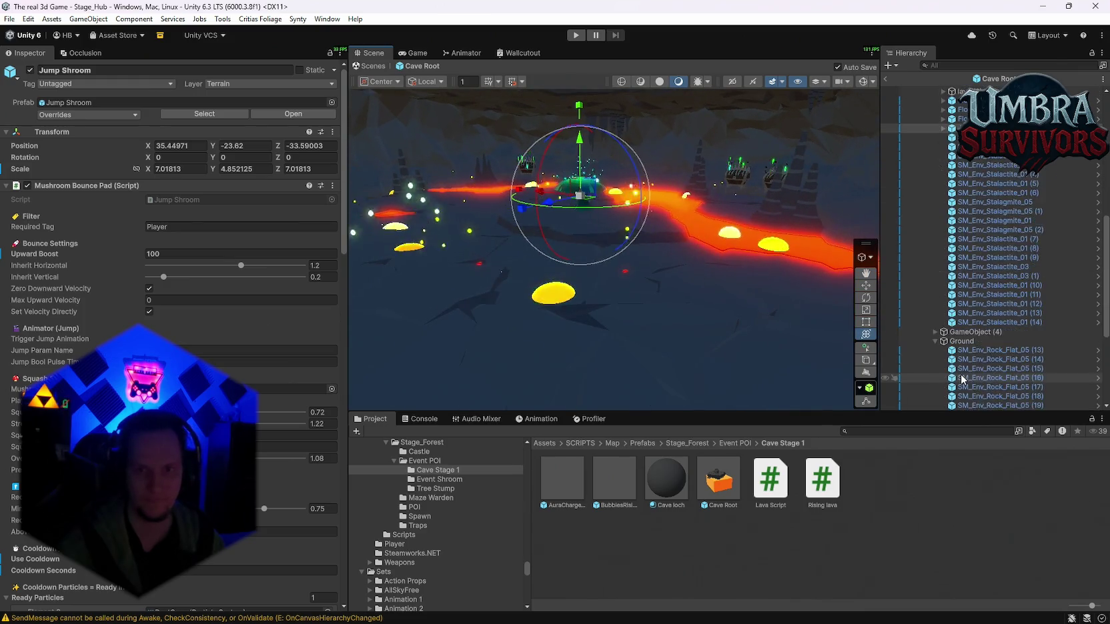
{"action": "left_click", "coordinate": [953, 360]}
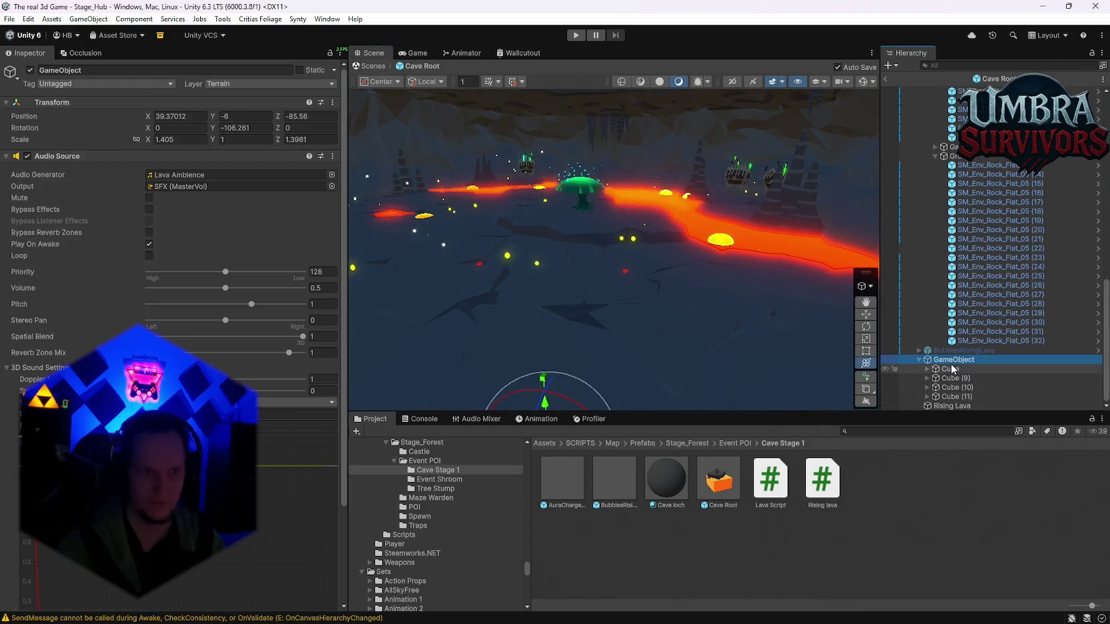
{"action": "left_click", "coordinate": [927, 369]}
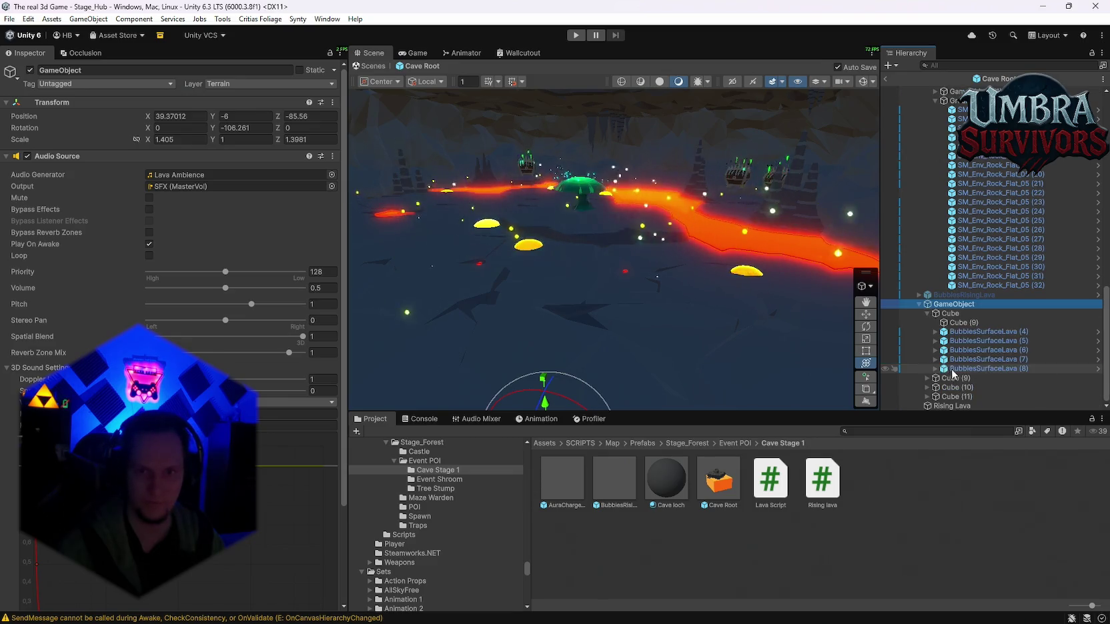
{"action": "left_click", "coordinate": [927, 378]}
{"action": "left_click", "coordinate": [928, 387]}
{"action": "scroll", "coordinate": [932, 389], "scroll_direction": "down", "scroll_amount": 3}
Delete the duplicate Cube (9) child from each of the four lava cubes.
{"action": "left_click", "coordinate": [928, 396]}
{"action": "scroll", "coordinate": [960, 373], "scroll_direction": "down", "scroll_amount": 3}
{"action": "left_click", "coordinate": [967, 351]}
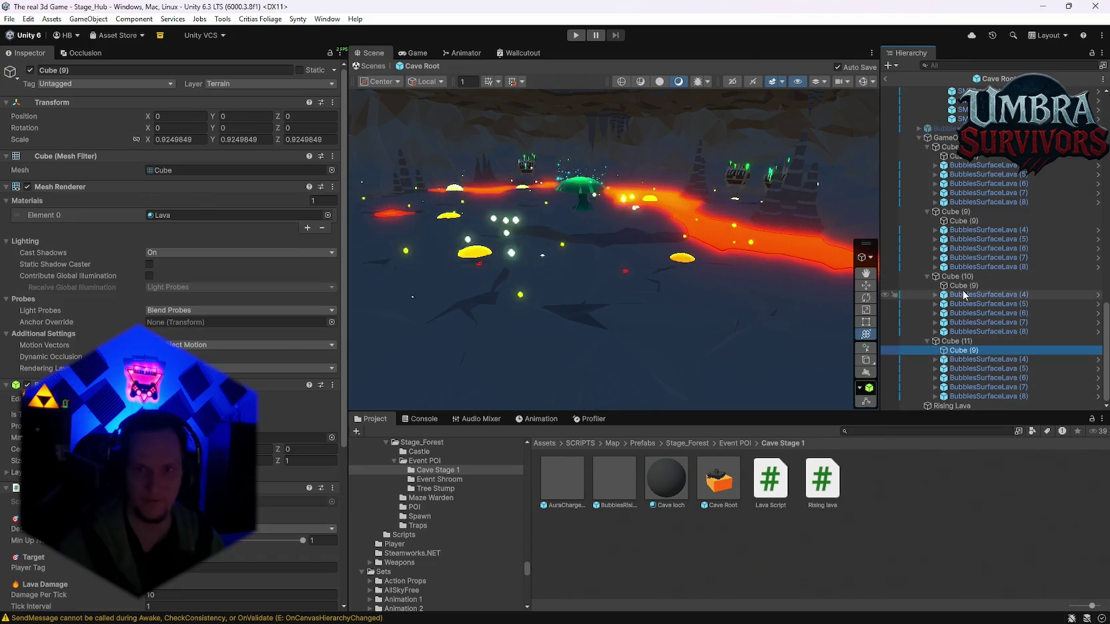
{"action": "left_click", "coordinate": [960, 285], "text": "ctrl"}
{"action": "left_click", "coordinate": [959, 221], "text": "ctrl"}
{"action": "left_click", "coordinate": [958, 155], "text": "ctrl"}
{"action": "key", "text": "Delete"}
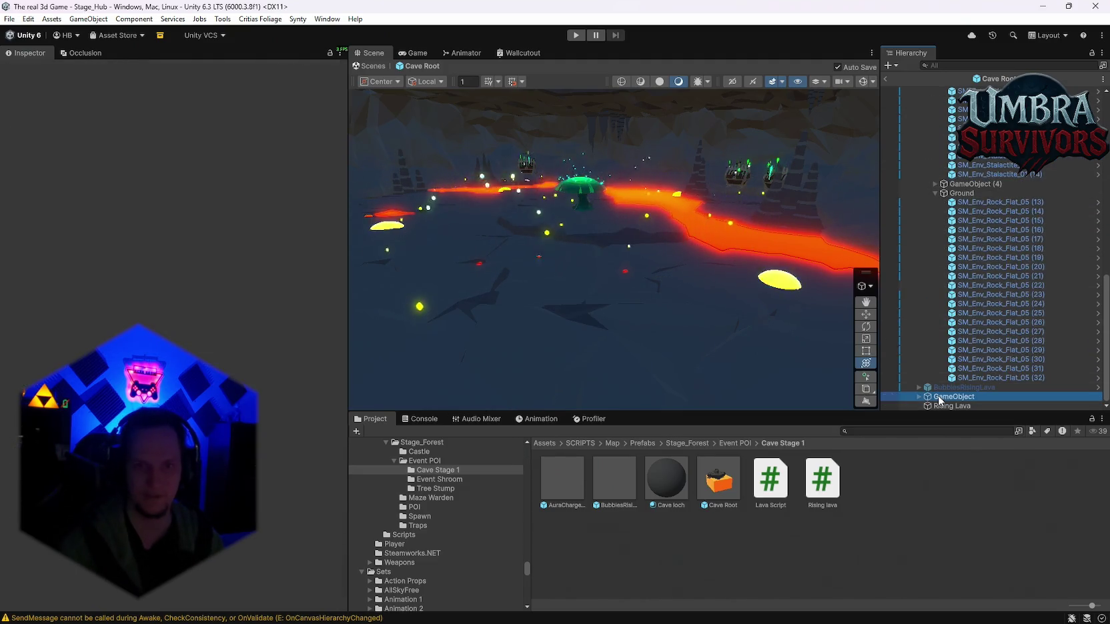
Raise the lava group to Y 4.74 above the cave floor.
{"action": "left_click", "coordinate": [941, 397]}
{"action": "left_click_drag", "start_coordinate": [544, 384], "coordinate": [553, 329]}
{"action": "mouse_move", "coordinate": [598, 222]}
{"action": "left_mouse_down"}
{"action": "mouse_move", "coordinate": [750, 307]}
{"action": "mouse_move", "coordinate": [609, 241]}
{"action": "mouse_move", "coordinate": [488, 238]}
{"action": "mouse_move", "coordinate": [384, 256]}
{"action": "mouse_move", "coordinate": [538, 250]}
{"action": "mouse_move", "coordinate": [591, 282]}
{"action": "mouse_move", "coordinate": [576, 270]}
{"action": "mouse_move", "coordinate": [642, 220]}
{"action": "mouse_move", "coordinate": [693, 217]}
{"action": "left_mouse_up"}
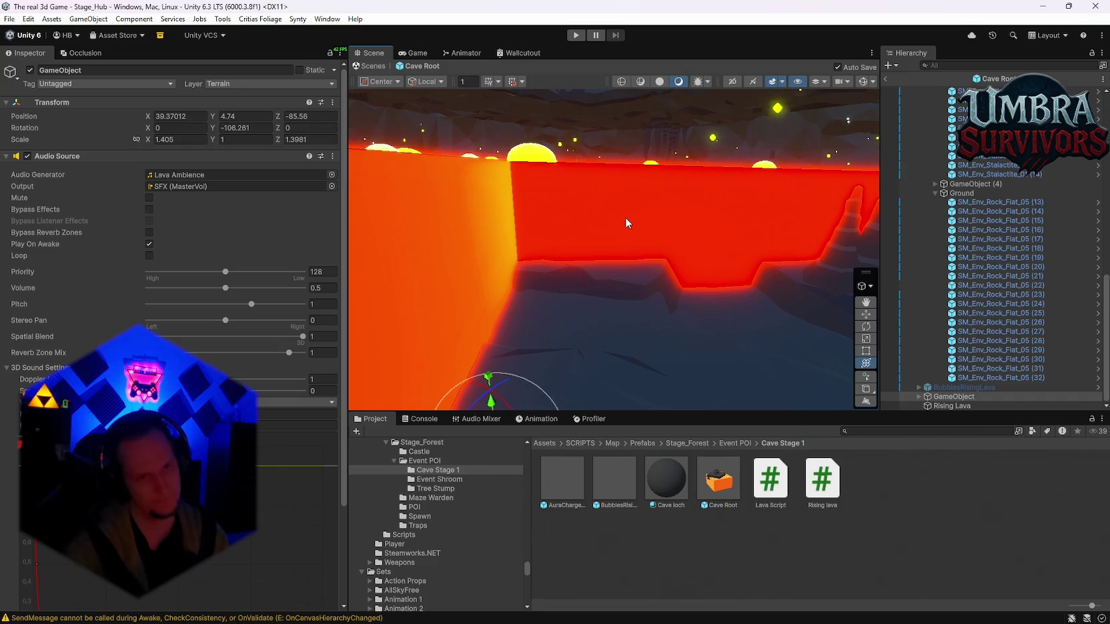
{"action": "scroll", "coordinate": [600, 193], "scroll_direction": "up", "scroll_amount": 2}
{"action": "mouse_move", "coordinate": [577, 188]}
{"action": "left_mouse_down"}
{"action": "mouse_move", "coordinate": [662, 175]}
{"action": "mouse_move", "coordinate": [692, 244]}
{"action": "mouse_move", "coordinate": [663, 241]}
{"action": "left_mouse_up"}
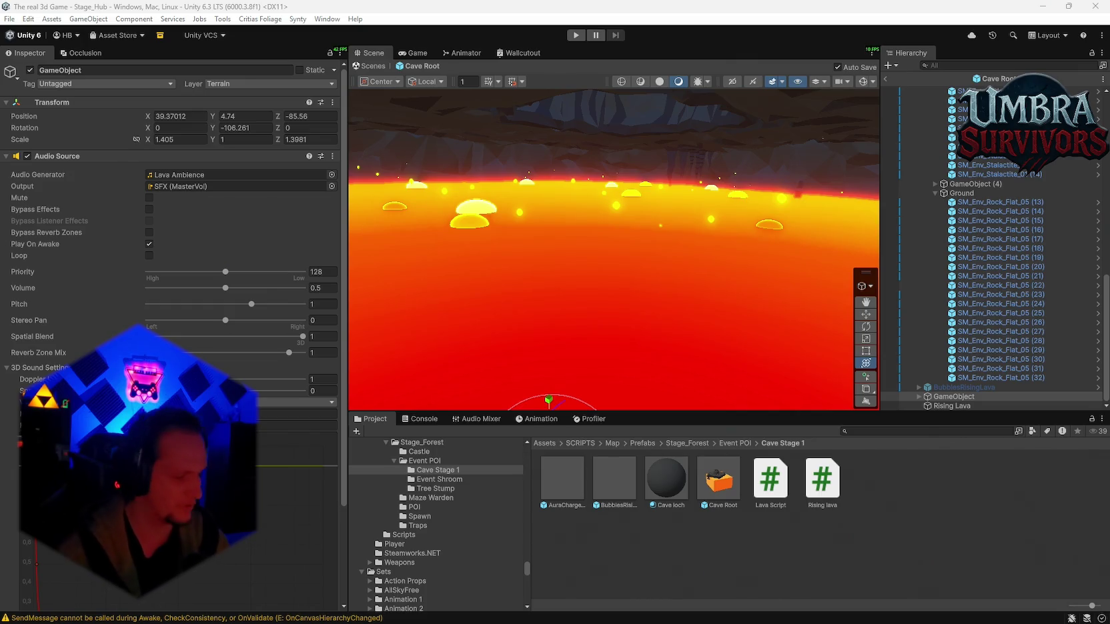
{"action": "mouse_move", "coordinate": [521, 220]}
{"action": "left_mouse_down"}
{"action": "mouse_move", "coordinate": [519, 155]}
{"action": "mouse_move", "coordinate": [527, 166]}
{"action": "mouse_move", "coordinate": [673, 186]}
{"action": "mouse_move", "coordinate": [522, 178]}
{"action": "mouse_move", "coordinate": [513, 254]}
{"action": "mouse_move", "coordinate": [589, 174]}
{"action": "mouse_move", "coordinate": [600, 219]}
{"action": "left_mouse_up"}
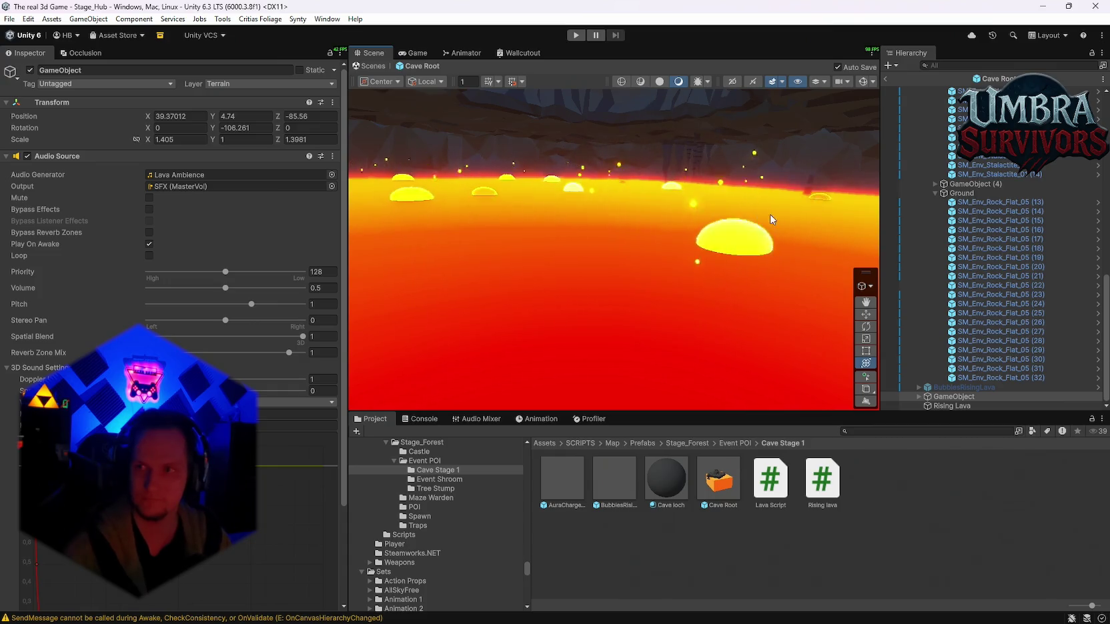
{"action": "left_click_drag", "start_coordinate": [710, 237], "coordinate": [716, 189]}
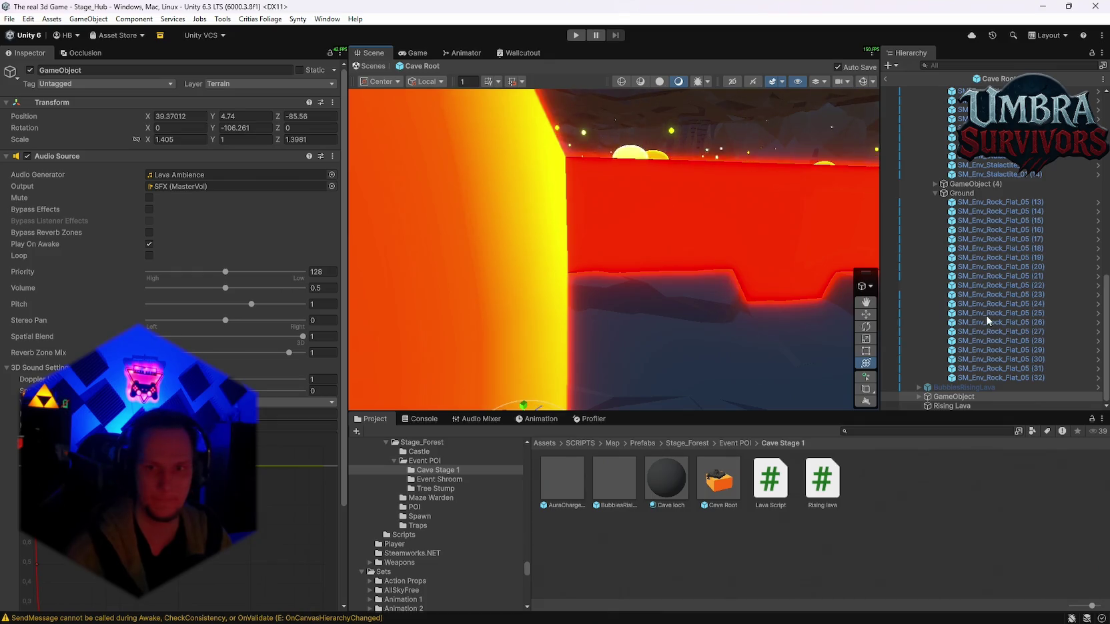
{"action": "left_click", "coordinate": [920, 397]}
Select the first lava cube and pan the view over the lava sea.
{"action": "left_click", "coordinate": [918, 396]}
{"action": "scroll", "coordinate": [987, 300], "scroll_direction": "down", "scroll_amount": 5}
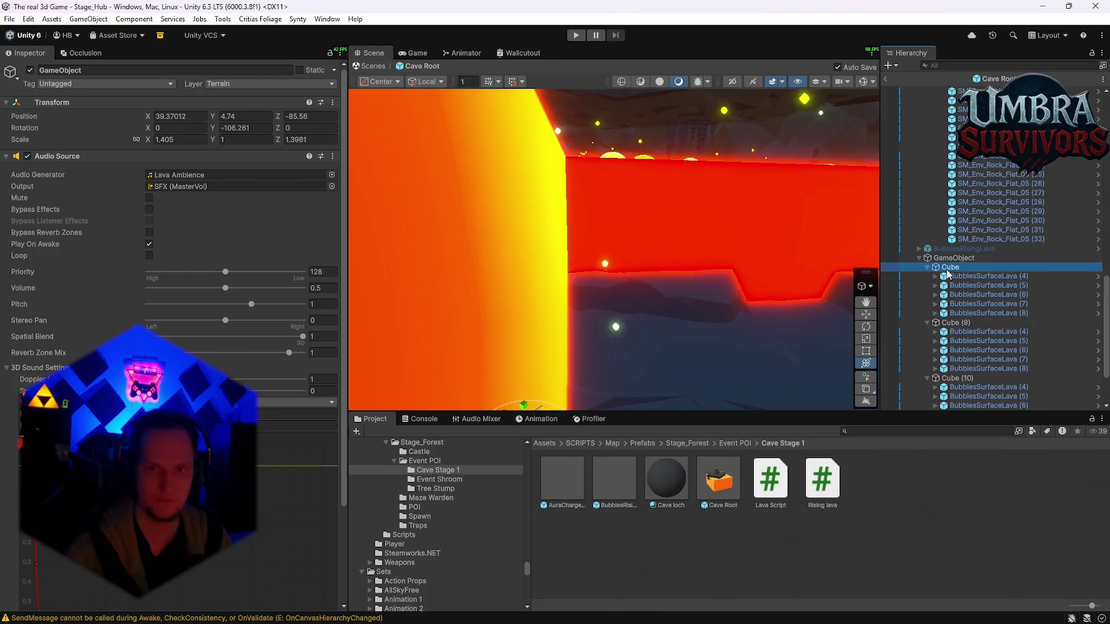
{"action": "left_click", "coordinate": [950, 267]}
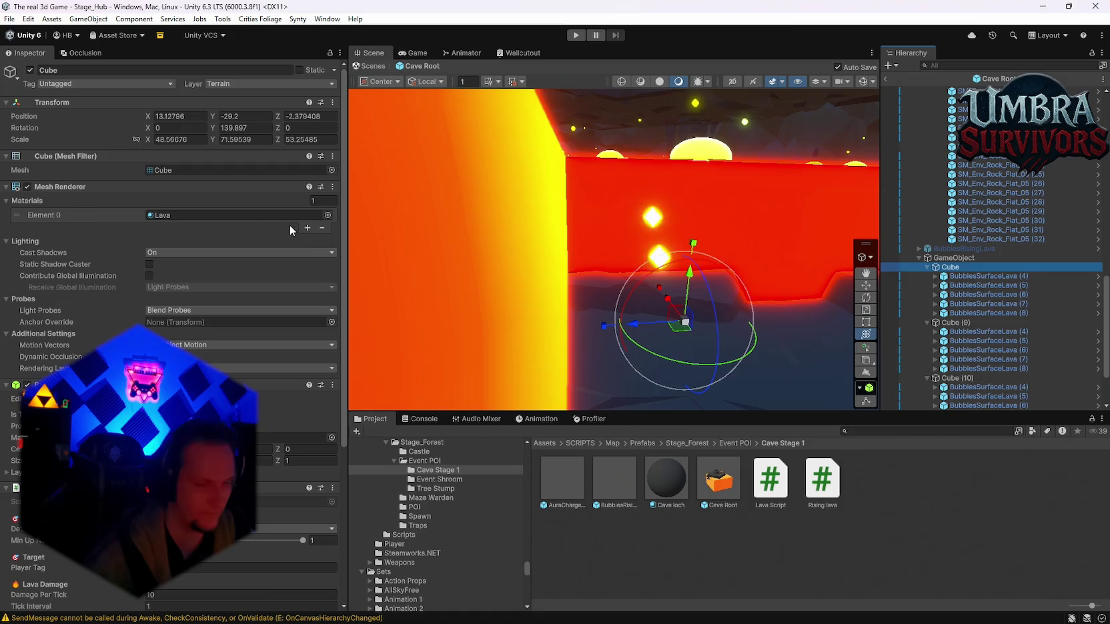
{"action": "left_click", "coordinate": [263, 227]}
{"action": "mouse_move", "coordinate": [600, 267]}
{"action": "left_mouse_down"}
{"action": "mouse_move", "coordinate": [646, 293]}
{"action": "mouse_move", "coordinate": [667, 322]}
{"action": "left_mouse_up"}
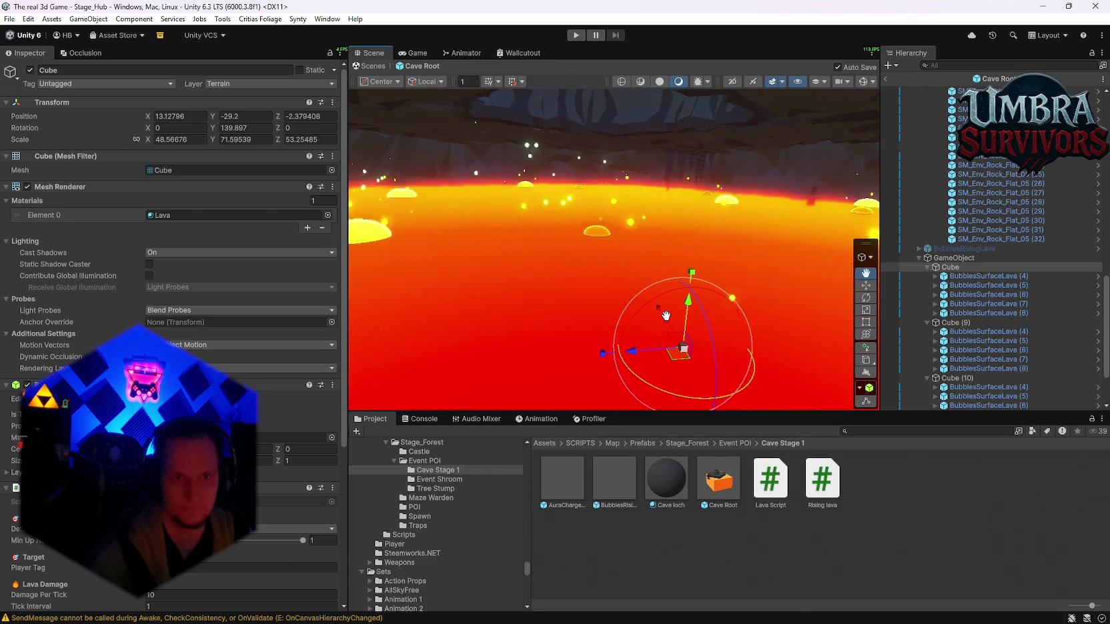
{"action": "mouse_move", "coordinate": [624, 274]}
{"action": "left_mouse_down"}
{"action": "mouse_move", "coordinate": [633, 305]}
{"action": "mouse_move", "coordinate": [617, 326]}
{"action": "mouse_move", "coordinate": [629, 265]}
{"action": "mouse_move", "coordinate": [661, 267]}
{"action": "mouse_move", "coordinate": [674, 282]}
{"action": "mouse_move", "coordinate": [618, 280]}
{"action": "mouse_move", "coordinate": [628, 187]}
{"action": "left_mouse_up"}
{"action": "scroll", "coordinate": [617, 326], "scroll_direction": "down", "scroll_amount": 5}
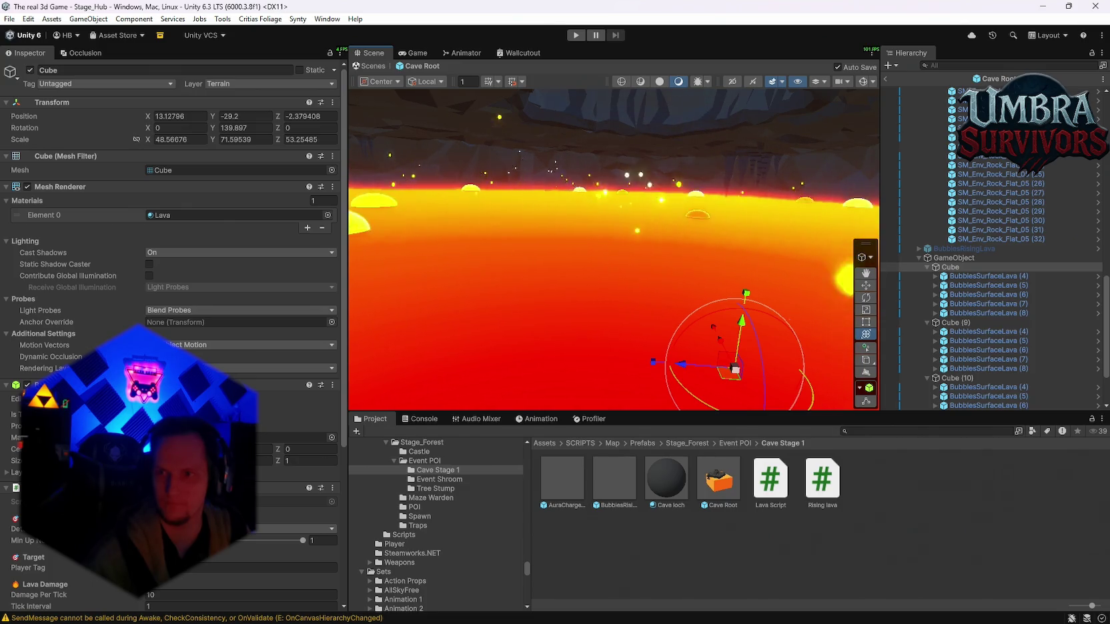
{"action": "scroll", "coordinate": [728, 291], "scroll_direction": "down", "scroll_amount": 5}
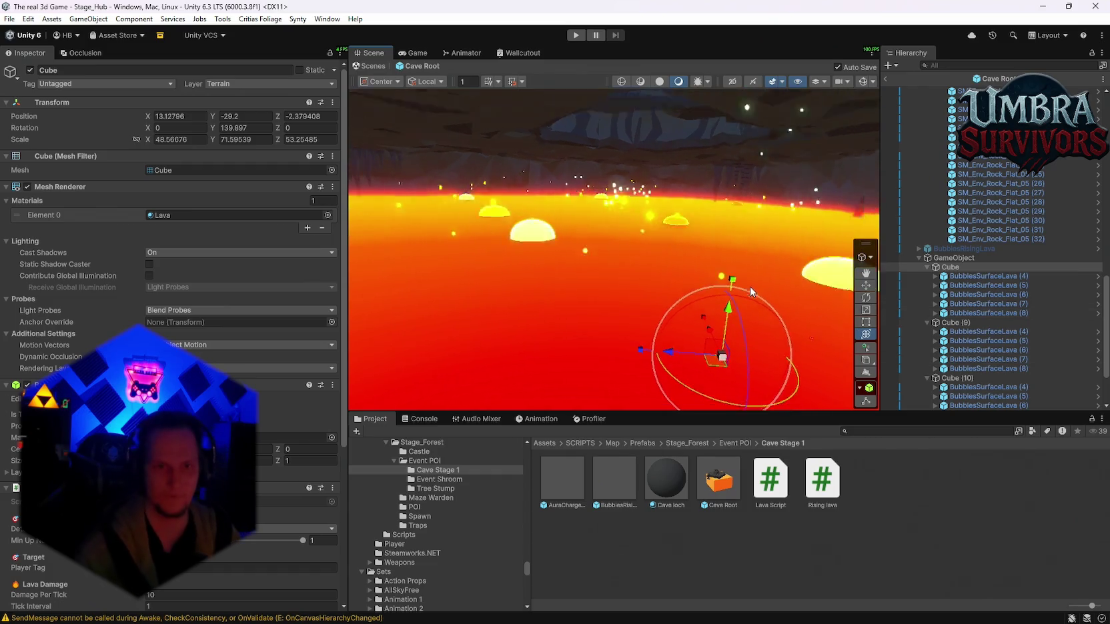
Lift the whole lava group to Y 42.5 instead of moving a single cube.
{"action": "mouse_move", "coordinate": [704, 314]}
{"action": "left_mouse_down"}
{"action": "mouse_move", "coordinate": [674, 317]}
{"action": "mouse_move", "coordinate": [678, 192]}
{"action": "left_mouse_up"}
{"action": "key", "text": "ctrl+z"}
{"action": "key", "text": "ctrl+z"}
{"action": "key", "text": "ctrl+z"}
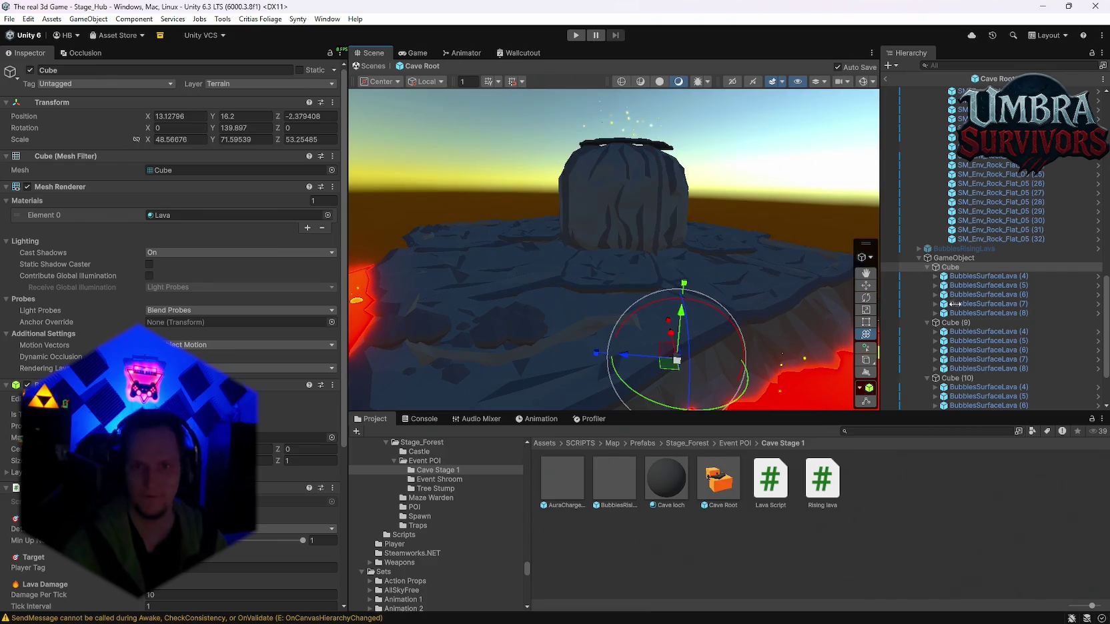
{"action": "mouse_move", "coordinate": [575, 376]}
{"action": "left_mouse_down"}
{"action": "mouse_move", "coordinate": [588, 260]}
{"action": "mouse_move", "coordinate": [610, 212]}
{"action": "mouse_move", "coordinate": [675, 171]}
{"action": "mouse_move", "coordinate": [709, 242]}
{"action": "left_mouse_up"}
{"action": "scroll", "coordinate": [694, 240], "scroll_direction": "down", "scroll_amount": 5}
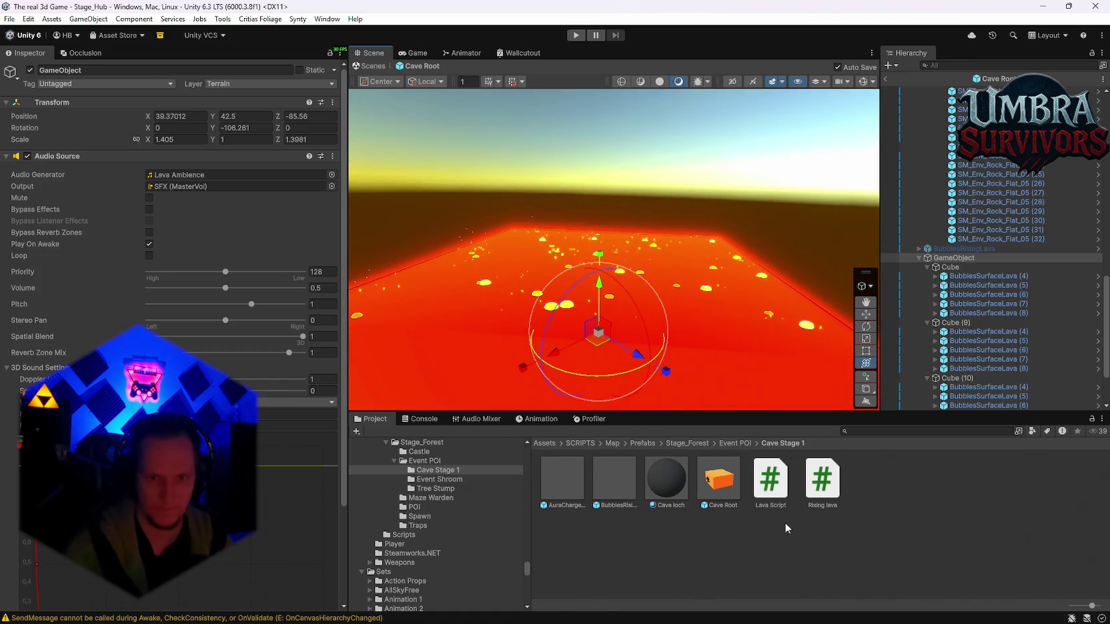
{"action": "right_click", "coordinate": [785, 524]}
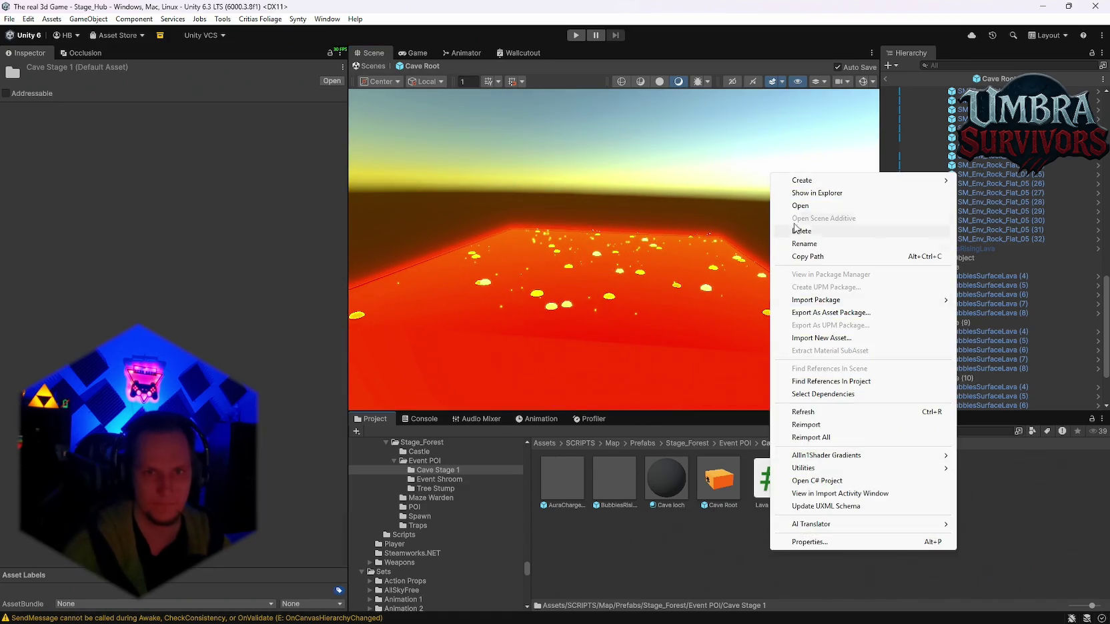
Back out of an accidental C# script creation in the Cave Stage 1 folder.
{"action": "mouse_move", "coordinate": [807, 180]}
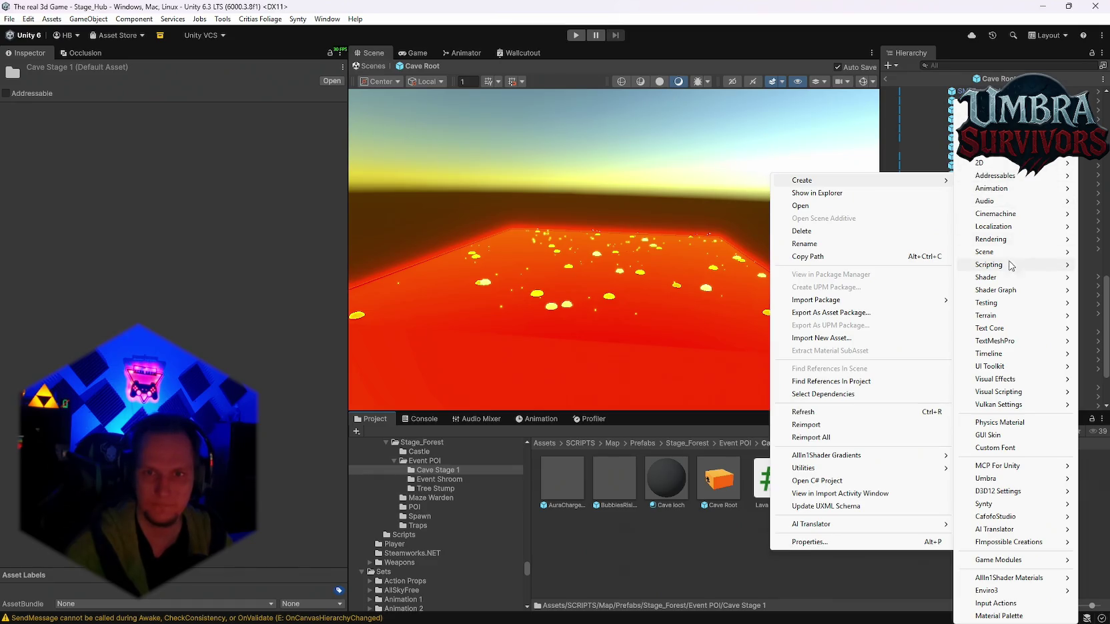
{"action": "mouse_move", "coordinate": [1008, 268]}
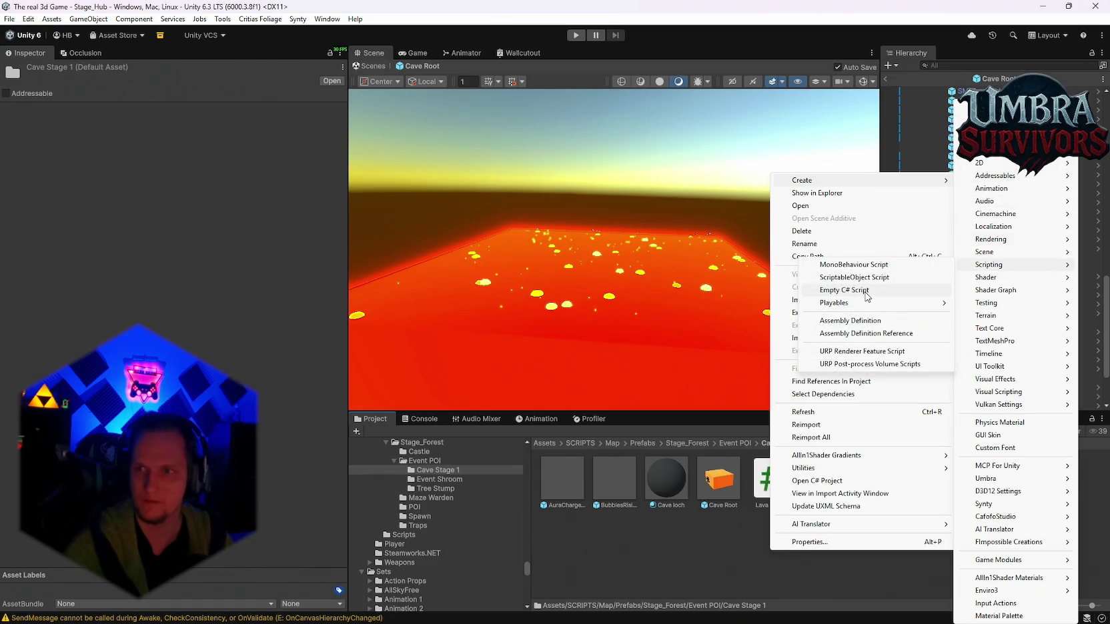
{"action": "left_click", "coordinate": [844, 289]}
{"action": "key", "text": "Escape"}
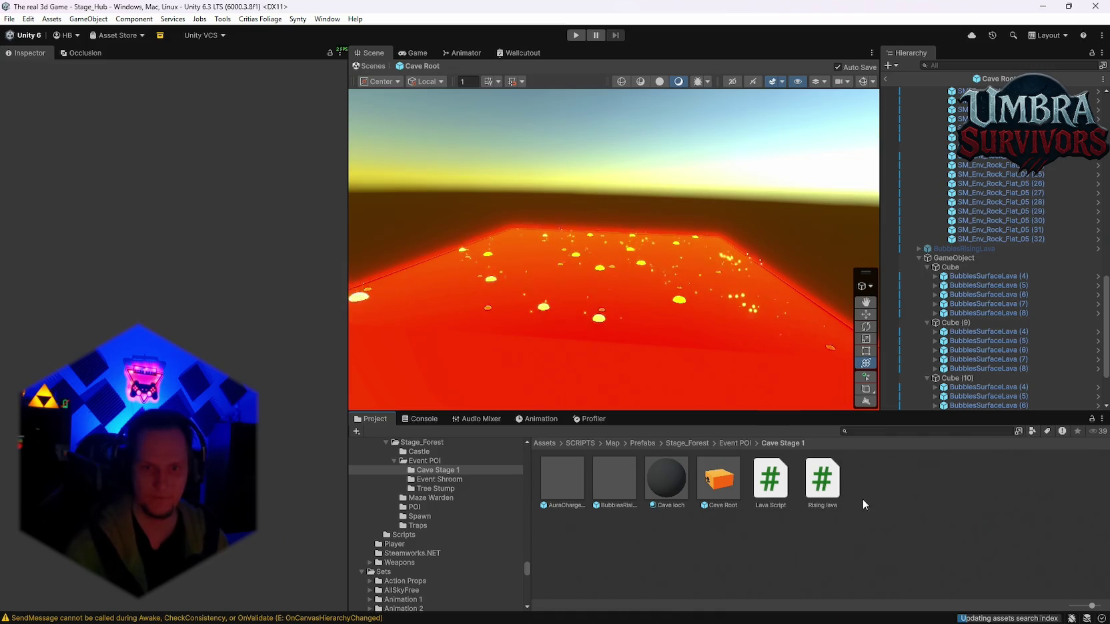
{"action": "right_click", "coordinate": [881, 530]}
{"action": "mouse_move", "coordinate": [932, 162]}
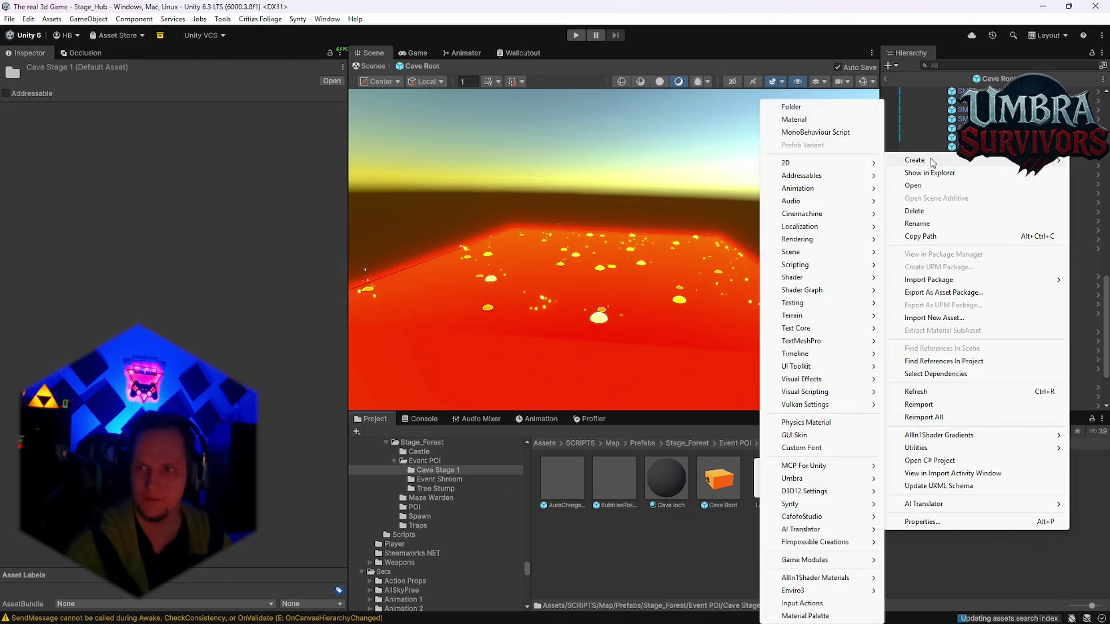
{"action": "key", "text": "Escape"}
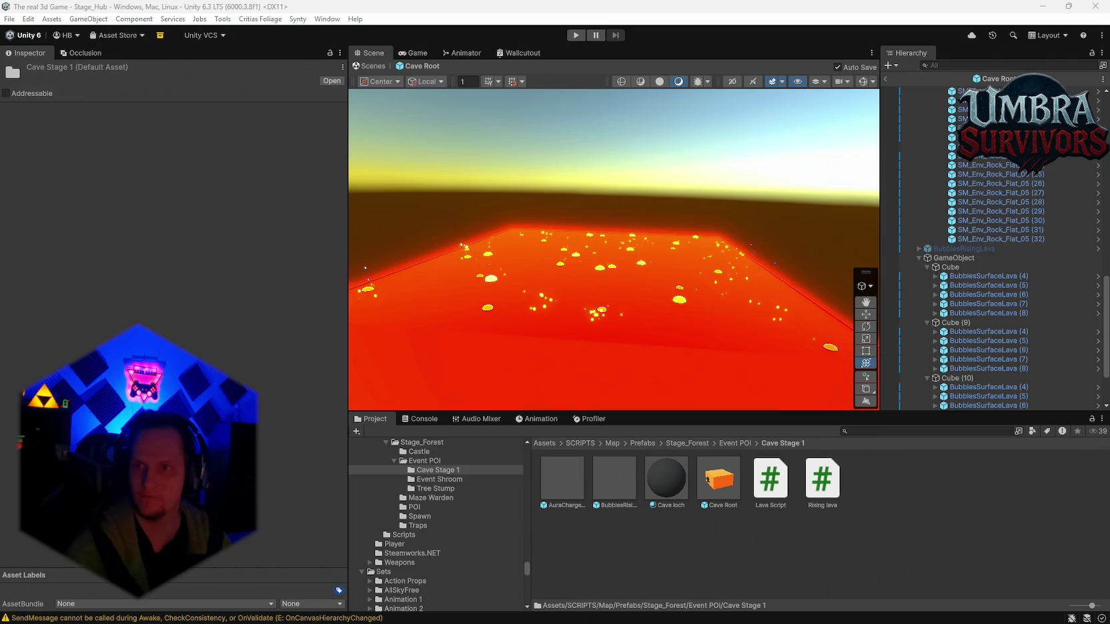
Create a URP Unlit Shader Graph named LavaDepth in Cave Stage 1.
{"action": "right_click", "coordinate": [1011, 482]}
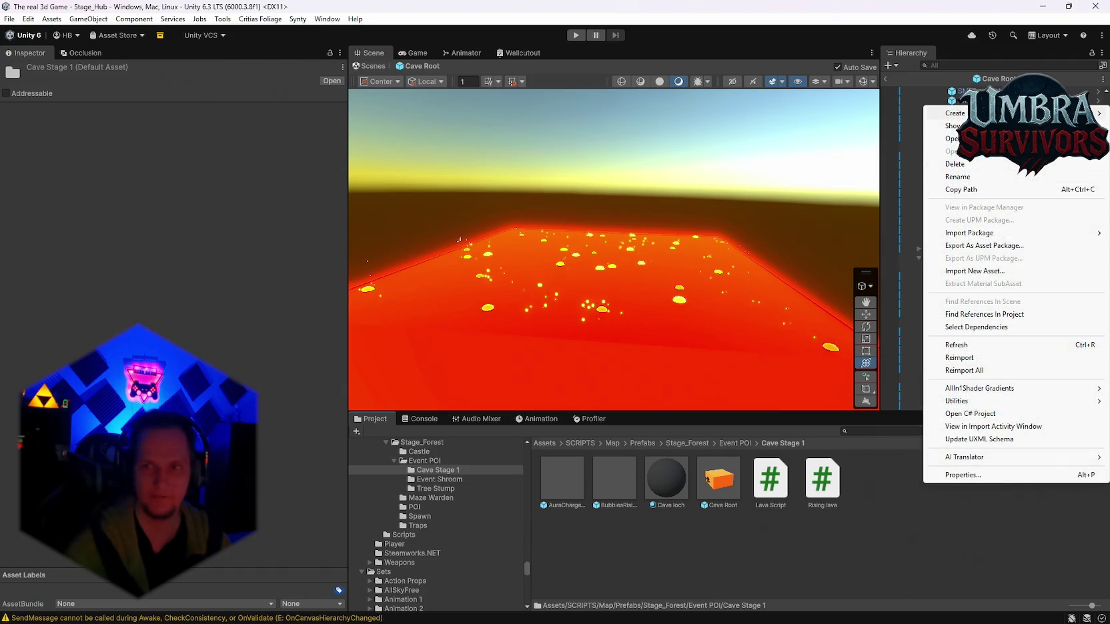
{"action": "mouse_move", "coordinate": [954, 113]}
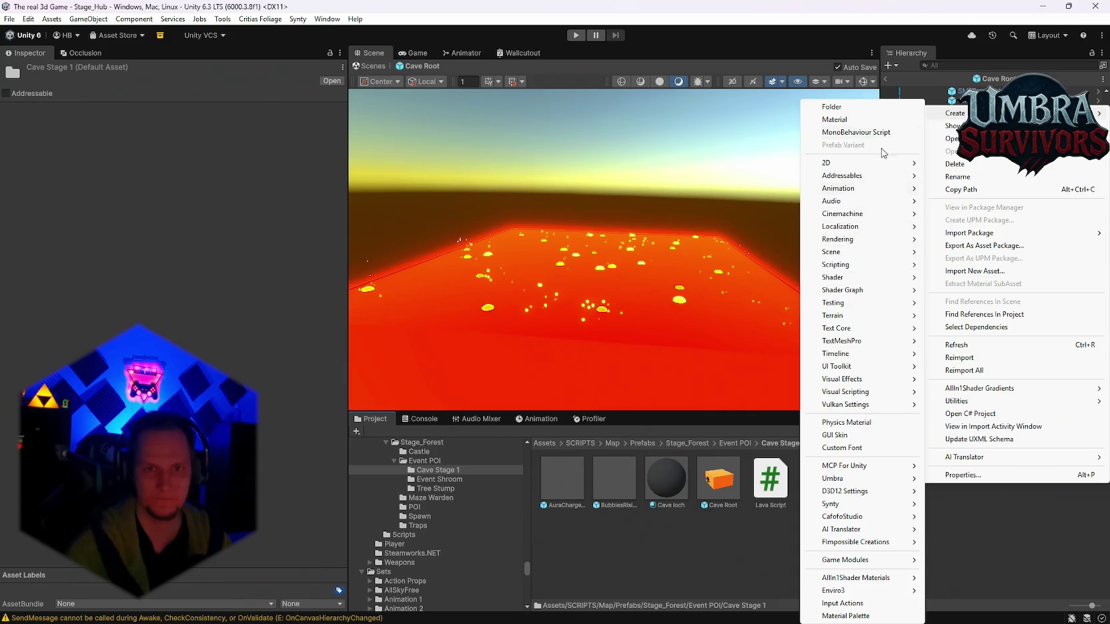
{"action": "mouse_move", "coordinate": [853, 289]}
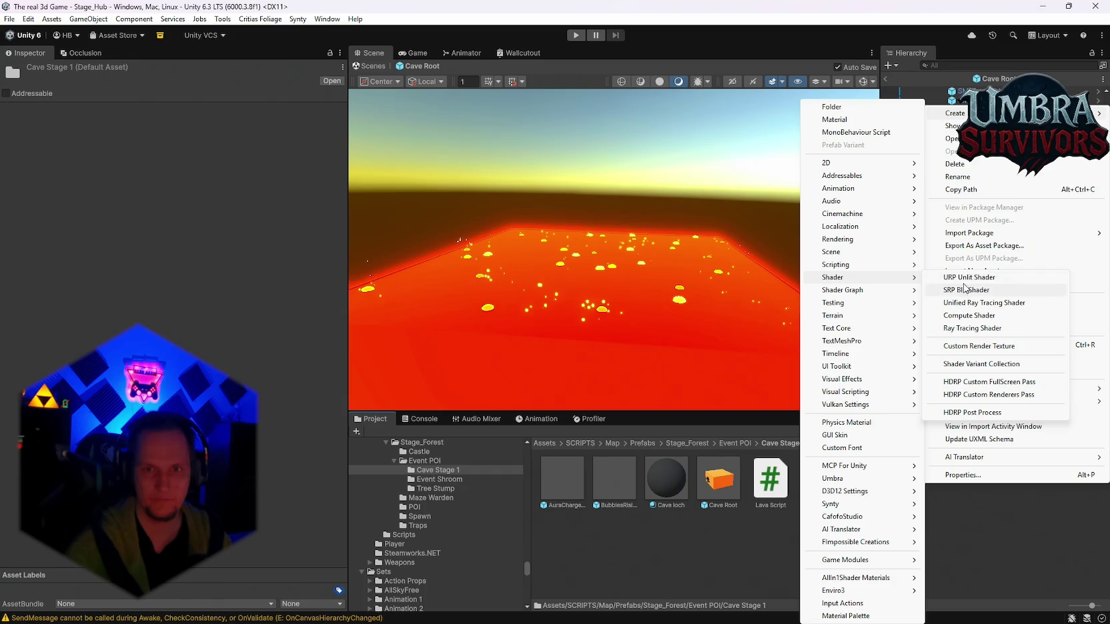
{"action": "left_click", "coordinate": [980, 278]}
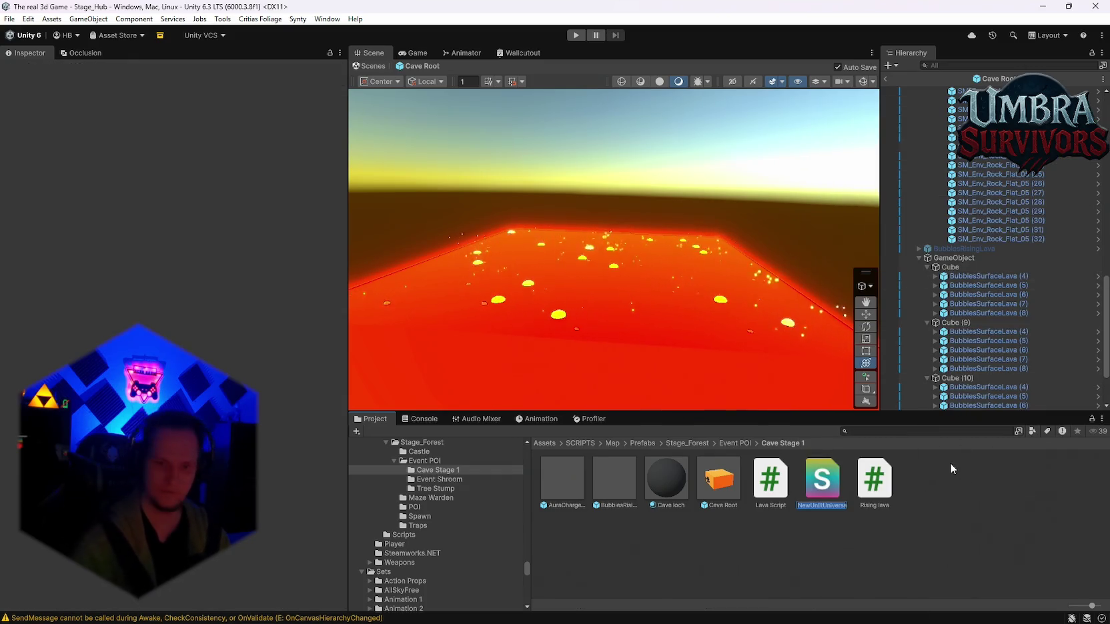
{"action": "type", "text": "LavaDepth"}
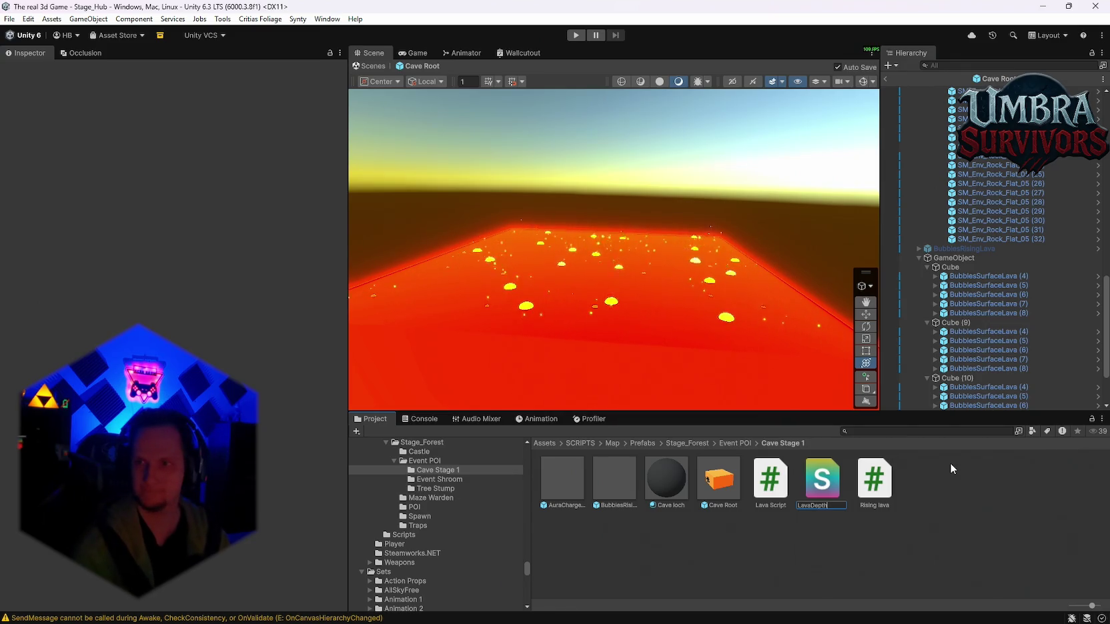
{"action": "key", "text": "Return"}
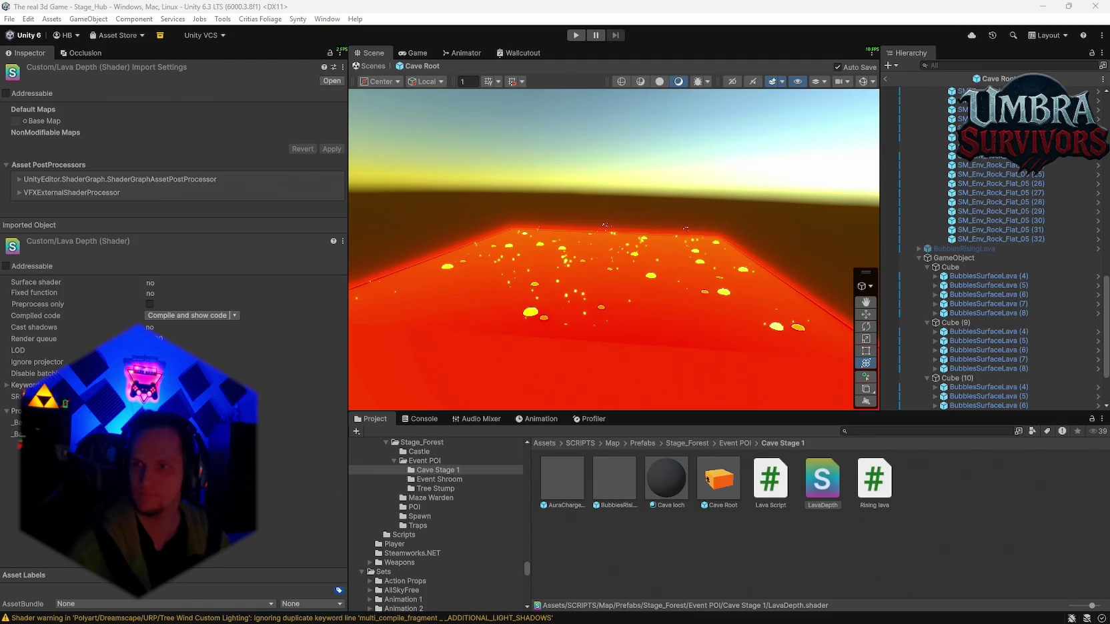
{"action": "left_click", "coordinate": [1089, 509]}
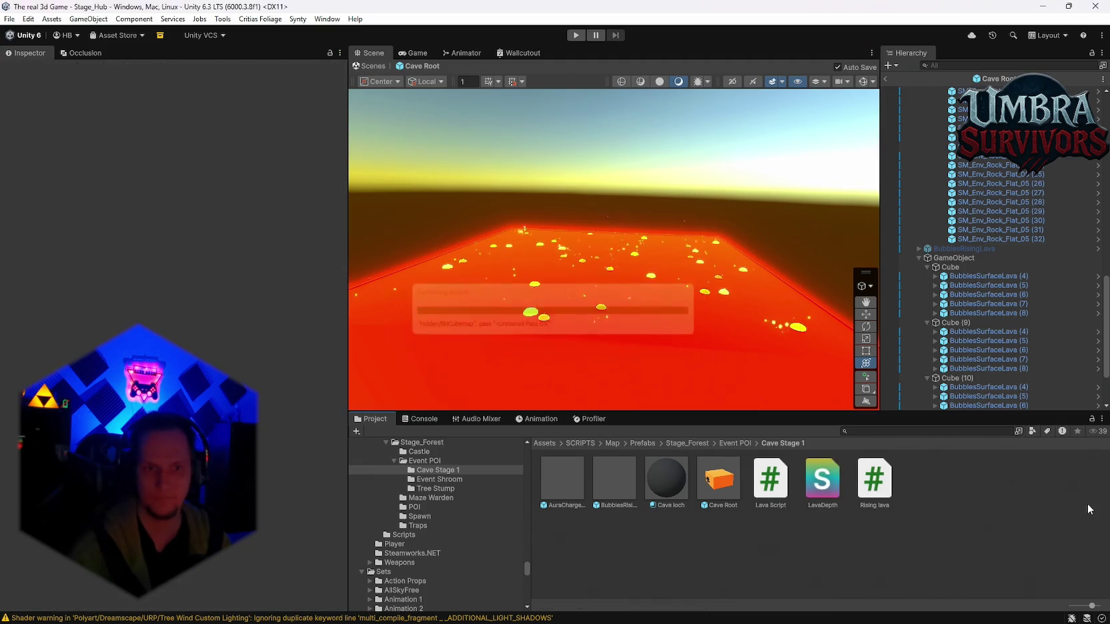
{"action": "right_click", "coordinate": [922, 558]}
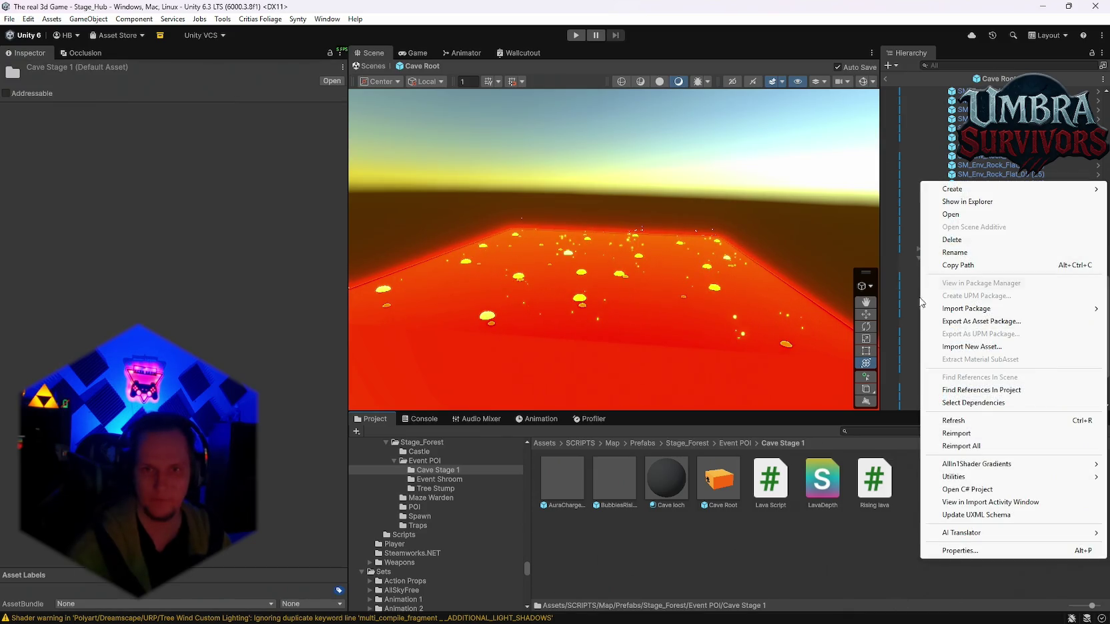
Create a new material named Lavadepths in the Cave Stage 1 folder.
{"action": "mouse_move", "coordinate": [953, 189]}
{"action": "left_click", "coordinate": [831, 119]}
{"action": "type", "text": "Lavadepthd"}
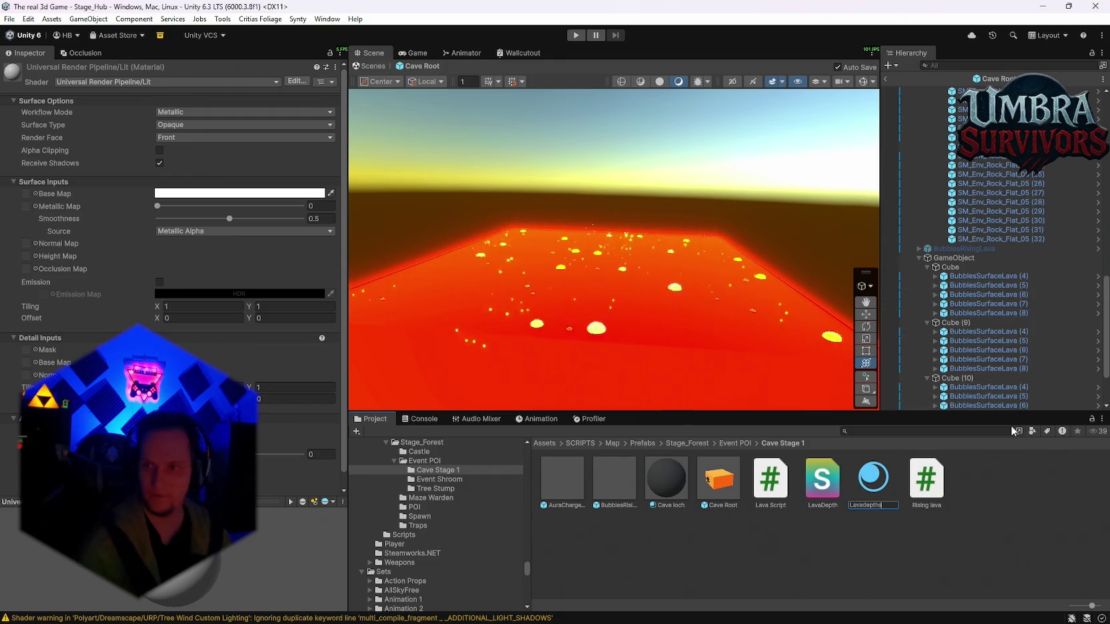
{"action": "key", "text": "Return"}
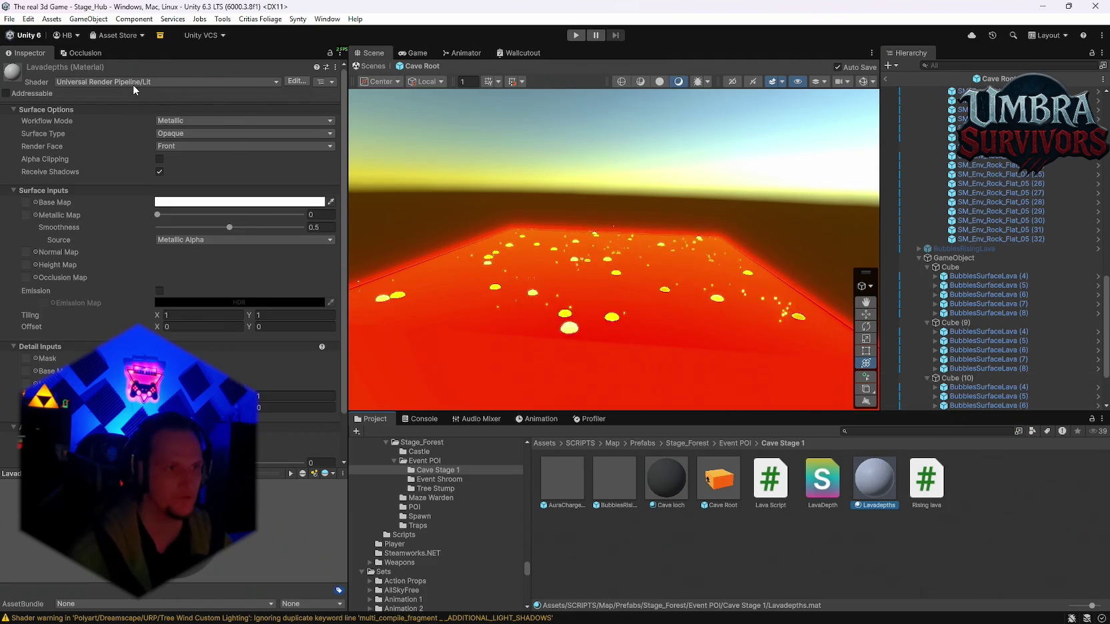
Search the material's shader list for lava, hidden and depth shaders, leaving it on Lit.
{"action": "left_click", "coordinate": [132, 83]}
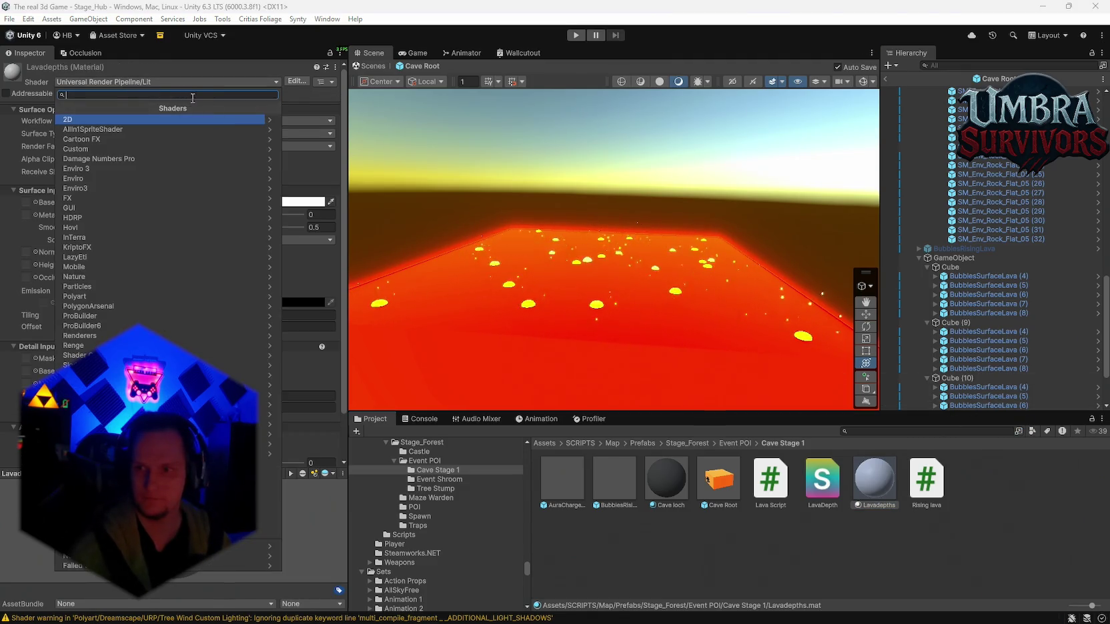
{"action": "type", "text": "lav"}
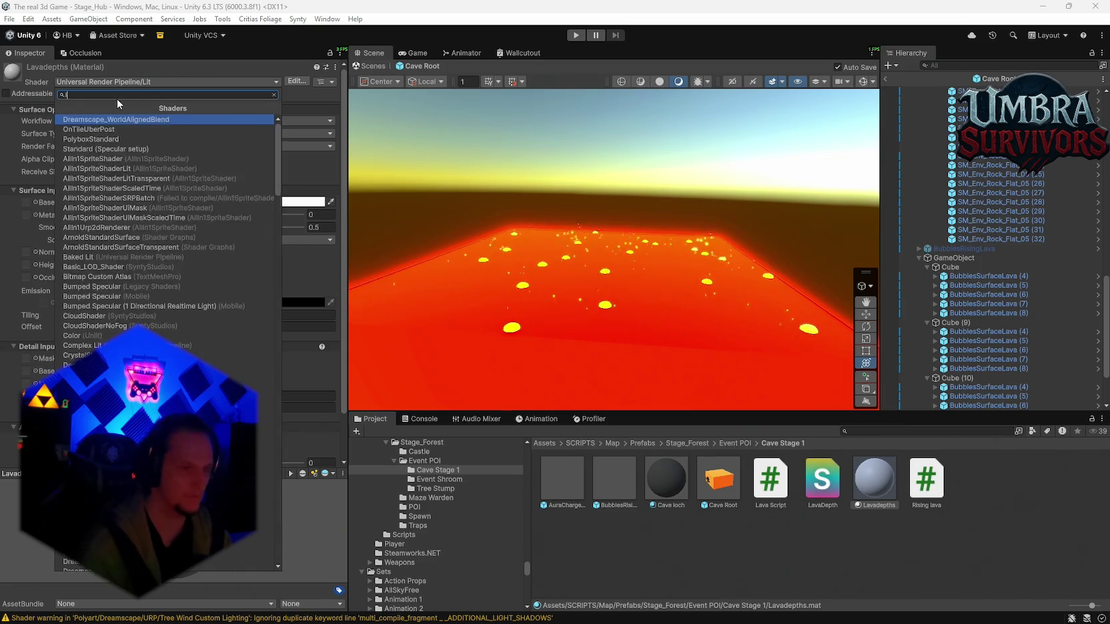
{"action": "key", "text": "BackSpace"}
{"action": "key", "text": "BackSpace"}
{"action": "key", "text": "BackSpace"}
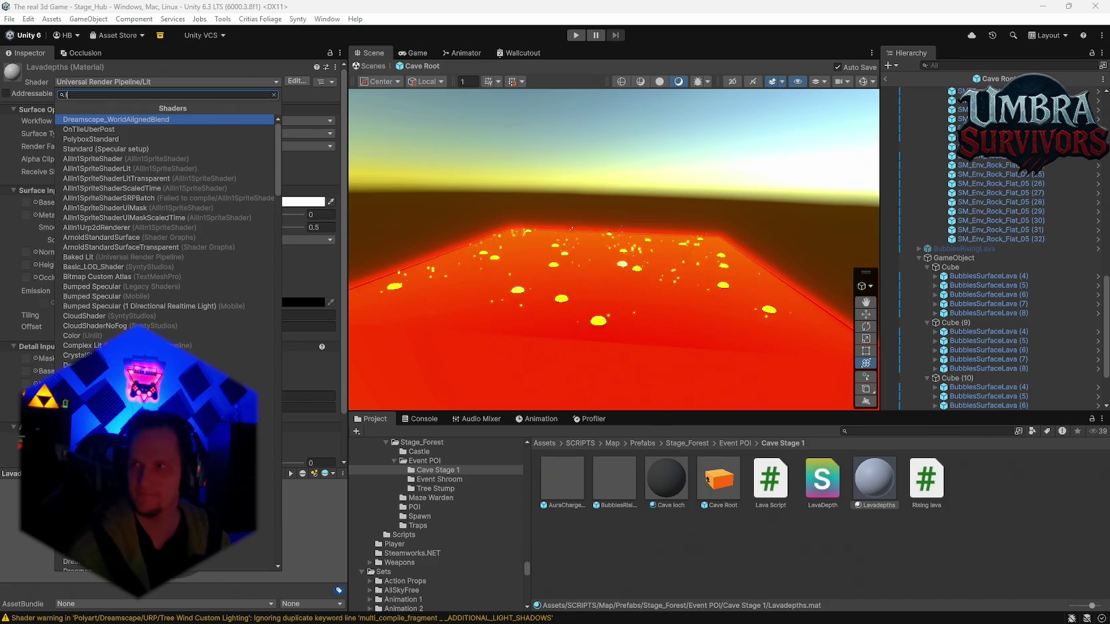
{"action": "key", "text": "Escape"}
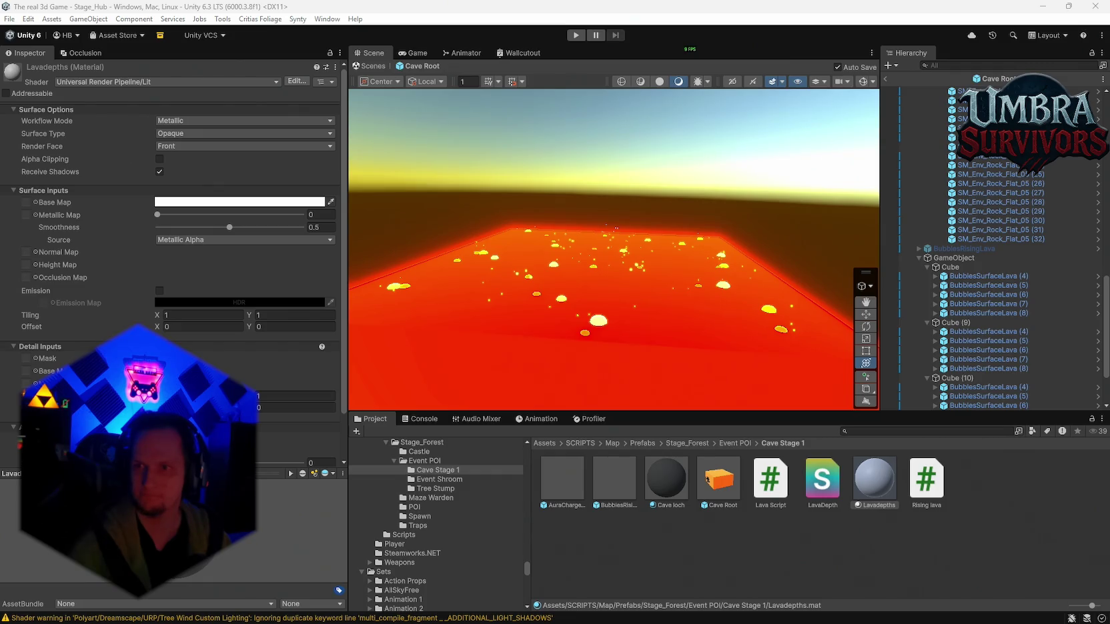
{"action": "left_click", "coordinate": [140, 81]}
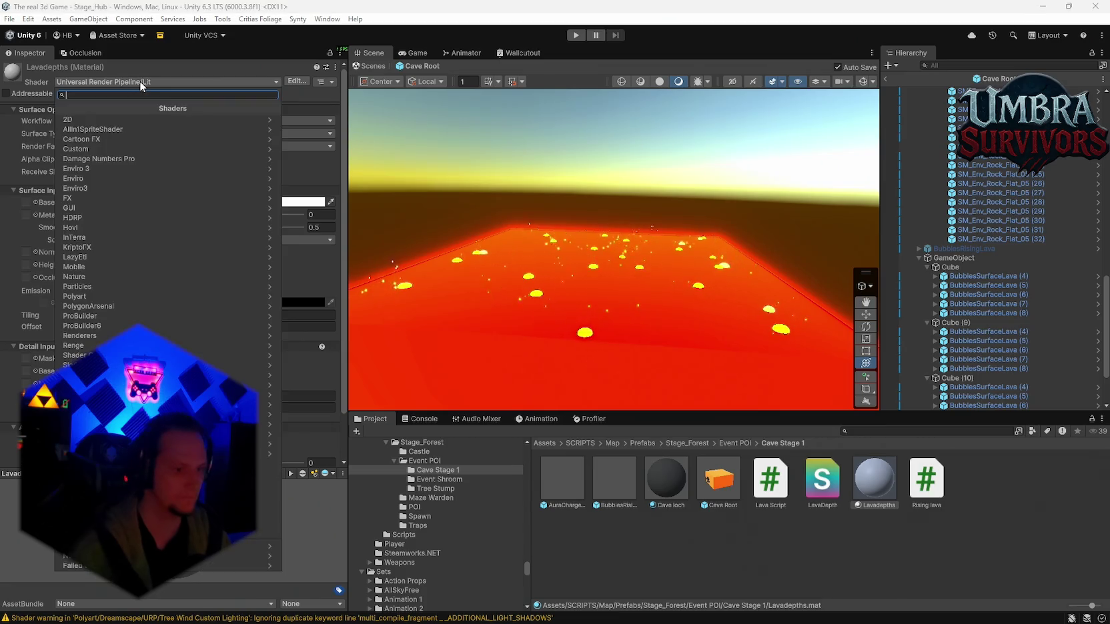
{"action": "type", "text": "hidd"}
{"action": "key", "text": "BackSpace"}
{"action": "key", "text": "BackSpace"}
{"action": "key", "text": "BackSpace"}
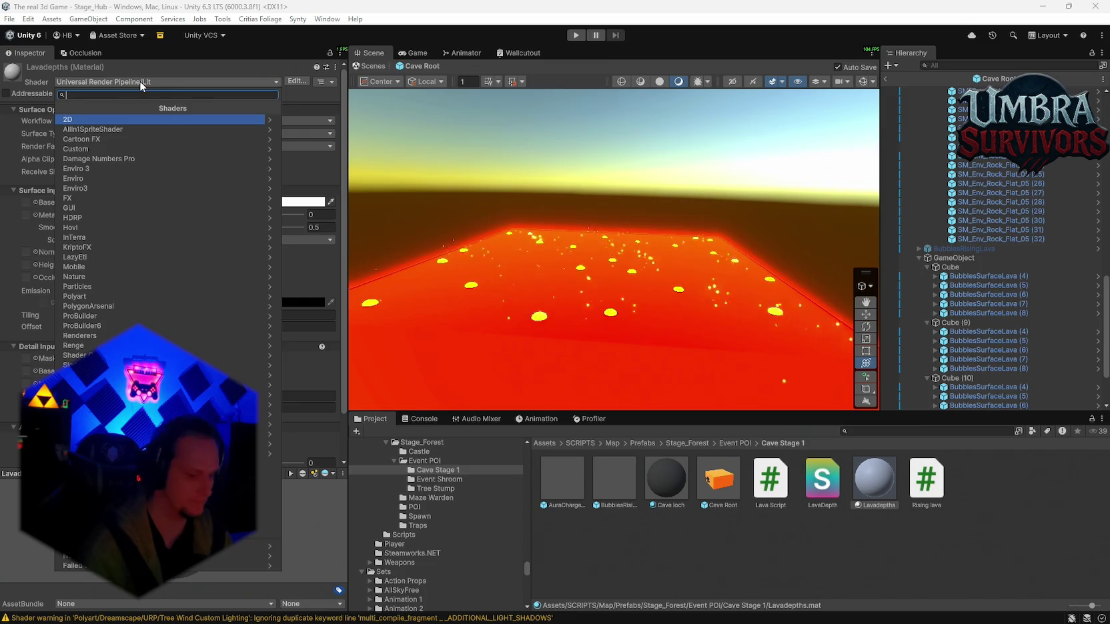
{"action": "type", "text": "dep"}
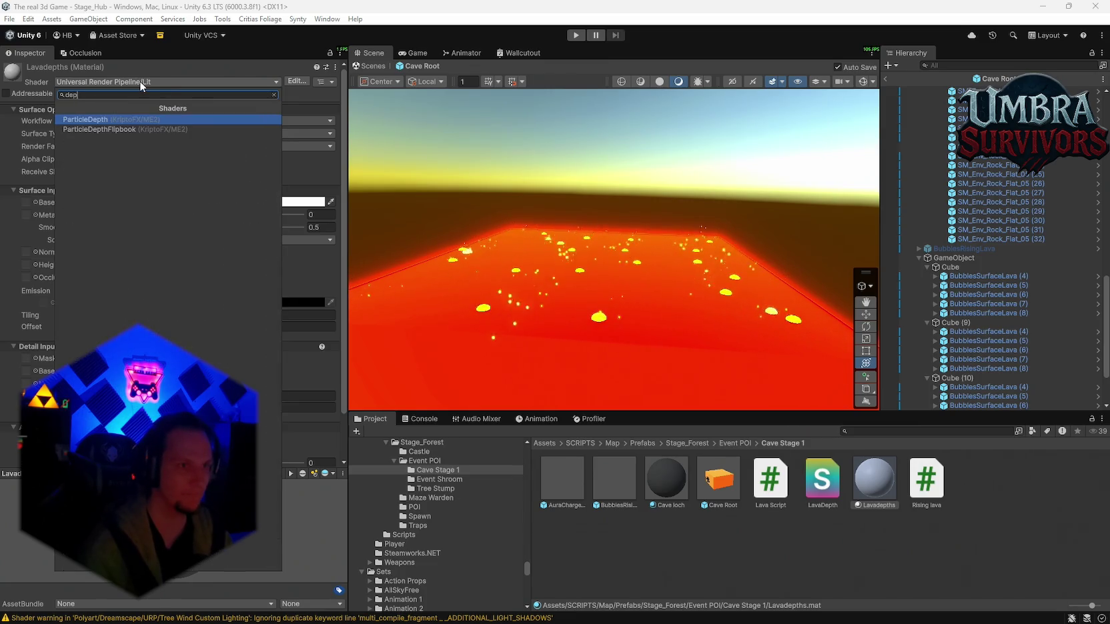
{"action": "key", "text": "BackSpace"}
{"action": "key", "text": "BackSpace"}
{"action": "key", "text": "BackSpace"}
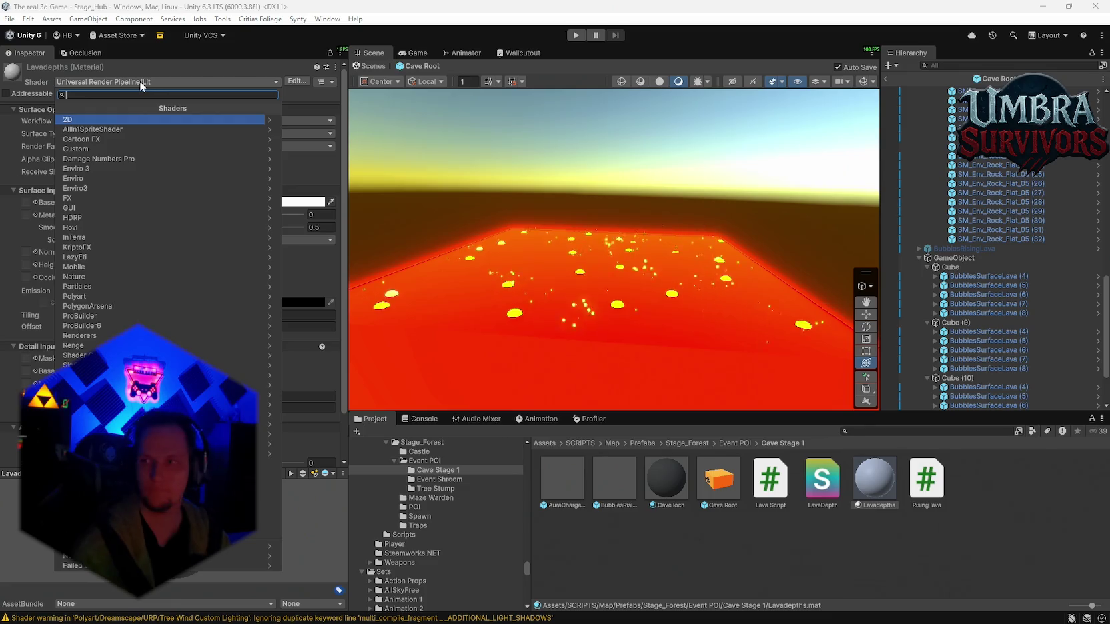
{"action": "key", "text": "Escape"}
{"action": "key", "text": "super+shift+s"}
{"action": "key", "text": "Escape"}
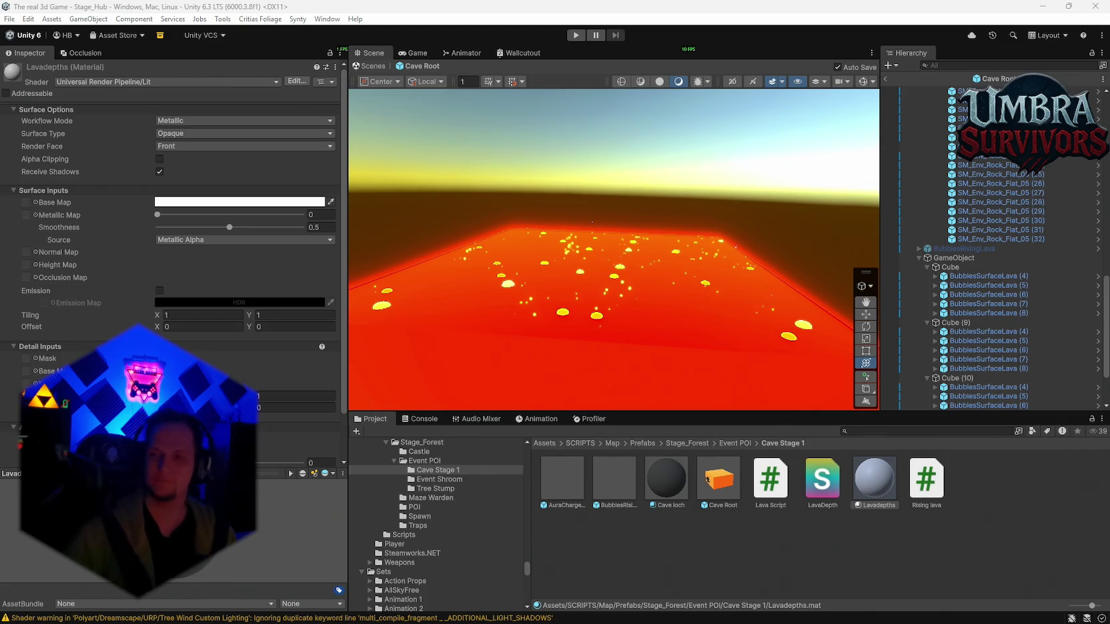
Inspect the recompiled LavaDepth shader's import settings, then the Cave Root prefab.
{"action": "left_click", "coordinate": [817, 491]}
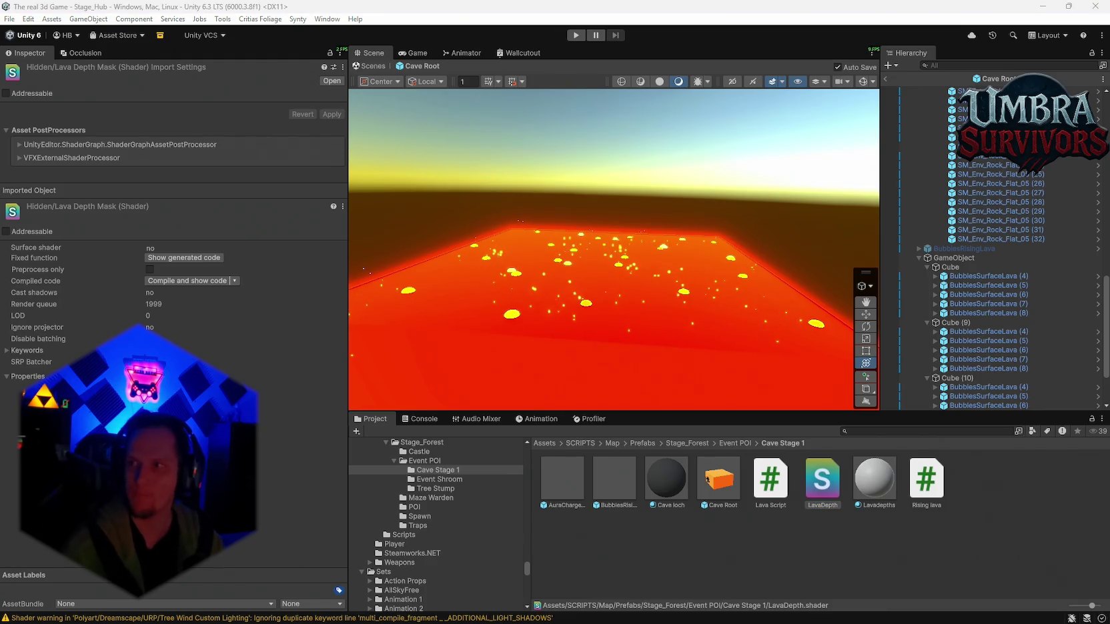
{"action": "left_click", "coordinate": [797, 532]}
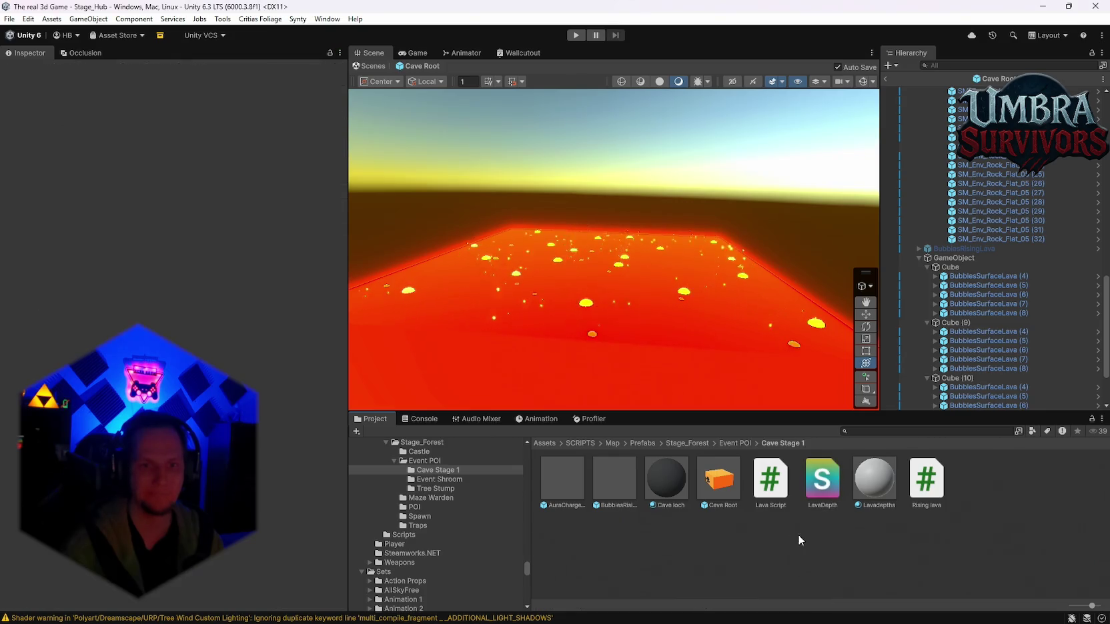
{"action": "left_click", "coordinate": [812, 489]}
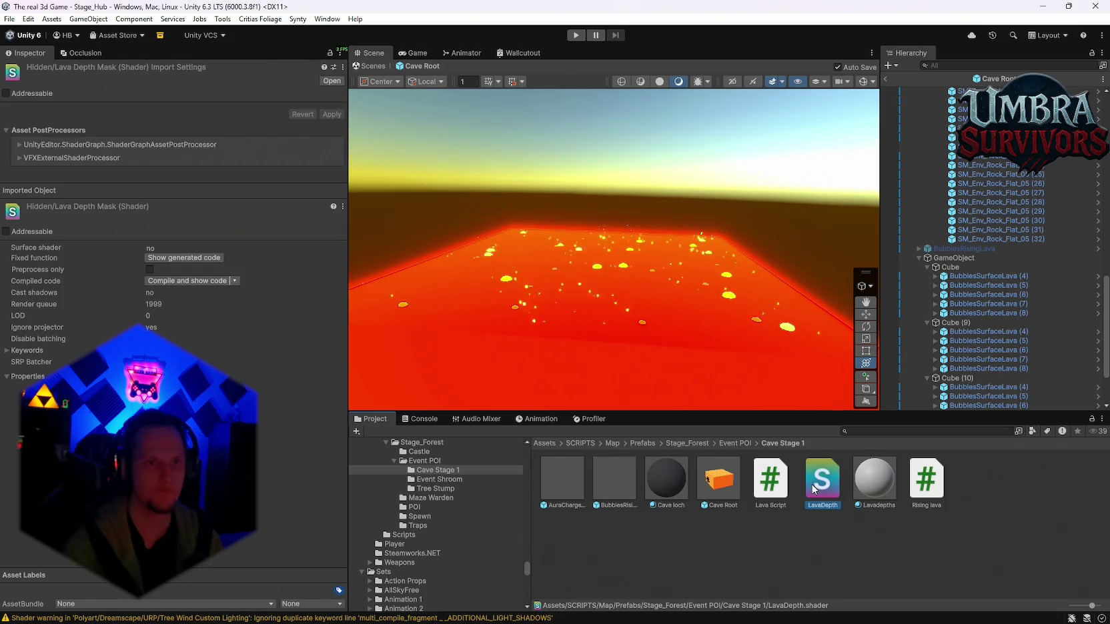
{"action": "left_click", "coordinate": [720, 495]}
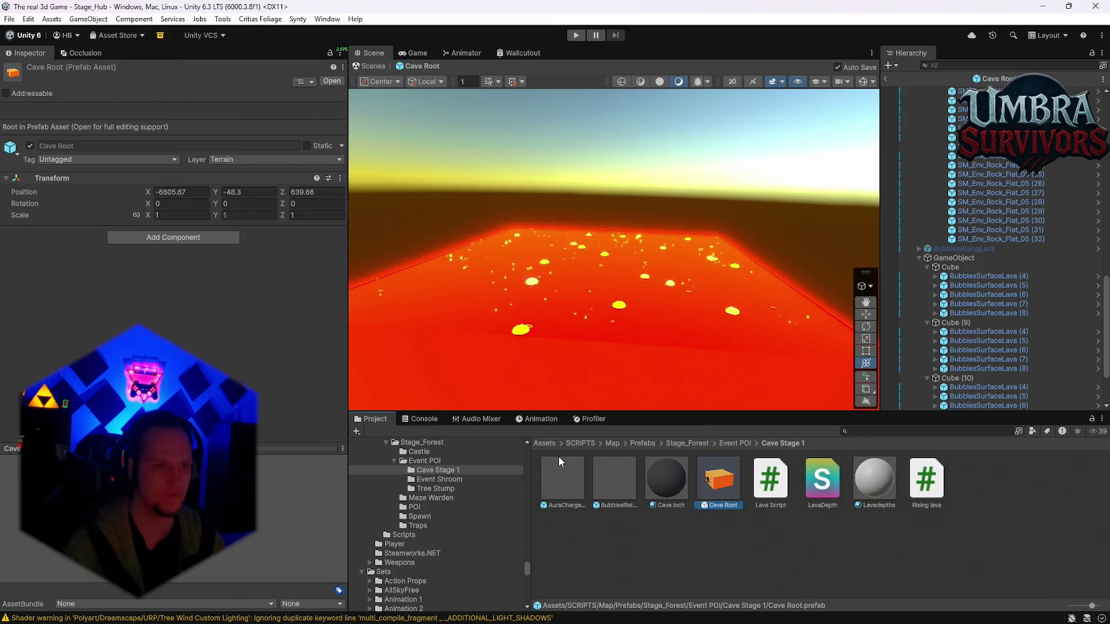
Clear the console warnings and inspect the BubblesRisingLava particle prefab.
{"action": "left_click", "coordinate": [426, 418]}
{"action": "left_click", "coordinate": [361, 430]}
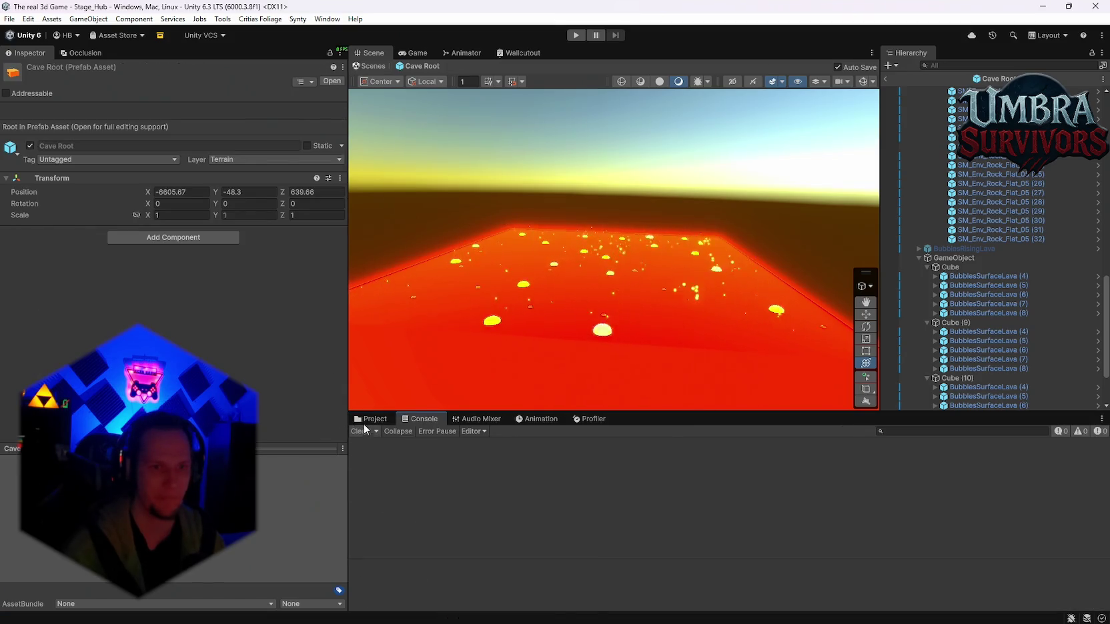
{"action": "left_click", "coordinate": [372, 419]}
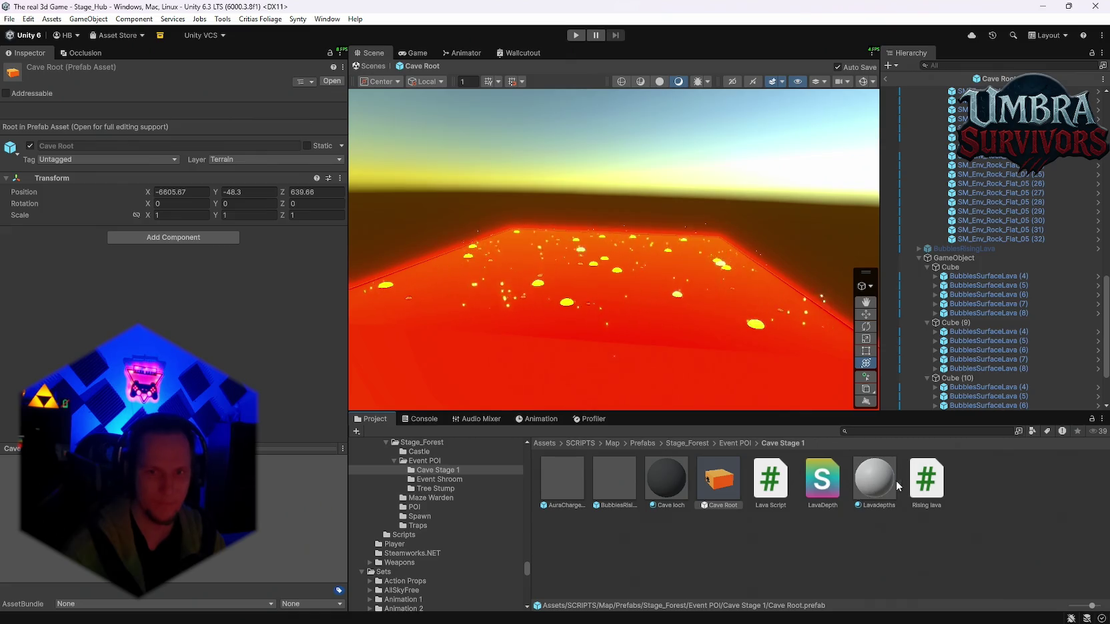
{"action": "left_click", "coordinate": [621, 488]}
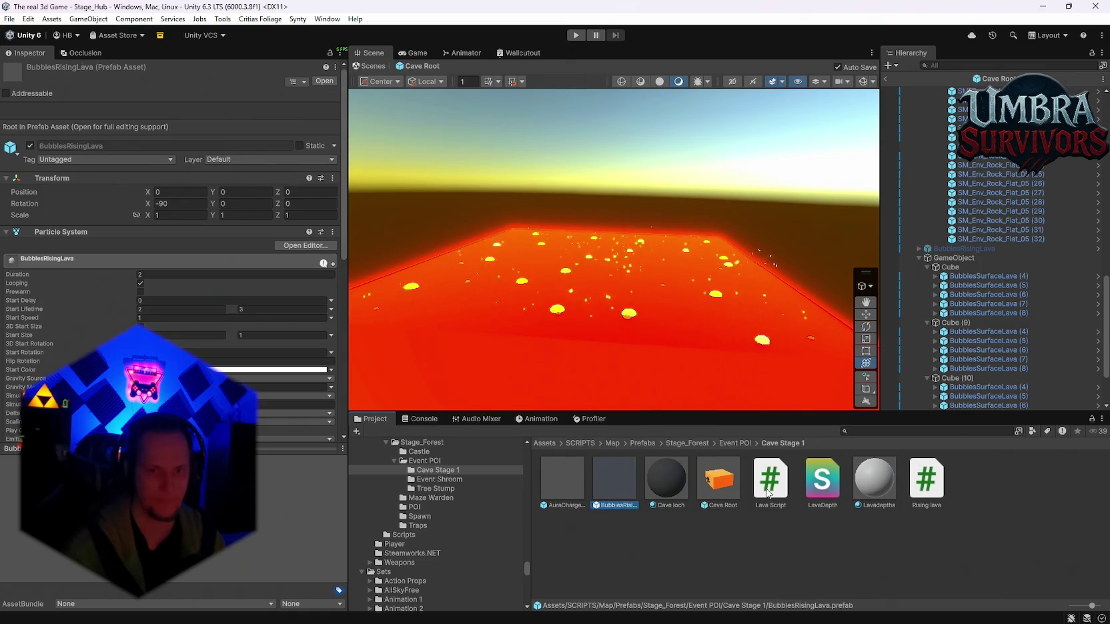
Select the Lavadepths material and search its shader list for lava and hidden shaders.
{"action": "left_click", "coordinate": [882, 493]}
{"action": "left_click", "coordinate": [130, 82]}
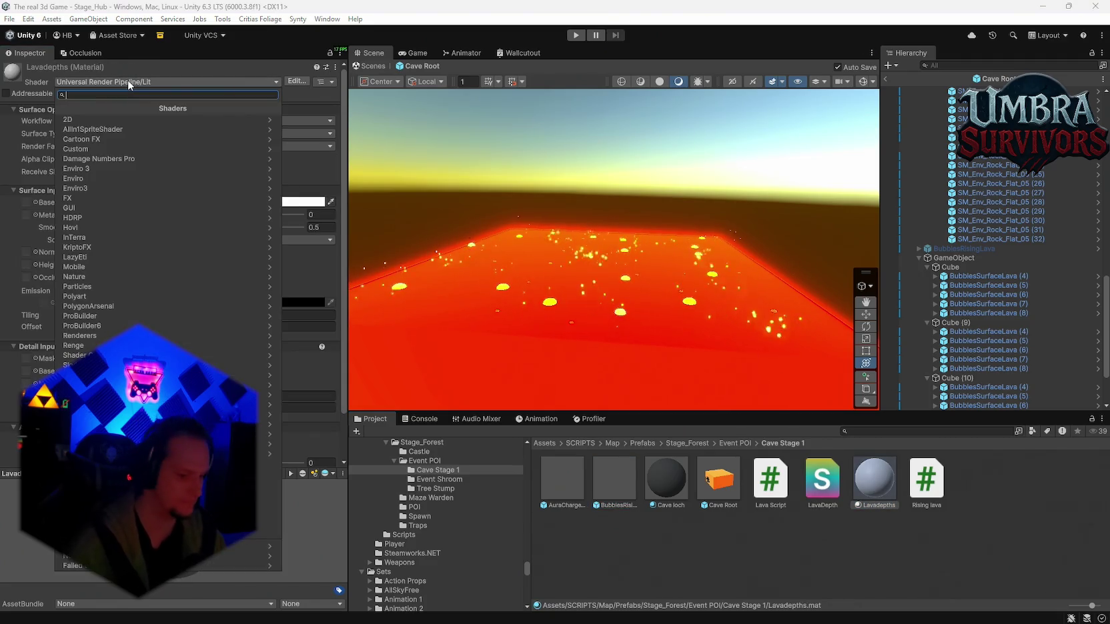
{"action": "type", "text": "lavl"}
{"action": "key", "text": "BackSpace"}
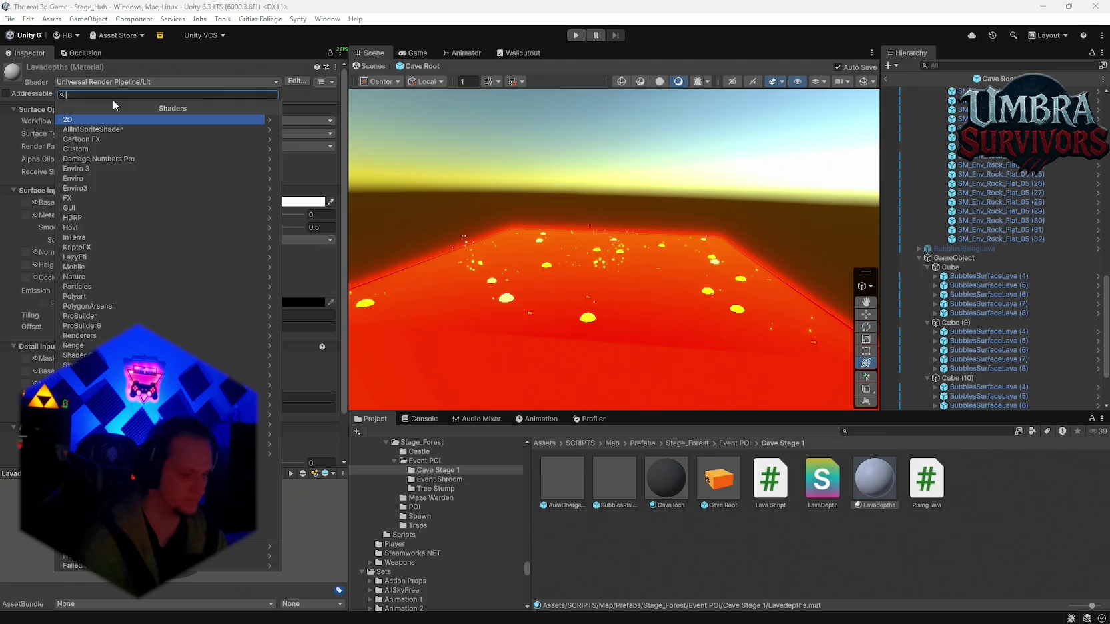
{"action": "type", "text": "hid"}
{"action": "key", "text": "BackSpace"}
{"action": "key", "text": "BackSpace"}
{"action": "key", "text": "BackSpace"}
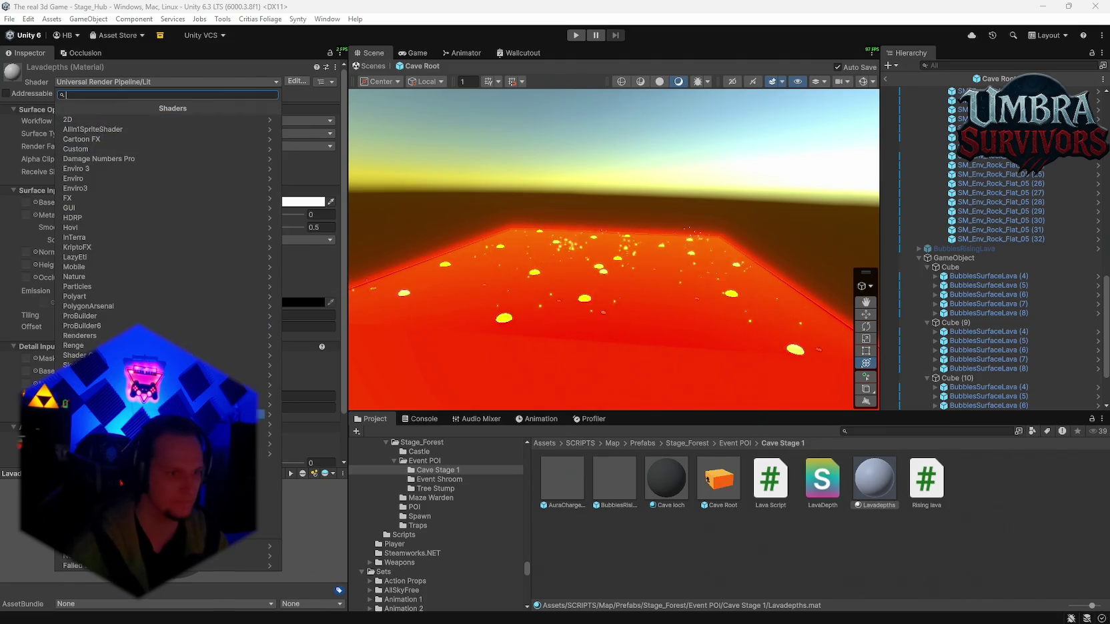
Browse the shader groups, then assign the LavaDepth shader so Lavadepths uses Hidden/LavaDepthMask.
{"action": "left_click", "coordinate": [234, 555]}
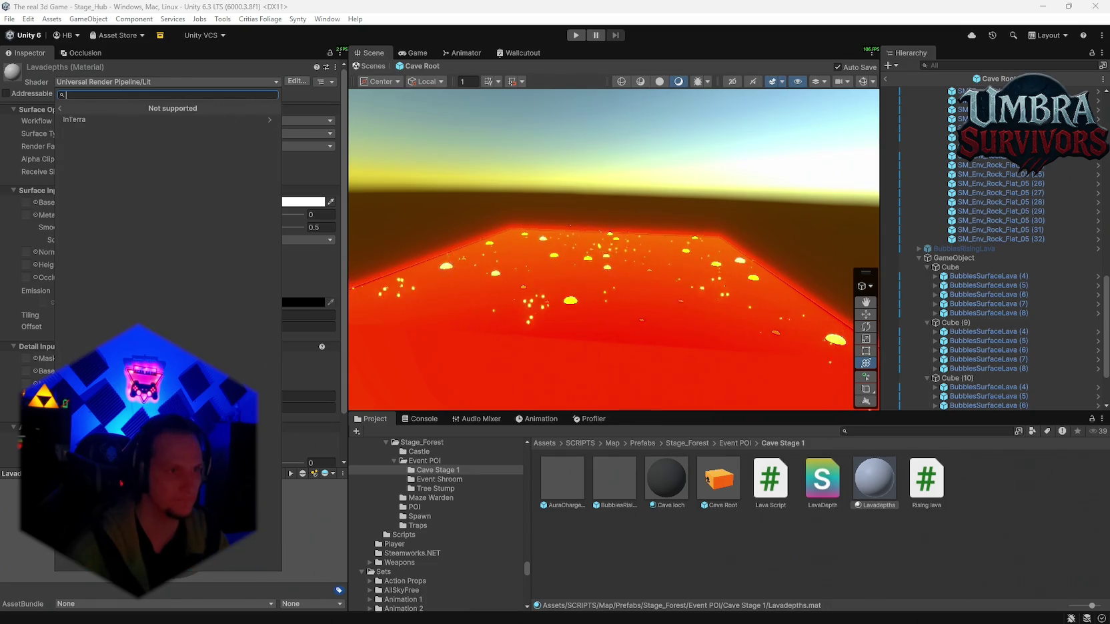
{"action": "left_click", "coordinate": [56, 108]}
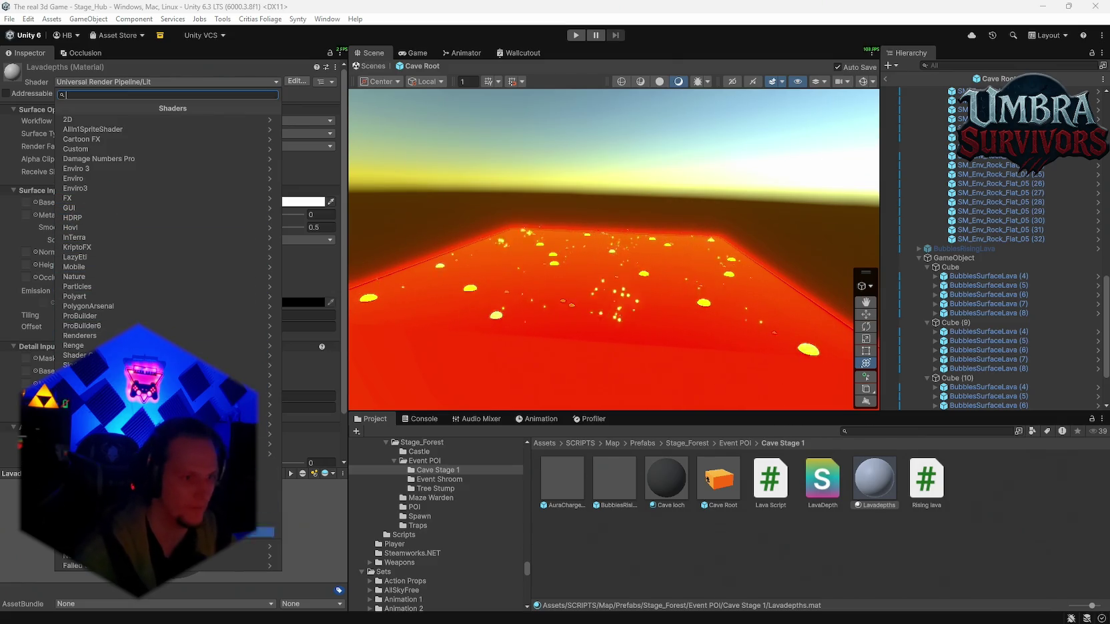
{"action": "left_click", "coordinate": [200, 565]}
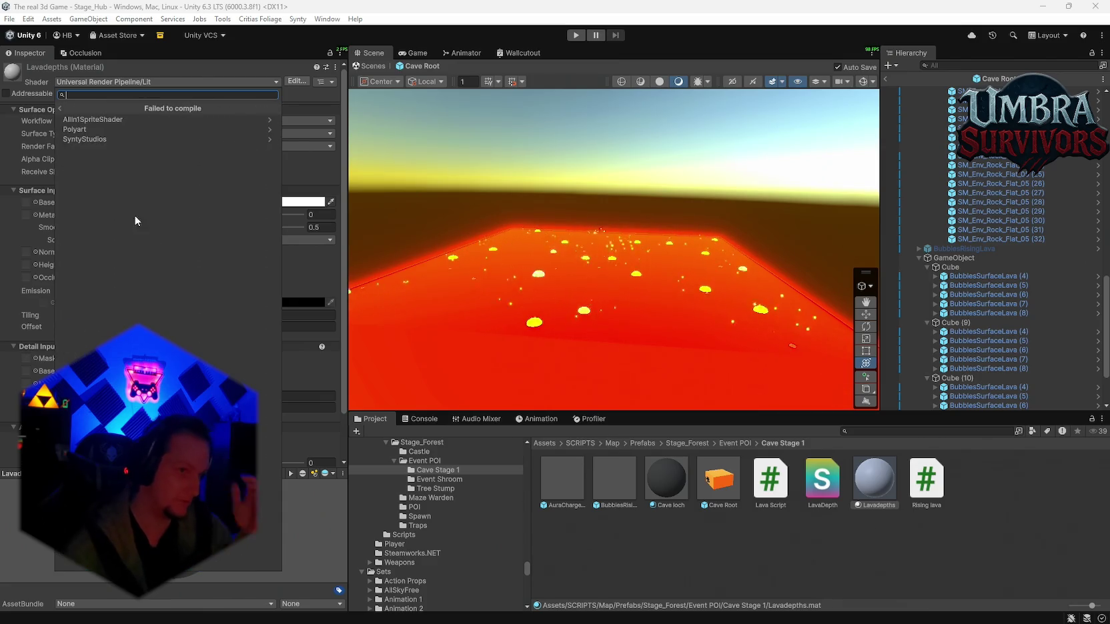
{"action": "left_click", "coordinate": [78, 105]}
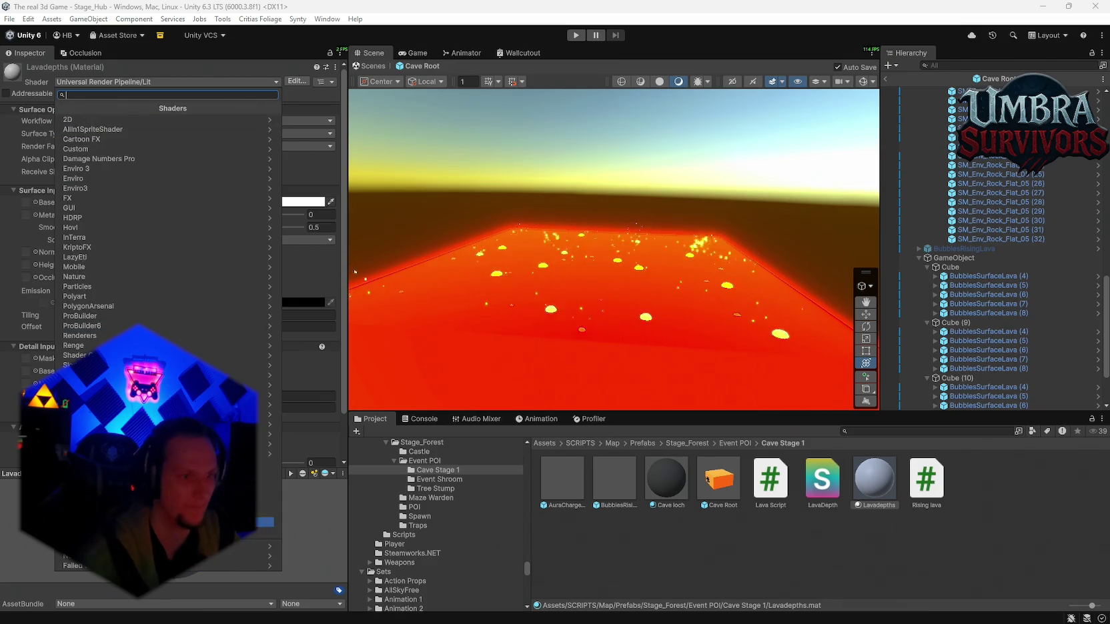
{"action": "left_click", "coordinate": [240, 545]}
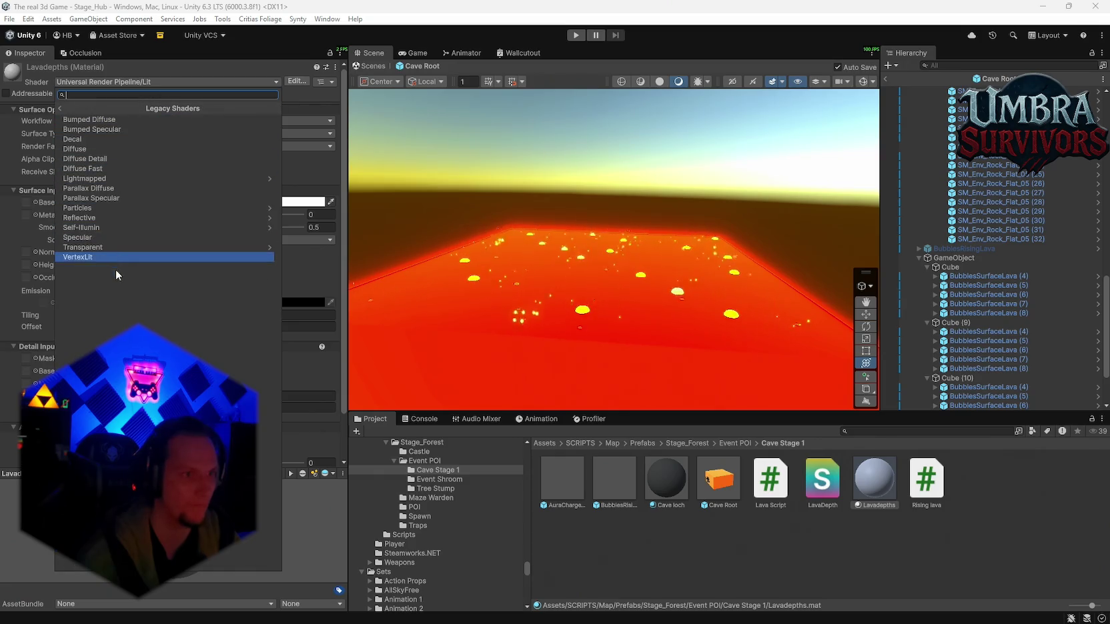
{"action": "left_click", "coordinate": [76, 107]}
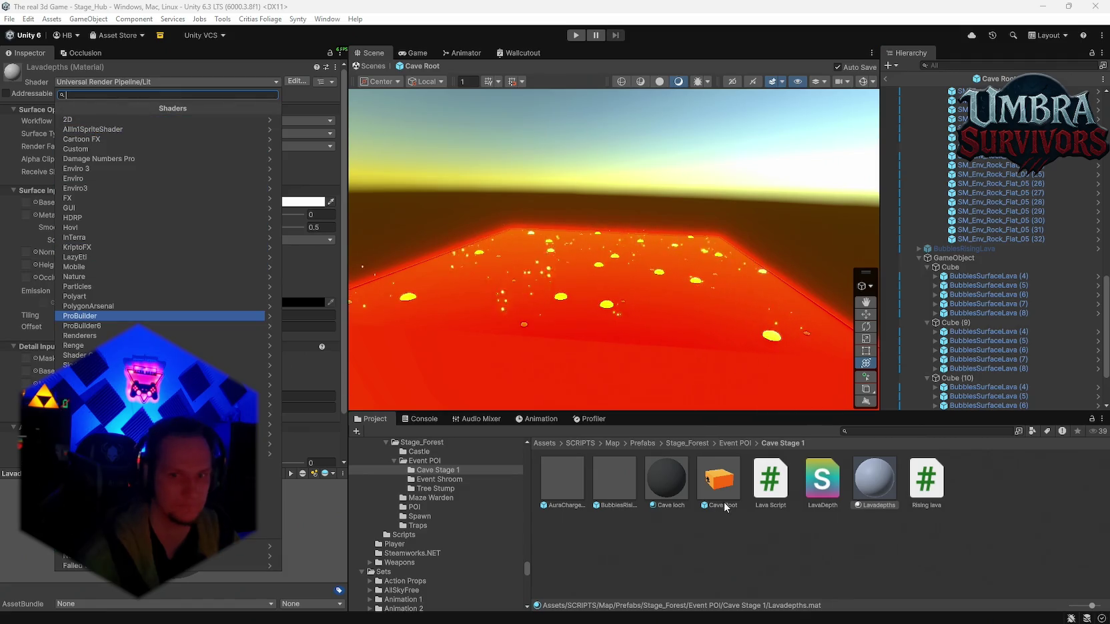
{"action": "mouse_move", "coordinate": [836, 505]}
{"action": "left_mouse_down"}
{"action": "mouse_move", "coordinate": [467, 314]}
{"action": "mouse_move", "coordinate": [168, 126]}
{"action": "left_mouse_up"}
{"action": "scroll", "coordinate": [190, 323], "scroll_direction": "down", "scroll_amount": 2}
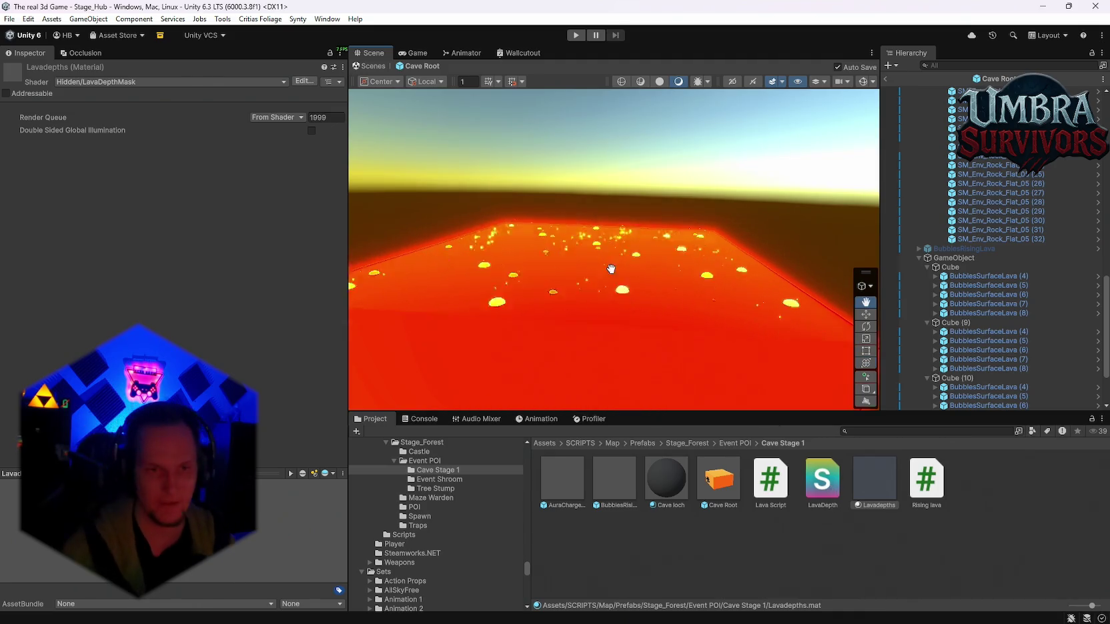
Collapse the Cube, Cube (9), Cube (10) and Cube (11) groups in the Hierarchy.
{"action": "scroll", "coordinate": [993, 318], "scroll_direction": "up", "scroll_amount": 3}
{"action": "scroll", "coordinate": [992, 318], "scroll_direction": "down", "scroll_amount": 3}
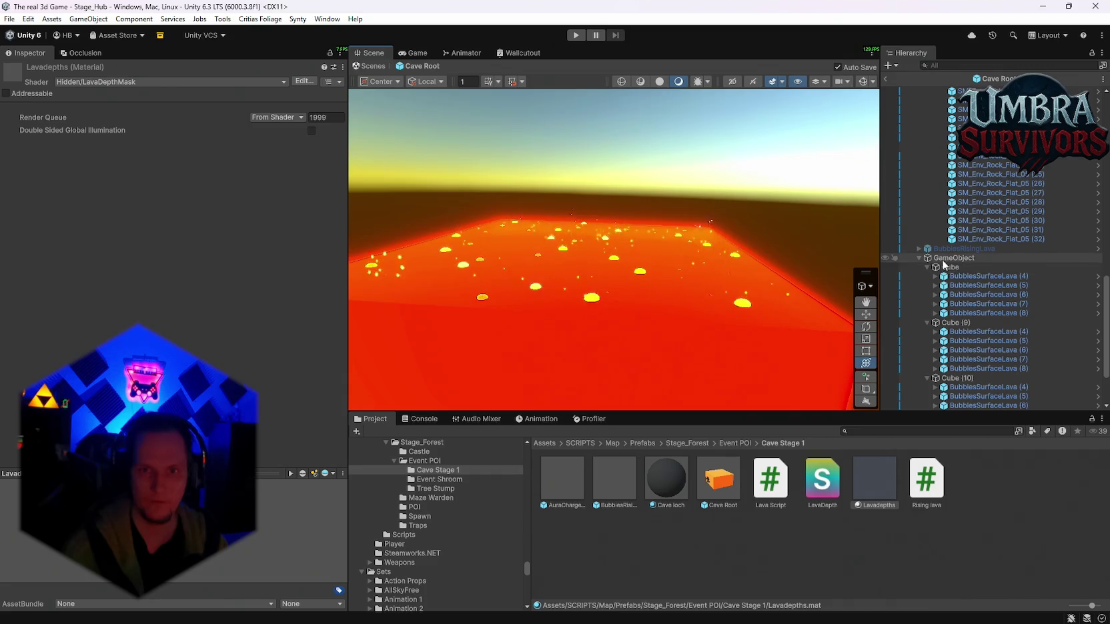
{"action": "left_click", "coordinate": [929, 269]}
{"action": "left_click", "coordinate": [928, 303]}
{"action": "left_click", "coordinate": [928, 324]}
{"action": "left_click", "coordinate": [928, 350]}
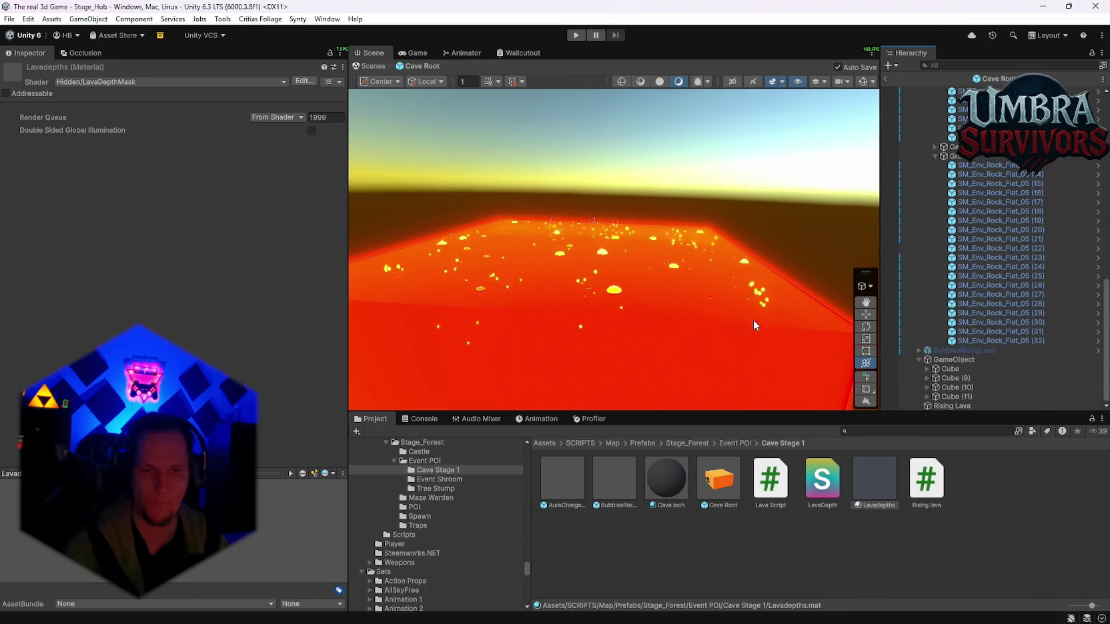
Add a 3D Plane named Depths under the lava GameObject and select it.
{"action": "left_click", "coordinate": [947, 359]}
{"action": "right_click", "coordinate": [946, 359]}
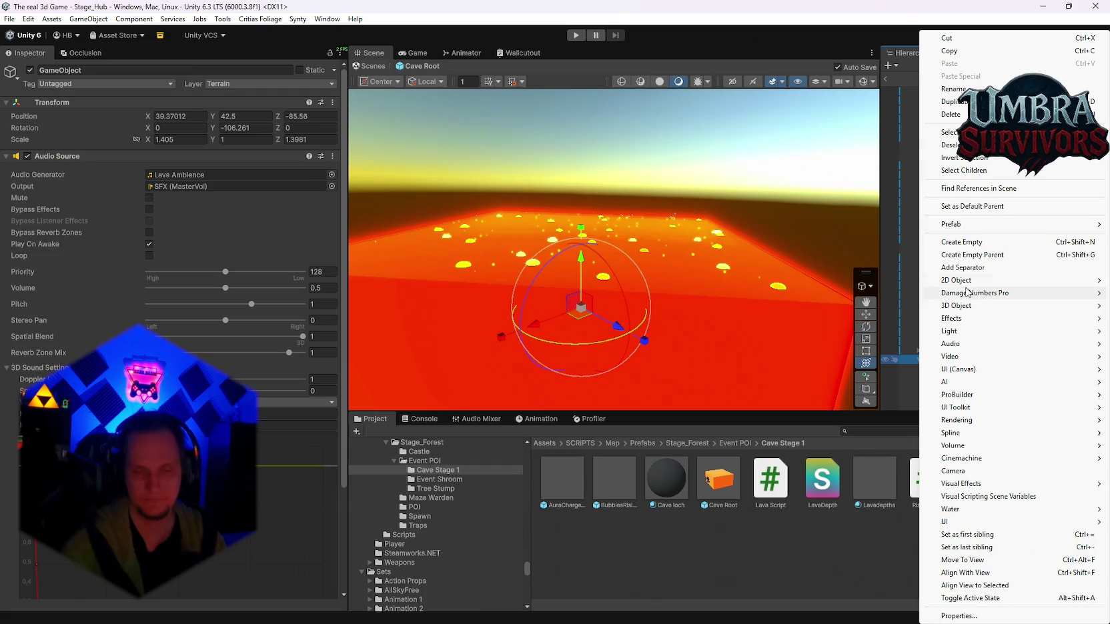
{"action": "mouse_move", "coordinate": [956, 280]}
{"action": "mouse_move", "coordinate": [966, 309]}
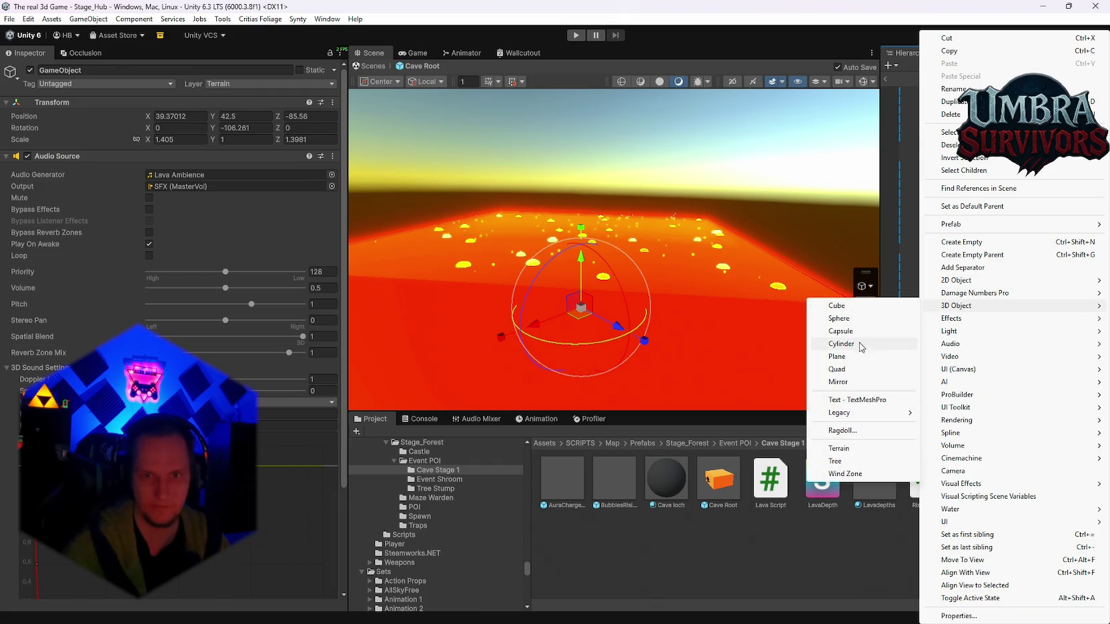
{"action": "left_click", "coordinate": [852, 358]}
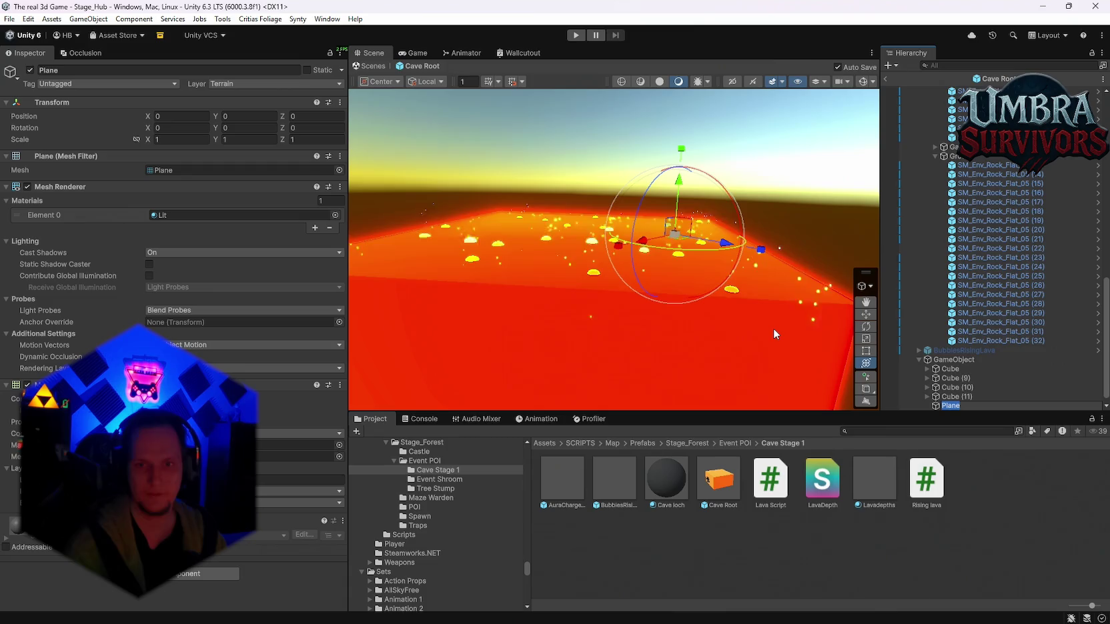
{"action": "type", "text": "Depths"}
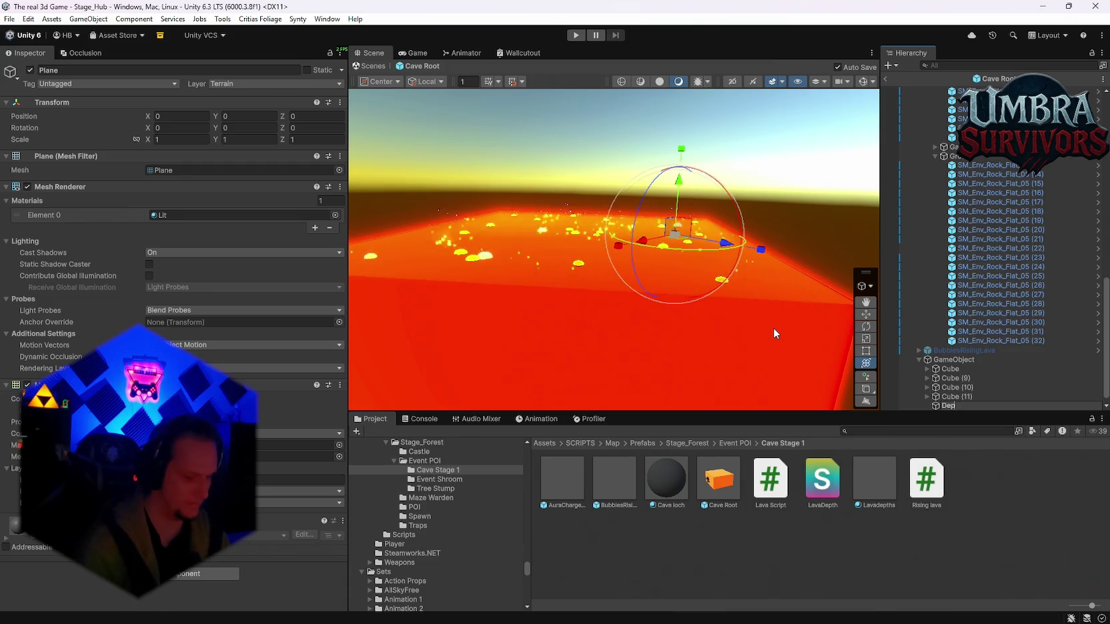
{"action": "key", "text": "Return"}
{"action": "left_click_drag", "start_coordinate": [773, 327], "coordinate": [640, 313]}
{"action": "left_click", "coordinate": [945, 404]}
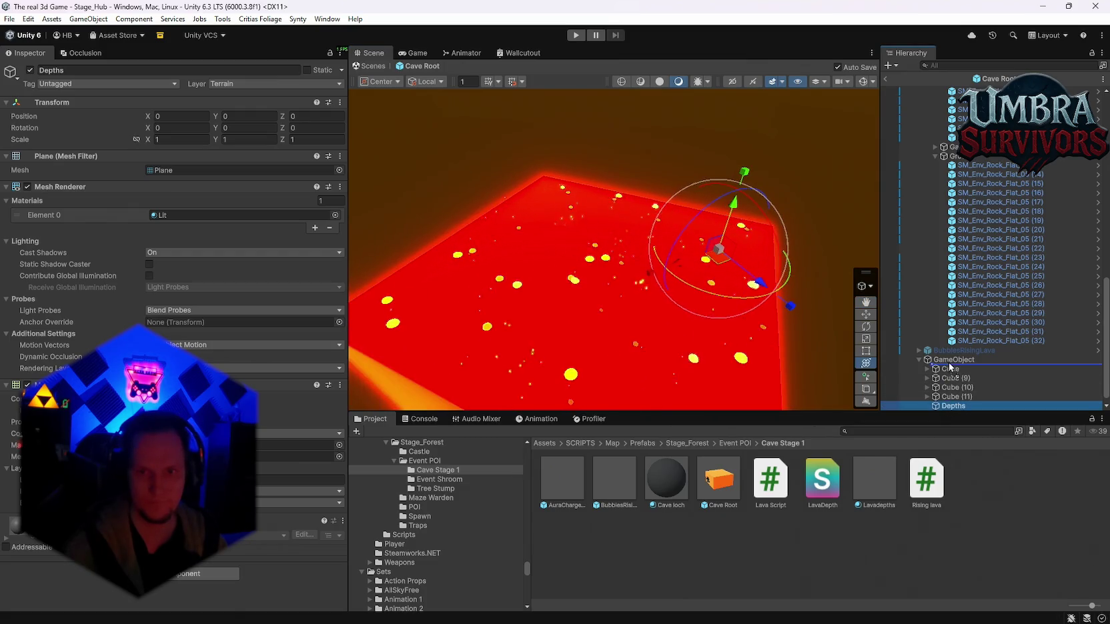
Rotate the Depths plane, raise it up to the lava, and scale it up evenly.
{"action": "mouse_move", "coordinate": [733, 296]}
{"action": "left_mouse_down"}
{"action": "mouse_move", "coordinate": [750, 312]}
{"action": "mouse_move", "coordinate": [760, 303]}
{"action": "left_mouse_up"}
{"action": "left_click_drag", "start_coordinate": [705, 217], "coordinate": [703, 190]}
{"action": "key", "text": "f"}
{"action": "left_click_drag", "start_coordinate": [653, 274], "coordinate": [975, 224]}
{"action": "mouse_move", "coordinate": [609, 298]}
{"action": "left_mouse_down"}
{"action": "mouse_move", "coordinate": [566, 281]}
{"action": "mouse_move", "coordinate": [623, 309]}
{"action": "mouse_move", "coordinate": [497, 258]}
{"action": "left_mouse_up"}
{"action": "key", "text": "f"}
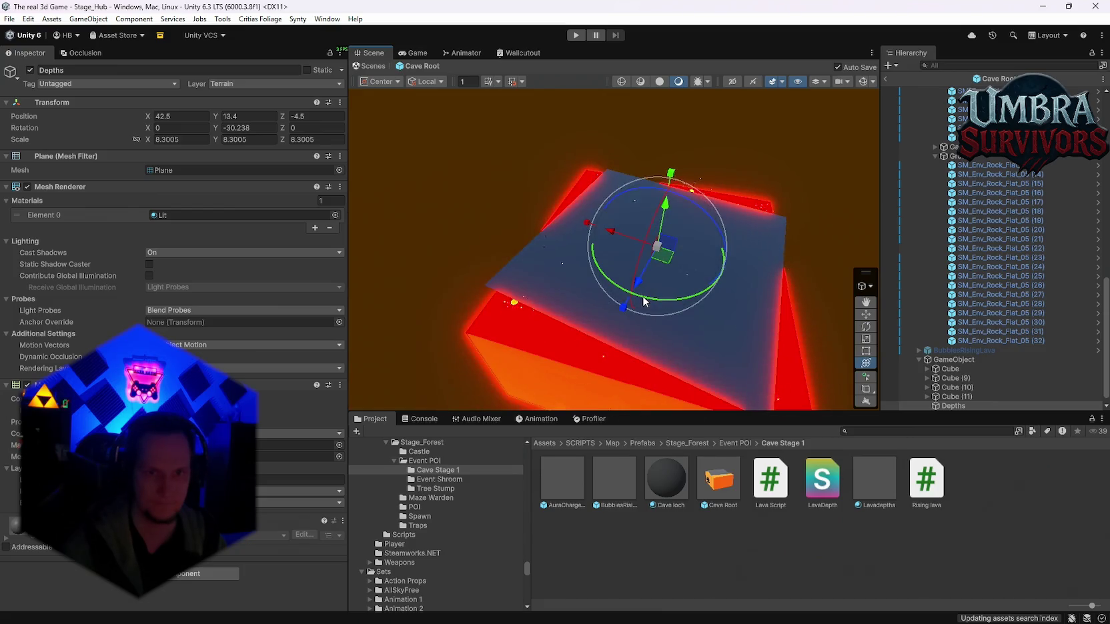
Line the plane up with the pool, scale it to about 9.7, and apply Lavadepths.
{"action": "left_click_drag", "start_coordinate": [654, 297], "coordinate": [668, 301]}
{"action": "mouse_move", "coordinate": [657, 246]}
{"action": "left_mouse_down"}
{"action": "mouse_move", "coordinate": [696, 280]}
{"action": "mouse_move", "coordinate": [737, 268]}
{"action": "mouse_move", "coordinate": [670, 221]}
{"action": "mouse_move", "coordinate": [734, 129]}
{"action": "mouse_move", "coordinate": [671, 188]}
{"action": "mouse_move", "coordinate": [755, 181]}
{"action": "mouse_move", "coordinate": [639, 181]}
{"action": "mouse_move", "coordinate": [636, 192]}
{"action": "left_mouse_up"}
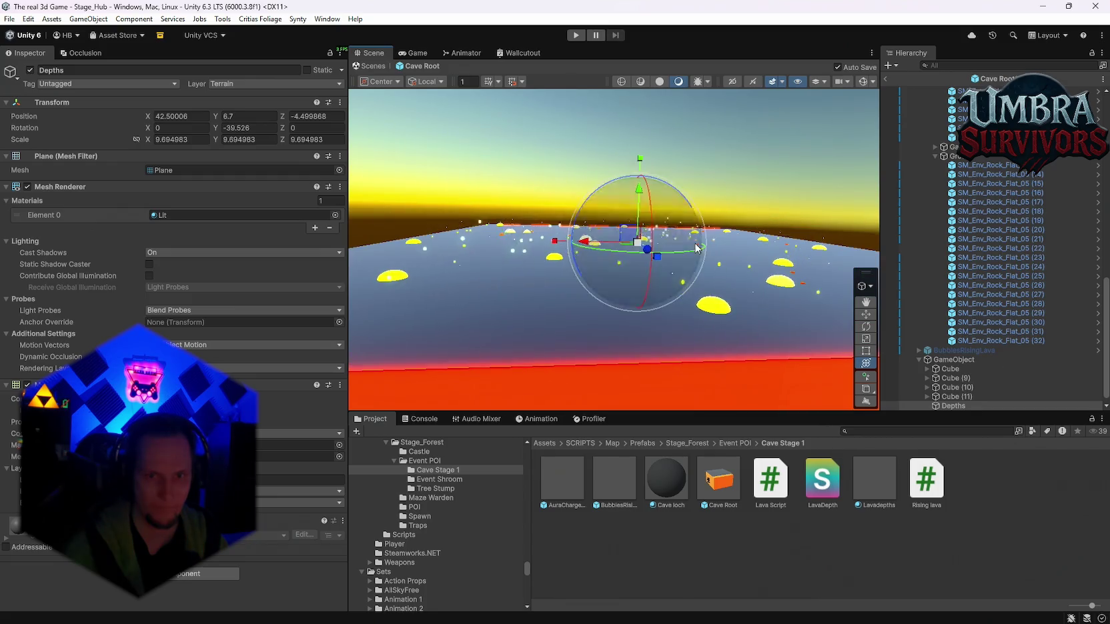
{"action": "left_click_drag", "start_coordinate": [874, 478], "coordinate": [559, 332]}
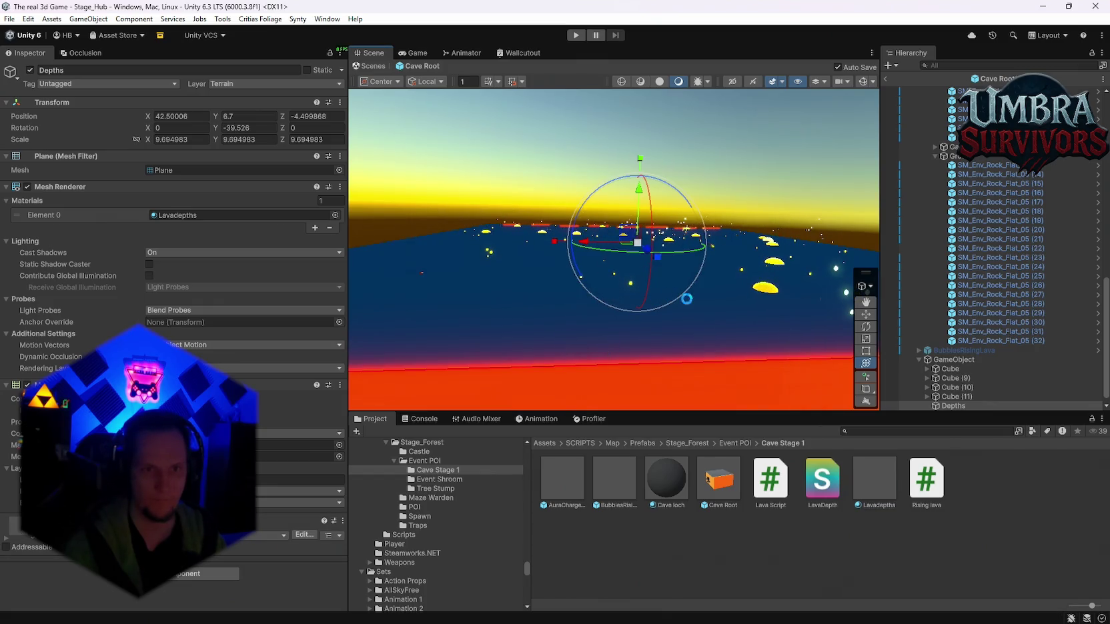
Frame the Depths plane and drag the Lavadepths material onto the lava surfaces.
{"action": "scroll", "coordinate": [633, 347], "scroll_direction": "up", "scroll_amount": 3}
{"action": "scroll", "coordinate": [658, 351], "scroll_direction": "up", "scroll_amount": 8}
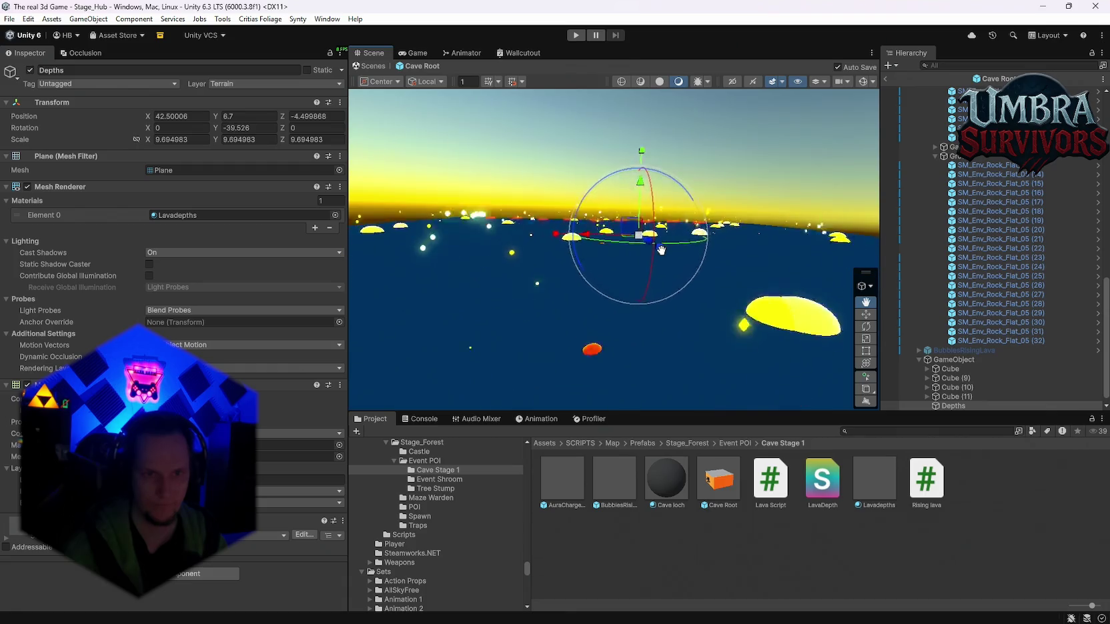
{"action": "scroll", "coordinate": [663, 204], "scroll_direction": "up", "scroll_amount": 6}
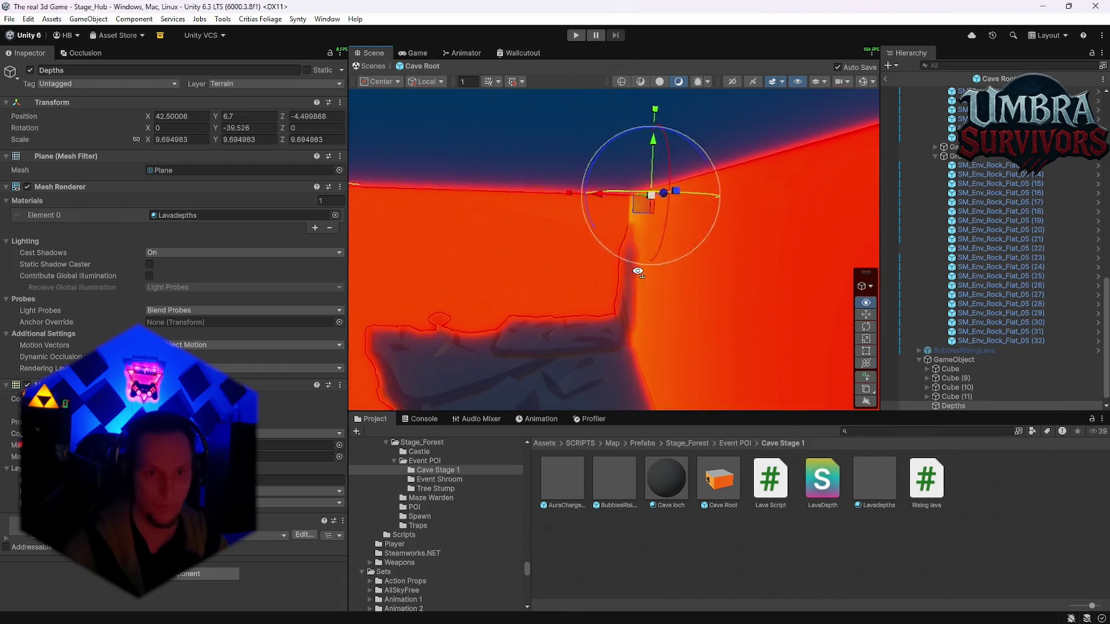
{"action": "key", "text": "f"}
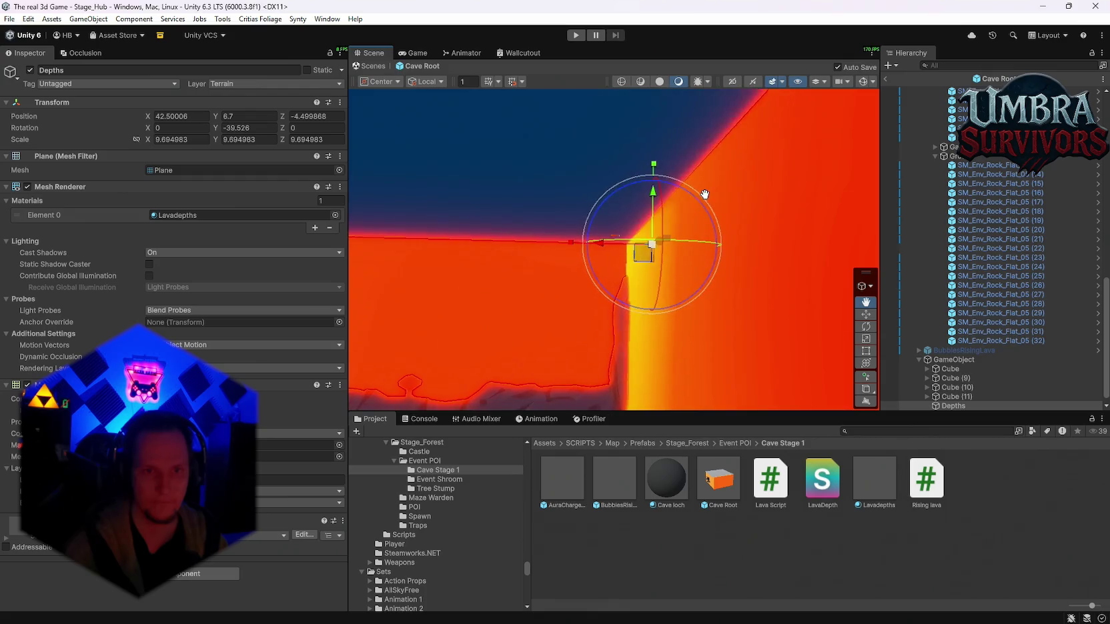
{"action": "scroll", "coordinate": [664, 215], "scroll_direction": "up", "scroll_amount": 6}
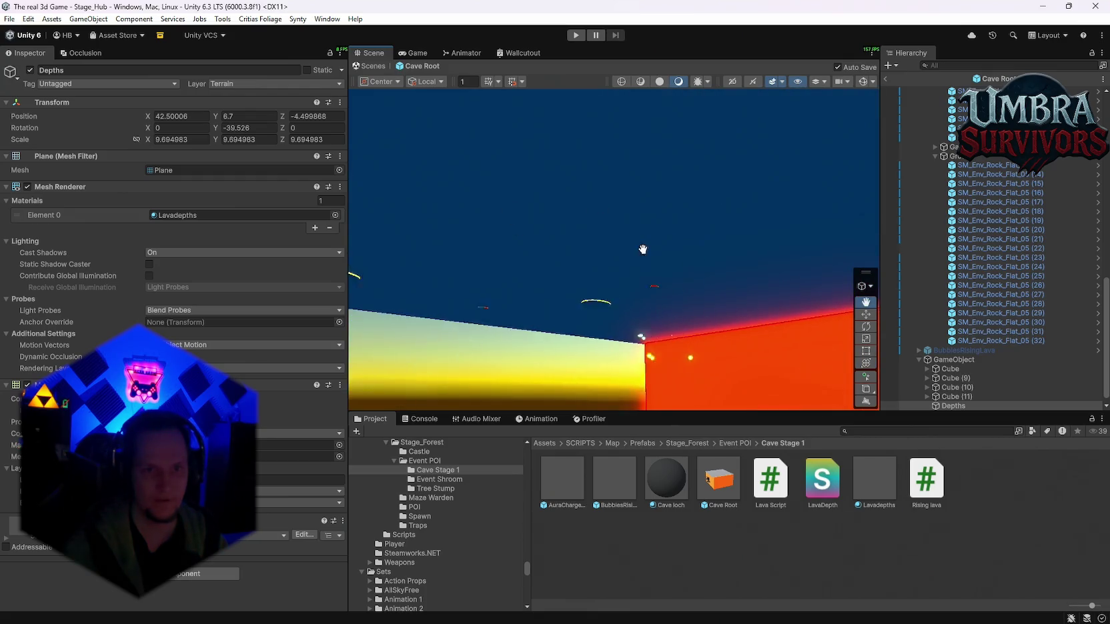
{"action": "key", "text": "f"}
{"action": "scroll", "coordinate": [685, 313], "scroll_direction": "up", "scroll_amount": 4}
{"action": "left_click_drag", "start_coordinate": [720, 286], "coordinate": [737, 481]}
{"action": "mouse_move", "coordinate": [702, 327]}
{"action": "left_mouse_down"}
{"action": "mouse_move", "coordinate": [635, 384]}
{"action": "mouse_move", "coordinate": [668, 334]}
{"action": "left_mouse_up"}
{"action": "mouse_move", "coordinate": [872, 491]}
{"action": "left_mouse_down"}
{"action": "mouse_move", "coordinate": [570, 347]}
{"action": "mouse_move", "coordinate": [535, 309]}
{"action": "mouse_move", "coordinate": [607, 317]}
{"action": "mouse_move", "coordinate": [581, 269]}
{"action": "mouse_move", "coordinate": [597, 171]}
{"action": "mouse_move", "coordinate": [646, 235]}
{"action": "mouse_move", "coordinate": [607, 310]}
{"action": "mouse_move", "coordinate": [624, 288]}
{"action": "mouse_move", "coordinate": [625, 309]}
{"action": "mouse_move", "coordinate": [620, 301]}
{"action": "mouse_move", "coordinate": [878, 350]}
{"action": "mouse_move", "coordinate": [680, 209]}
{"action": "mouse_move", "coordinate": [687, 215]}
{"action": "left_mouse_up"}
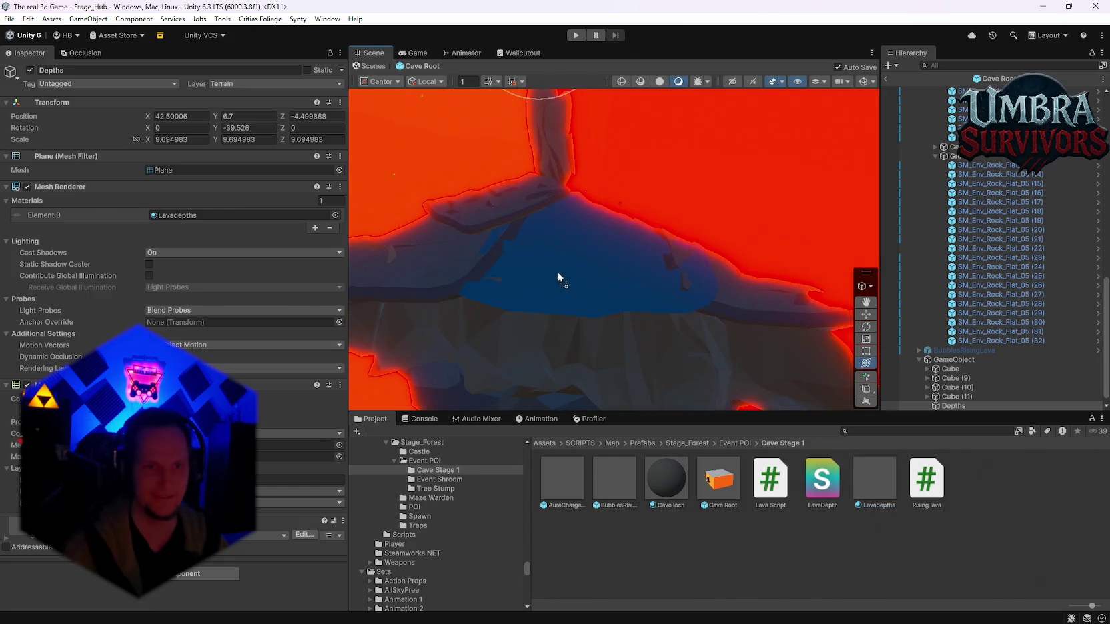
{"action": "mouse_move", "coordinate": [557, 272]}
{"action": "left_mouse_down"}
{"action": "mouse_move", "coordinate": [707, 171]}
{"action": "mouse_move", "coordinate": [628, 292]}
{"action": "left_mouse_up"}
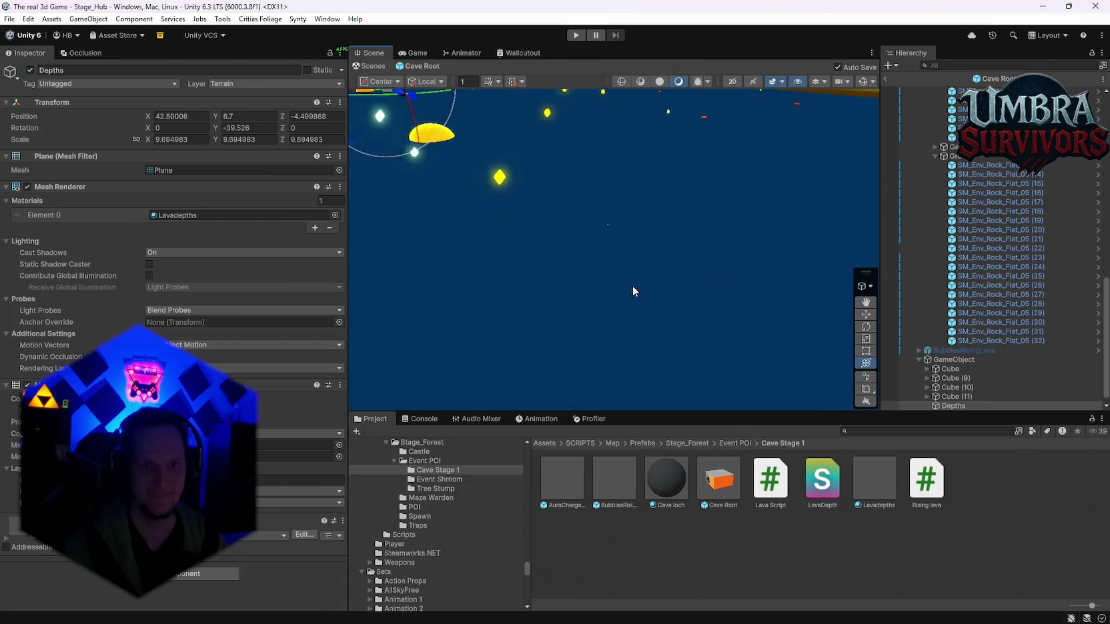
Check the Lavadepths material settings and orbit around the lava pool from several angles.
{"action": "mouse_move", "coordinate": [701, 284]}
{"action": "left_mouse_down"}
{"action": "mouse_move", "coordinate": [593, 230]}
{"action": "mouse_move", "coordinate": [523, 295]}
{"action": "mouse_move", "coordinate": [510, 250]}
{"action": "mouse_move", "coordinate": [655, 300]}
{"action": "mouse_move", "coordinate": [696, 280]}
{"action": "mouse_move", "coordinate": [579, 250]}
{"action": "mouse_move", "coordinate": [748, 267]}
{"action": "mouse_move", "coordinate": [507, 245]}
{"action": "mouse_move", "coordinate": [607, 277]}
{"action": "mouse_move", "coordinate": [696, 272]}
{"action": "mouse_move", "coordinate": [576, 315]}
{"action": "left_mouse_up"}
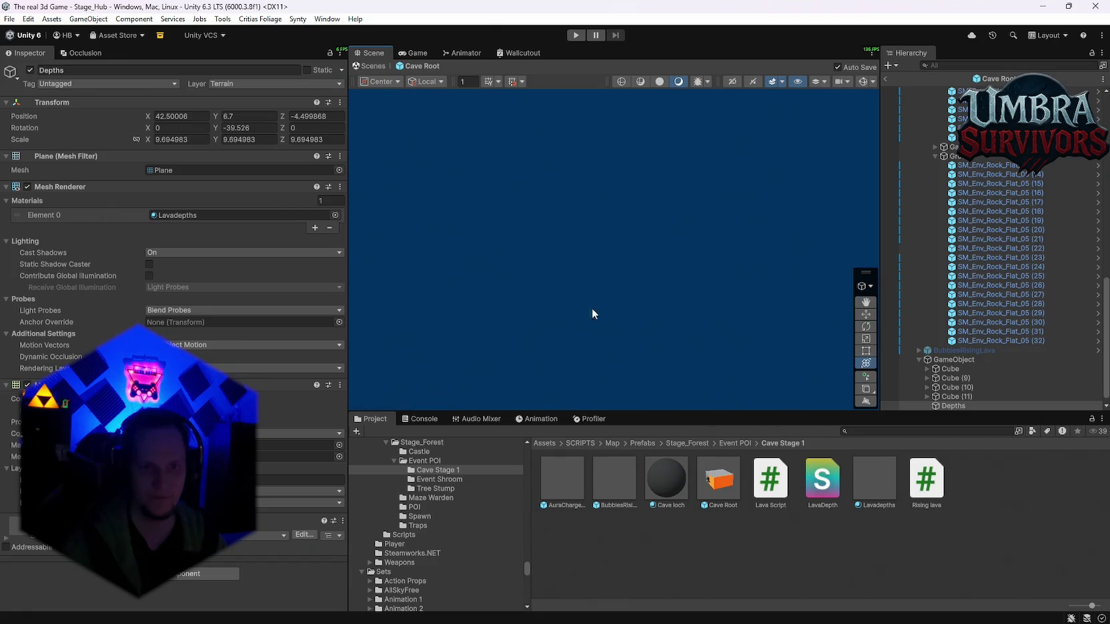
{"action": "mouse_move", "coordinate": [775, 216]}
{"action": "left_mouse_down"}
{"action": "mouse_move", "coordinate": [570, 235]}
{"action": "mouse_move", "coordinate": [508, 293]}
{"action": "mouse_move", "coordinate": [470, 273]}
{"action": "mouse_move", "coordinate": [724, 282]}
{"action": "mouse_move", "coordinate": [602, 294]}
{"action": "mouse_move", "coordinate": [404, 352]}
{"action": "left_mouse_up"}
{"action": "left_click", "coordinate": [874, 481]}
{"action": "mouse_move", "coordinate": [479, 326]}
{"action": "left_mouse_down"}
{"action": "mouse_move", "coordinate": [554, 253]}
{"action": "mouse_move", "coordinate": [520, 191]}
{"action": "left_mouse_up"}
{"action": "left_click", "coordinate": [711, 286]}
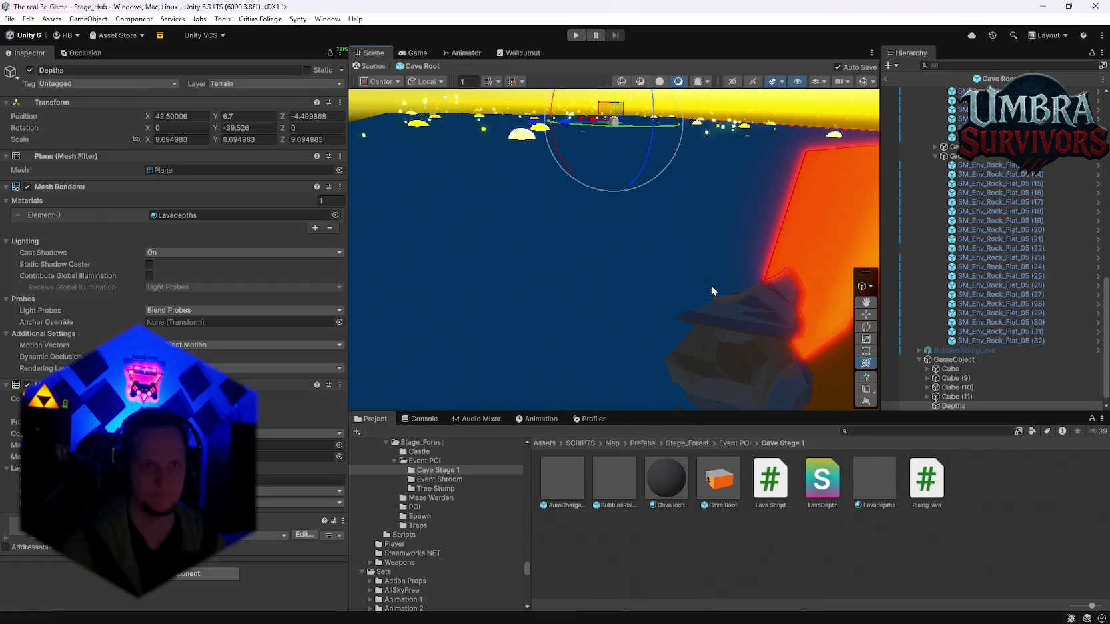
{"action": "left_click_drag", "start_coordinate": [616, 245], "coordinate": [732, 307]}
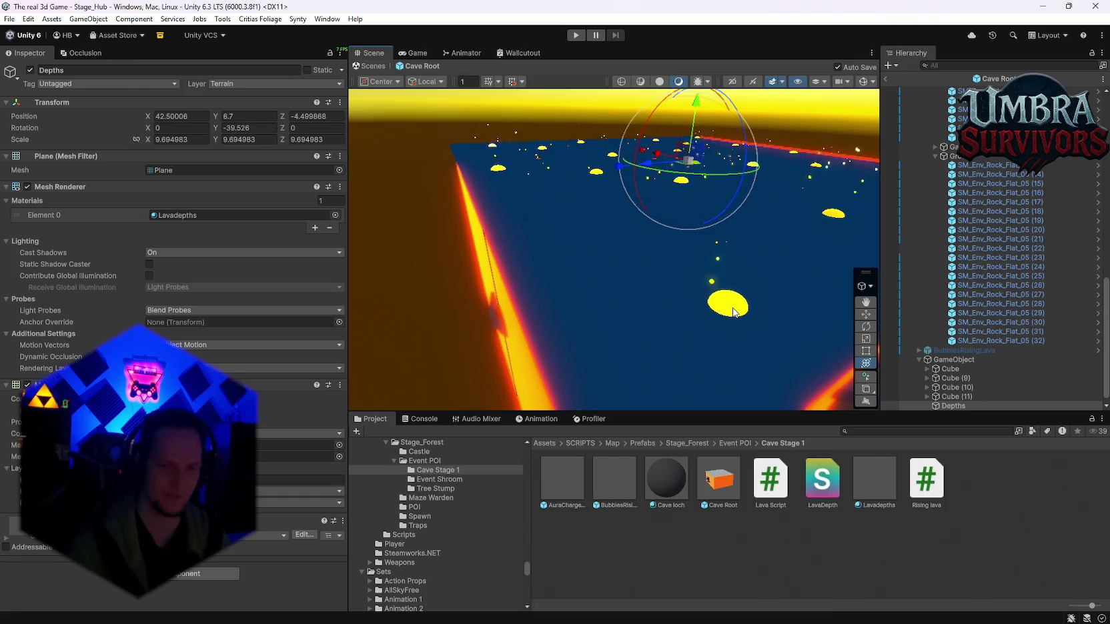
{"action": "mouse_move", "coordinate": [508, 338]}
{"action": "left_mouse_down"}
{"action": "mouse_move", "coordinate": [528, 272]}
{"action": "mouse_move", "coordinate": [594, 317]}
{"action": "mouse_move", "coordinate": [727, 297]}
{"action": "mouse_move", "coordinate": [587, 330]}
{"action": "left_mouse_up"}
{"action": "mouse_move", "coordinate": [587, 334]}
{"action": "left_mouse_down"}
{"action": "mouse_move", "coordinate": [533, 337]}
{"action": "mouse_move", "coordinate": [586, 253]}
{"action": "mouse_move", "coordinate": [611, 257]}
{"action": "mouse_move", "coordinate": [589, 212]}
{"action": "mouse_move", "coordinate": [766, 211]}
{"action": "mouse_move", "coordinate": [583, 231]}
{"action": "left_mouse_up"}
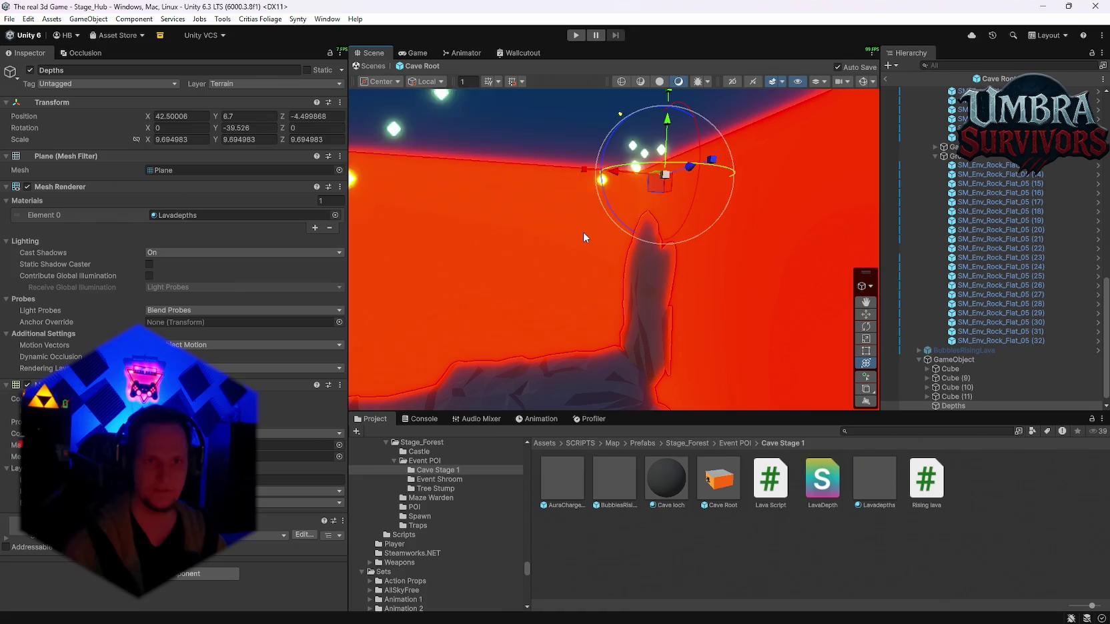
{"action": "left_click_drag", "start_coordinate": [683, 256], "coordinate": [592, 242]}
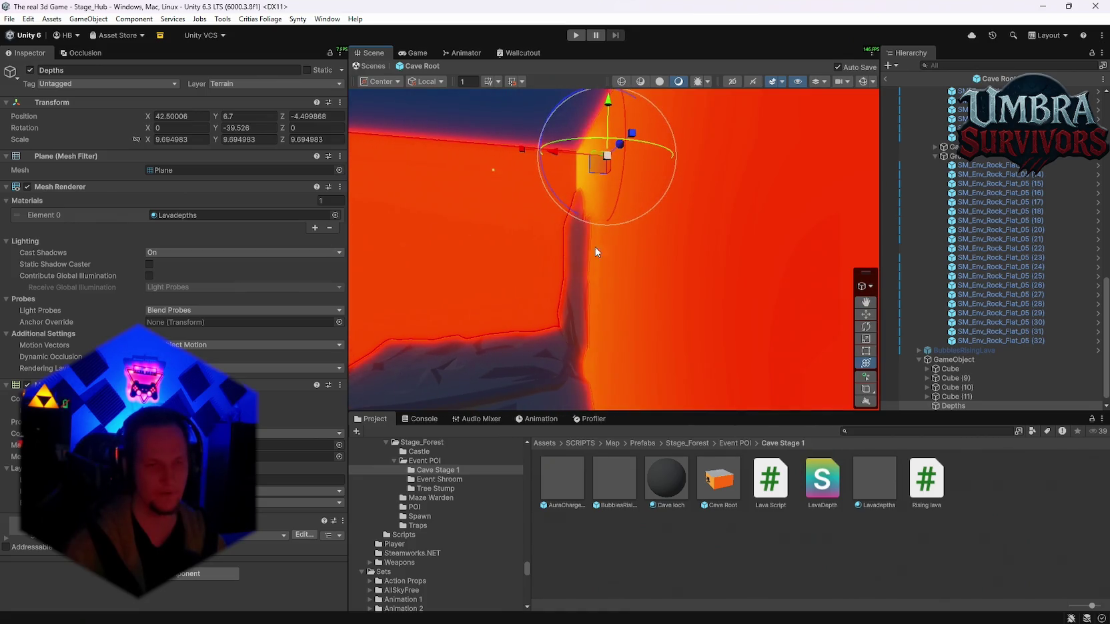
{"action": "mouse_move", "coordinate": [708, 205]}
{"action": "left_mouse_down"}
{"action": "mouse_move", "coordinate": [441, 220]}
{"action": "mouse_move", "coordinate": [794, 203]}
{"action": "left_mouse_up"}
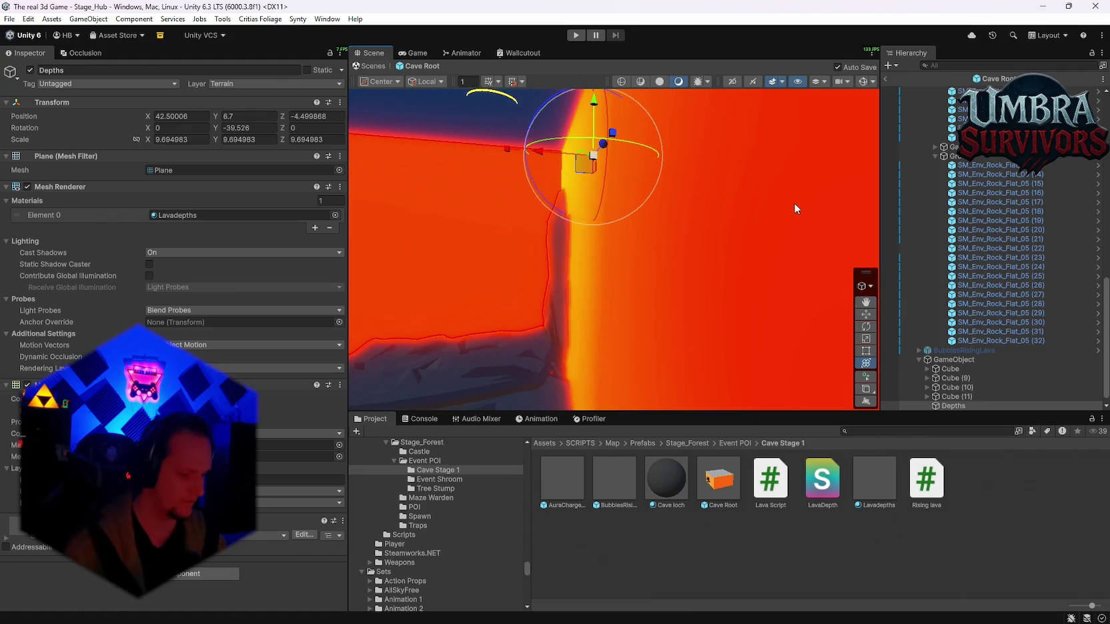
{"action": "scroll", "coordinate": [794, 202], "scroll_direction": "down", "scroll_amount": 5}
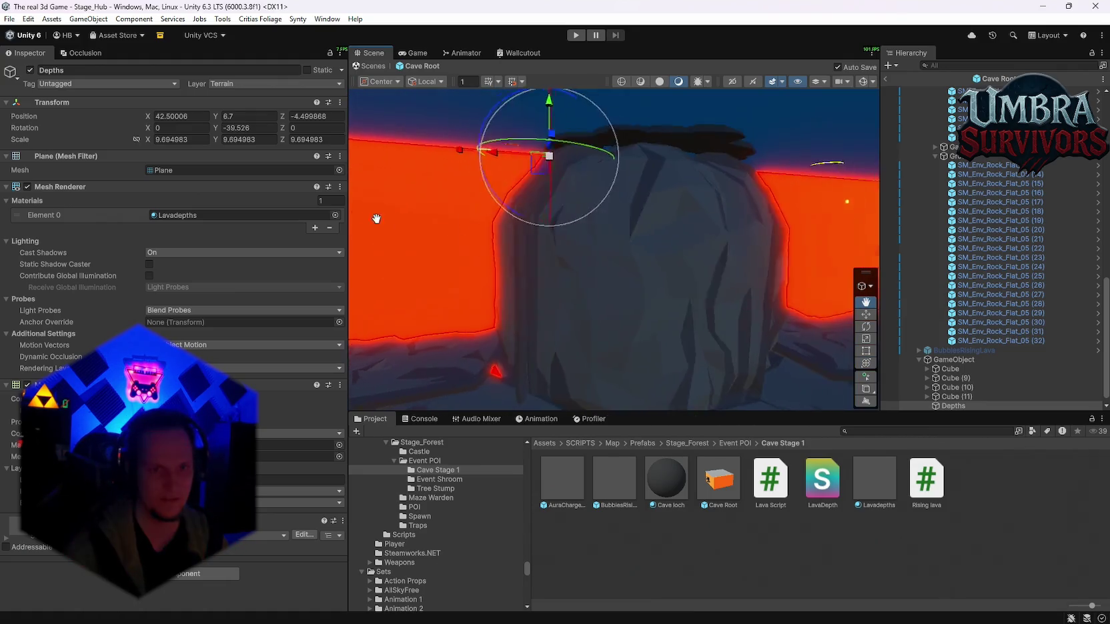
{"action": "key", "text": "f"}
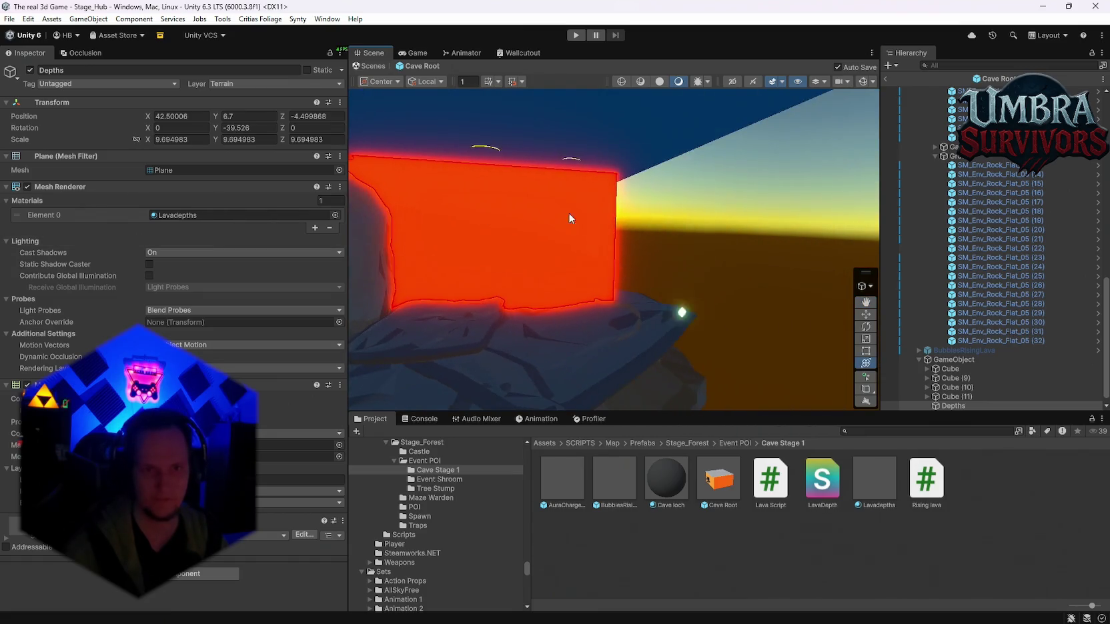
{"action": "mouse_move", "coordinate": [547, 246]}
{"action": "left_mouse_down"}
{"action": "mouse_move", "coordinate": [534, 240]}
{"action": "mouse_move", "coordinate": [560, 251]}
{"action": "mouse_move", "coordinate": [553, 243]}
{"action": "mouse_move", "coordinate": [678, 234]}
{"action": "left_mouse_up"}
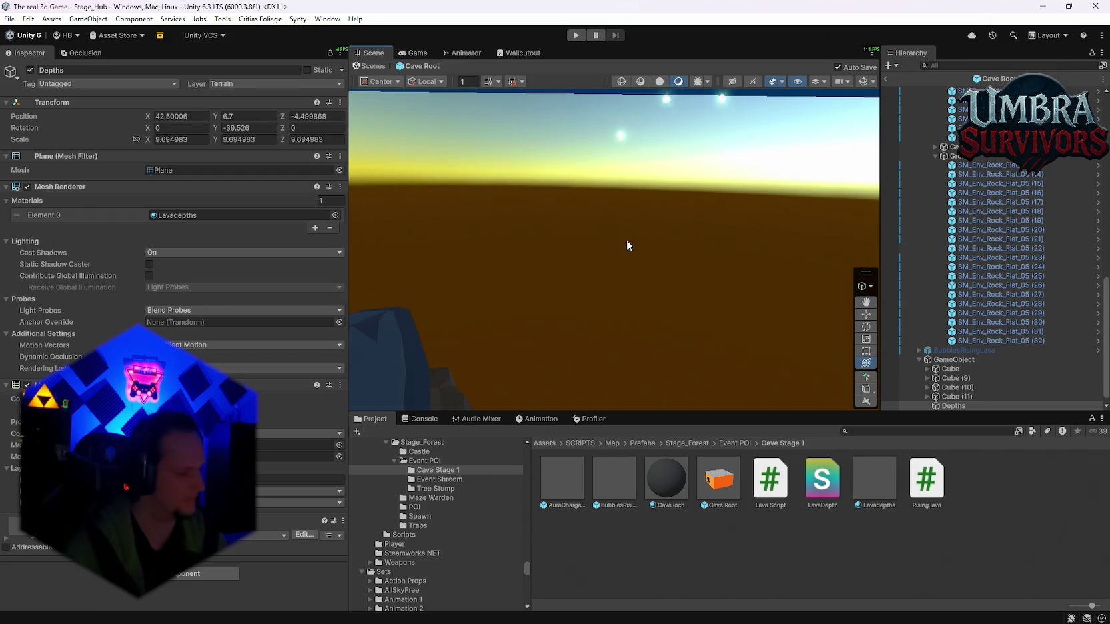
{"action": "mouse_move", "coordinate": [614, 266]}
{"action": "left_mouse_down"}
{"action": "mouse_move", "coordinate": [583, 256]}
{"action": "mouse_move", "coordinate": [666, 267]}
{"action": "mouse_move", "coordinate": [656, 240]}
{"action": "mouse_move", "coordinate": [585, 213]}
{"action": "mouse_move", "coordinate": [614, 208]}
{"action": "mouse_move", "coordinate": [587, 228]}
{"action": "mouse_move", "coordinate": [644, 223]}
{"action": "mouse_move", "coordinate": [571, 206]}
{"action": "mouse_move", "coordinate": [639, 216]}
{"action": "mouse_move", "coordinate": [603, 224]}
{"action": "left_mouse_up"}
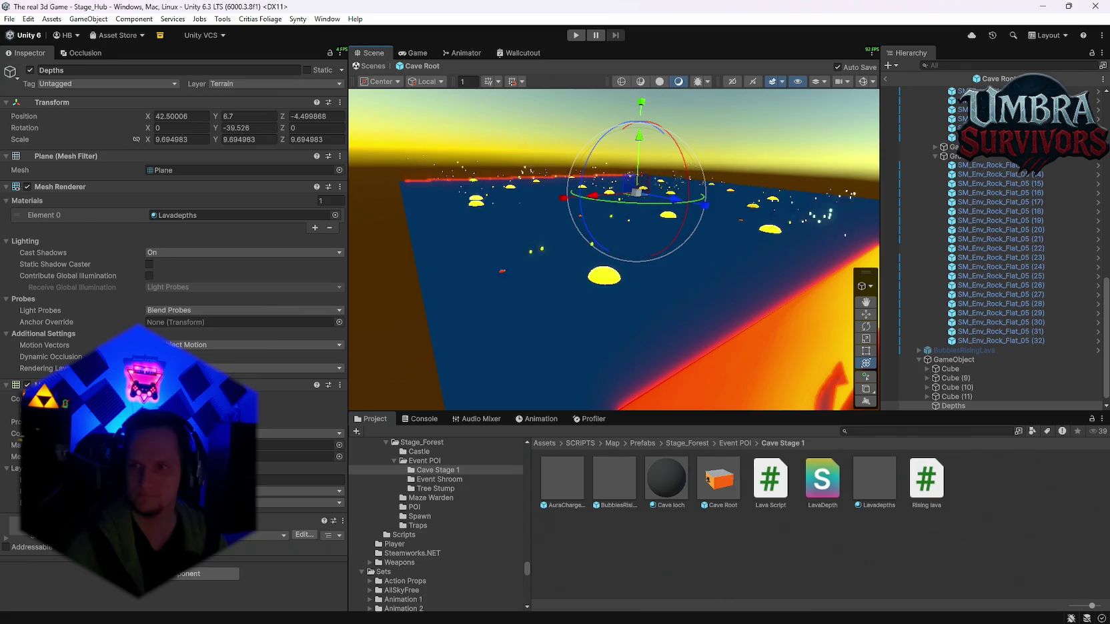
{"action": "left_click_drag", "start_coordinate": [660, 252], "coordinate": [622, 270]}
{"action": "scroll", "coordinate": [696, 239], "scroll_direction": "up", "scroll_amount": 5}
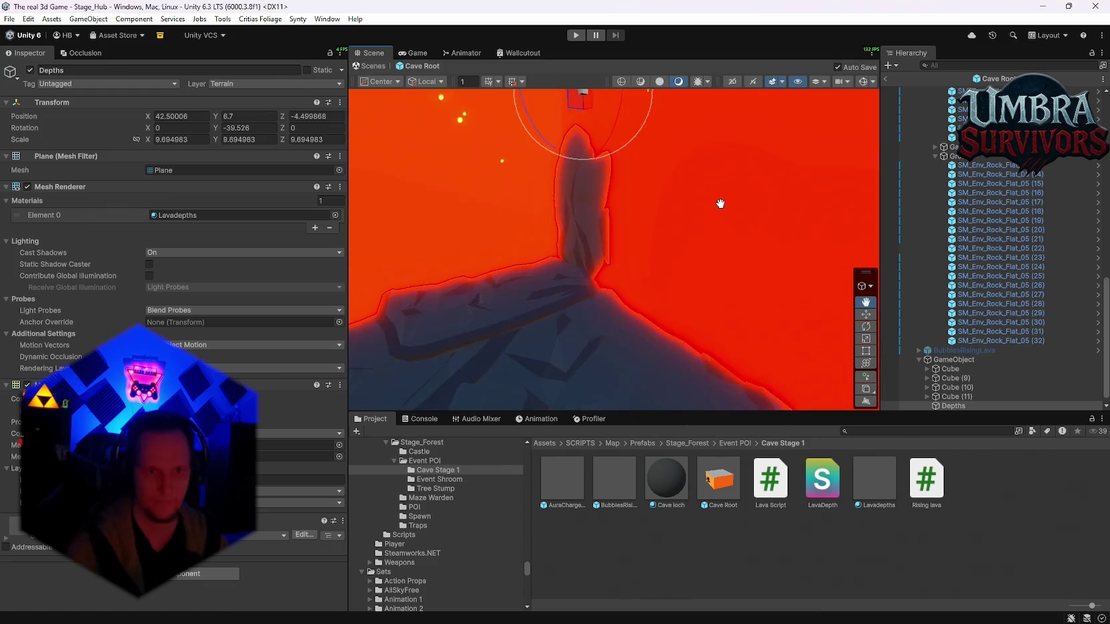
{"action": "key", "text": "y"}
{"action": "mouse_move", "coordinate": [702, 232]}
{"action": "left_mouse_down"}
{"action": "mouse_move", "coordinate": [649, 198]}
{"action": "mouse_move", "coordinate": [677, 210]}
{"action": "mouse_move", "coordinate": [634, 129]}
{"action": "mouse_move", "coordinate": [676, 142]}
{"action": "left_mouse_up"}
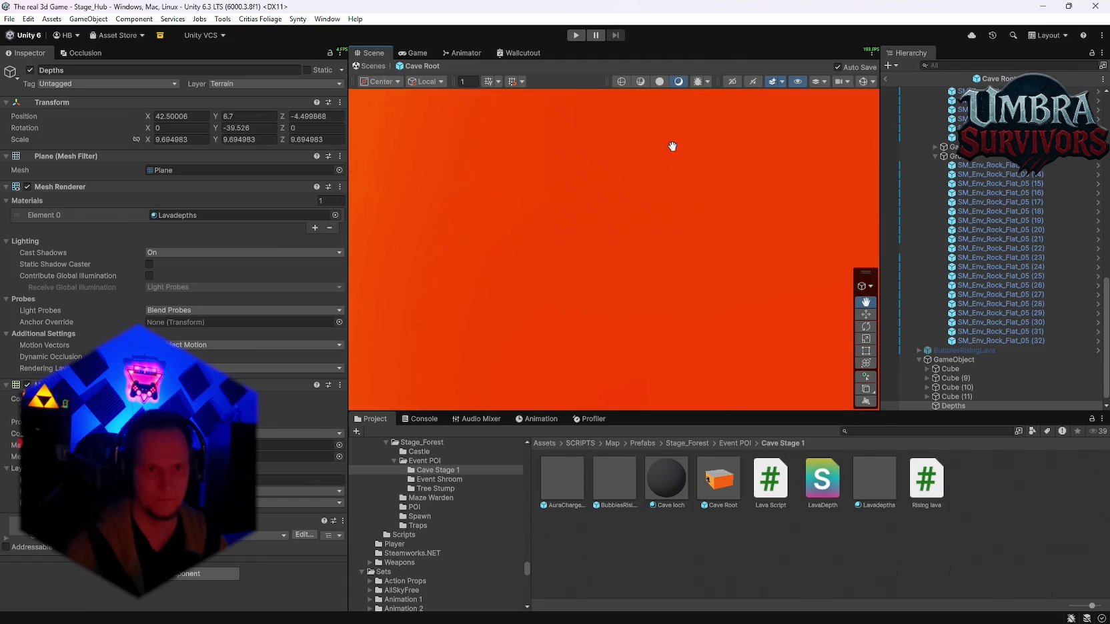
{"action": "mouse_move", "coordinate": [652, 302]}
{"action": "left_mouse_down"}
{"action": "mouse_move", "coordinate": [549, 278]}
{"action": "mouse_move", "coordinate": [624, 265]}
{"action": "mouse_move", "coordinate": [704, 153]}
{"action": "mouse_move", "coordinate": [689, 120]}
{"action": "mouse_move", "coordinate": [436, 216]}
{"action": "mouse_move", "coordinate": [559, 297]}
{"action": "mouse_move", "coordinate": [770, 292]}
{"action": "mouse_move", "coordinate": [683, 239]}
{"action": "mouse_move", "coordinate": [646, 253]}
{"action": "mouse_move", "coordinate": [689, 273]}
{"action": "mouse_move", "coordinate": [441, 280]}
{"action": "mouse_move", "coordinate": [754, 287]}
{"action": "mouse_move", "coordinate": [541, 232]}
{"action": "mouse_move", "coordinate": [608, 251]}
{"action": "mouse_move", "coordinate": [598, 254]}
{"action": "left_mouse_up"}
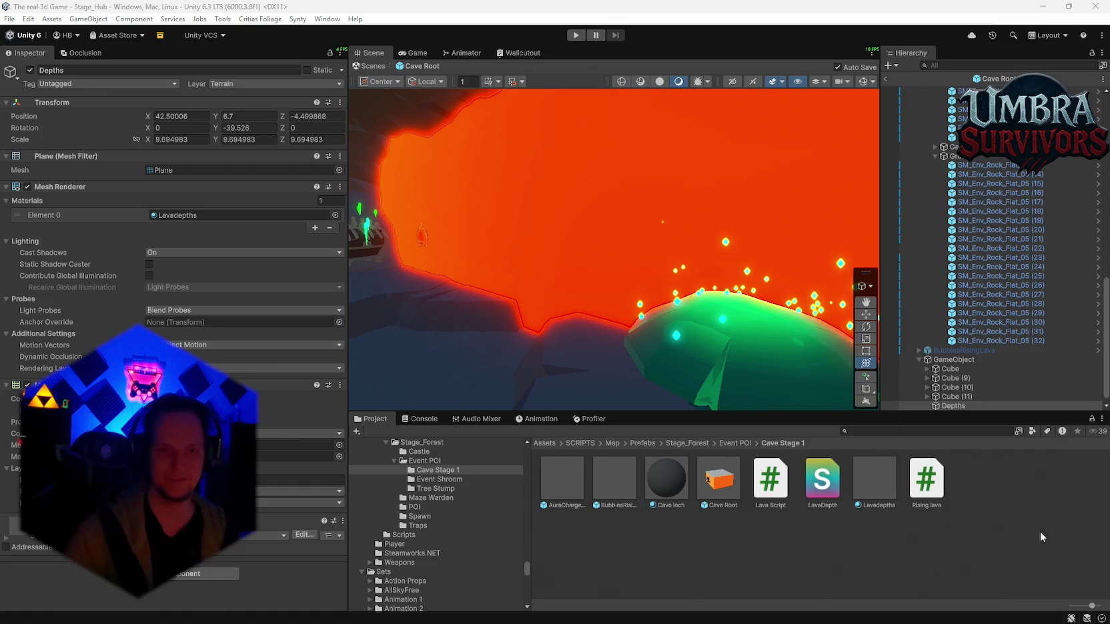
Frame the Depths plane in the cave and take a screen capture of the scene.
{"action": "left_click_drag", "start_coordinate": [704, 275], "coordinate": [545, 256]}
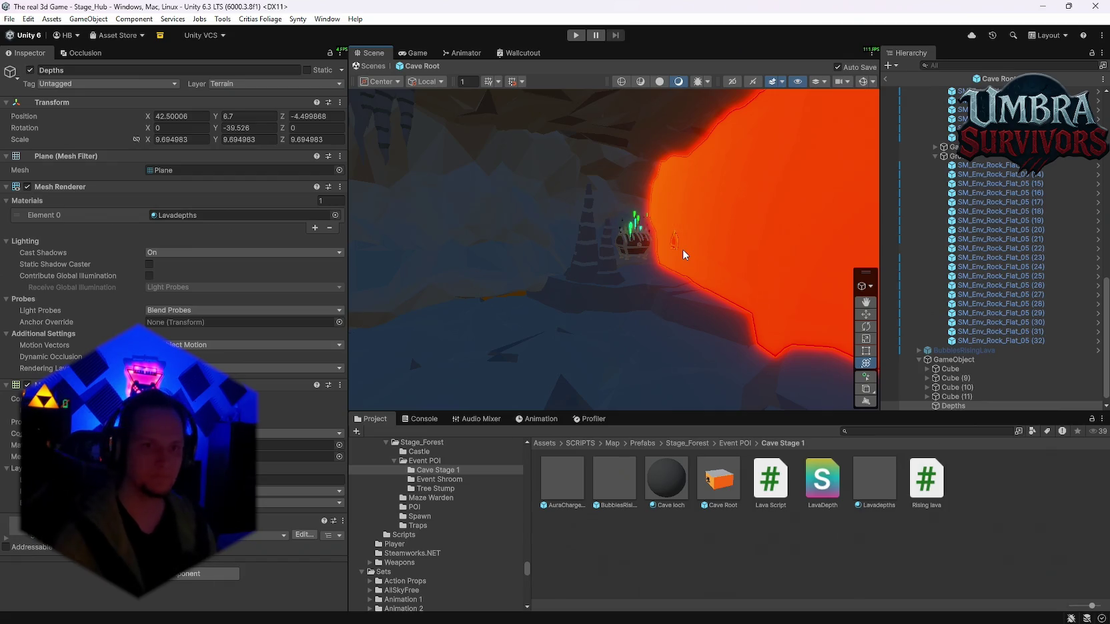
{"action": "mouse_move", "coordinate": [682, 249]}
{"action": "left_mouse_down"}
{"action": "mouse_move", "coordinate": [565, 298]}
{"action": "mouse_move", "coordinate": [596, 311]}
{"action": "left_mouse_up"}
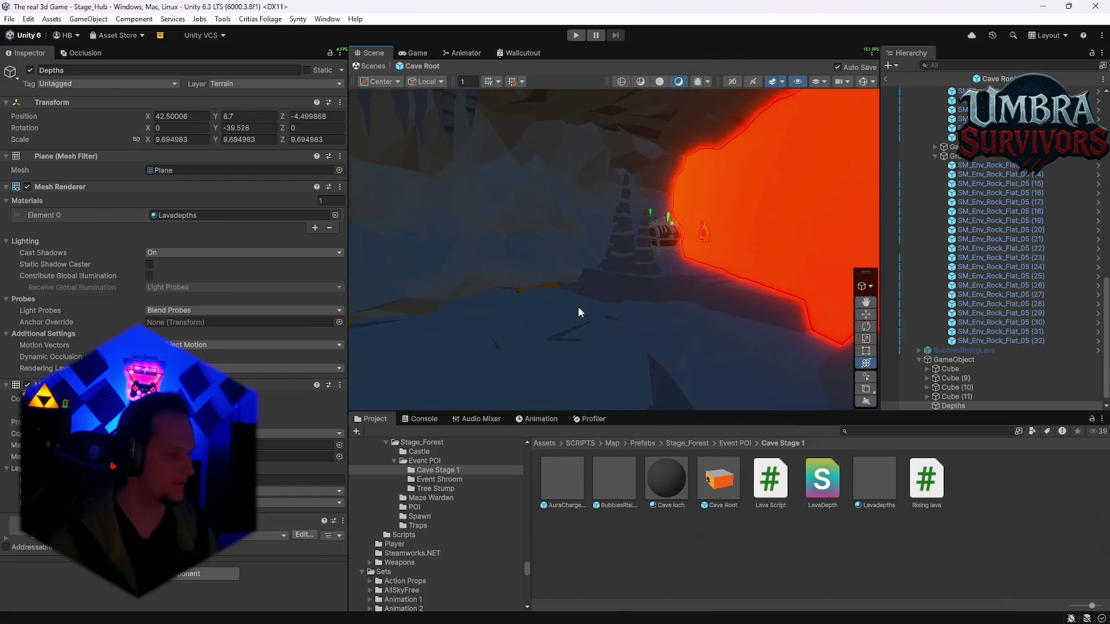
{"action": "mouse_move", "coordinate": [611, 268]}
{"action": "left_mouse_down"}
{"action": "mouse_move", "coordinate": [410, 260]}
{"action": "mouse_move", "coordinate": [600, 253]}
{"action": "mouse_move", "coordinate": [625, 294]}
{"action": "left_mouse_up"}
{"action": "key", "text": "y"}
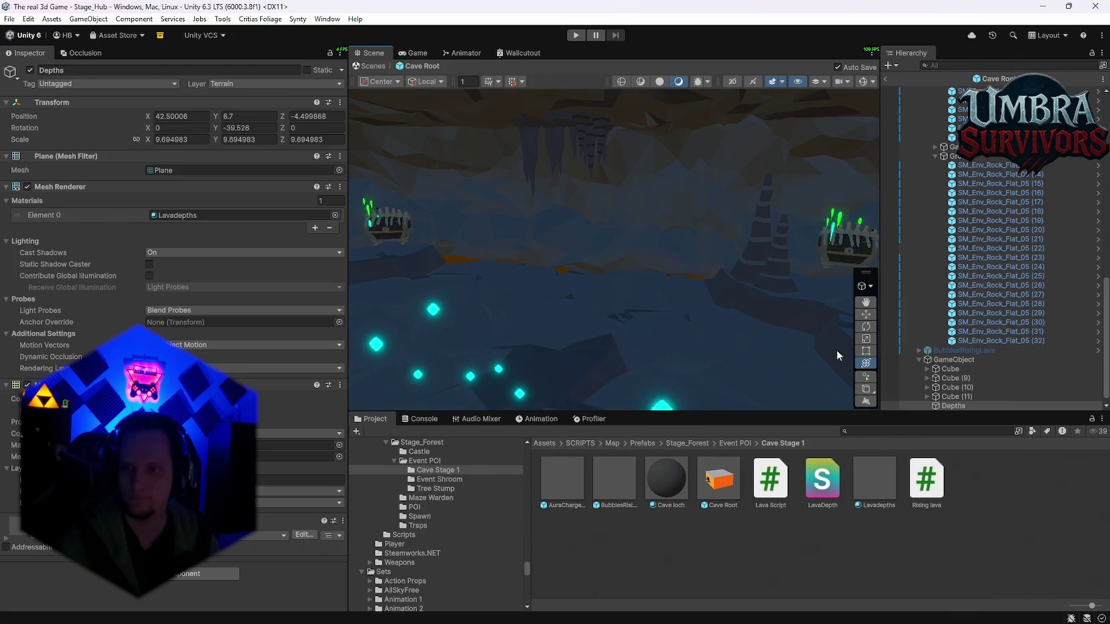
{"action": "left_click_drag", "start_coordinate": [719, 238], "coordinate": [737, 351]}
{"action": "key", "text": "f"}
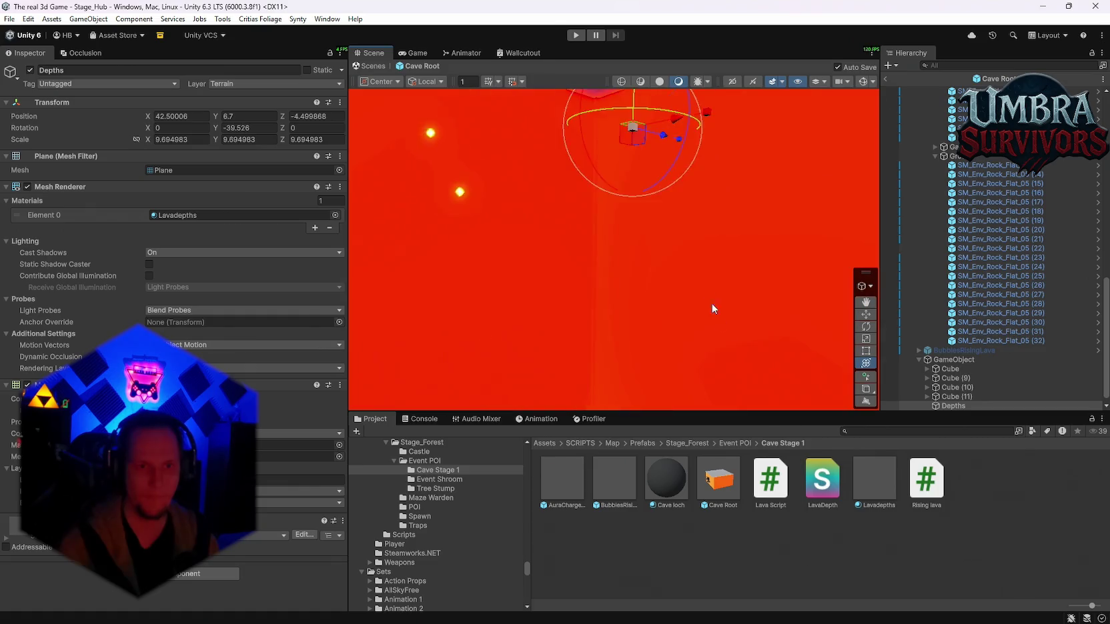
{"action": "mouse_move", "coordinate": [654, 306]}
{"action": "left_mouse_down"}
{"action": "mouse_move", "coordinate": [661, 254]}
{"action": "mouse_move", "coordinate": [607, 272]}
{"action": "mouse_move", "coordinate": [638, 264]}
{"action": "left_mouse_up"}
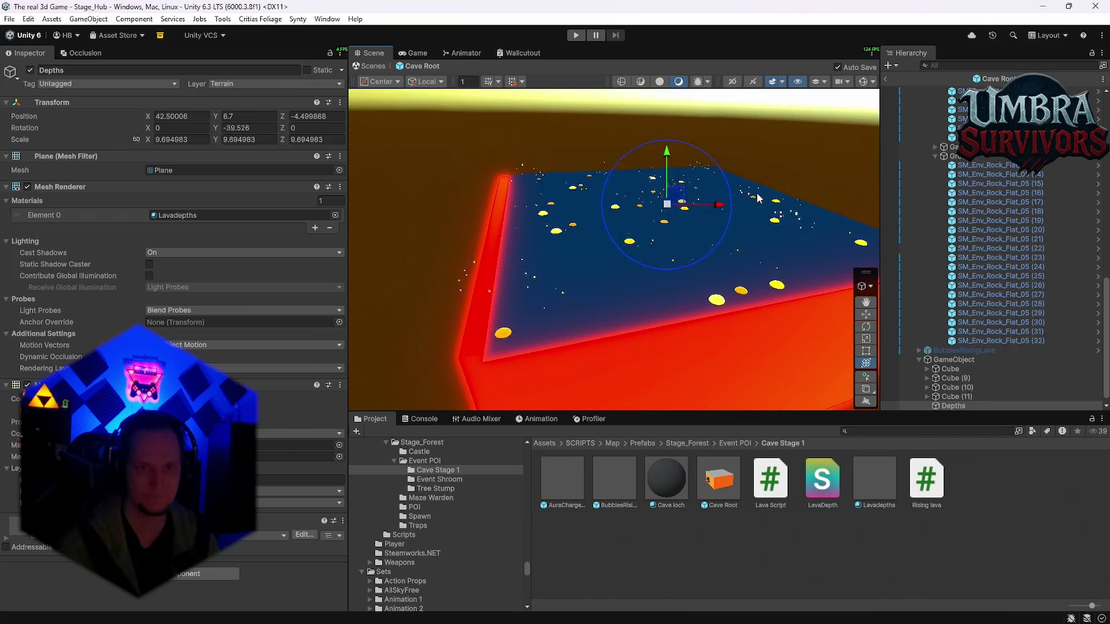
{"action": "key", "text": "super+shift+s"}
{"action": "left_click_drag", "start_coordinate": [846, 112], "coordinate": [390, 398]}
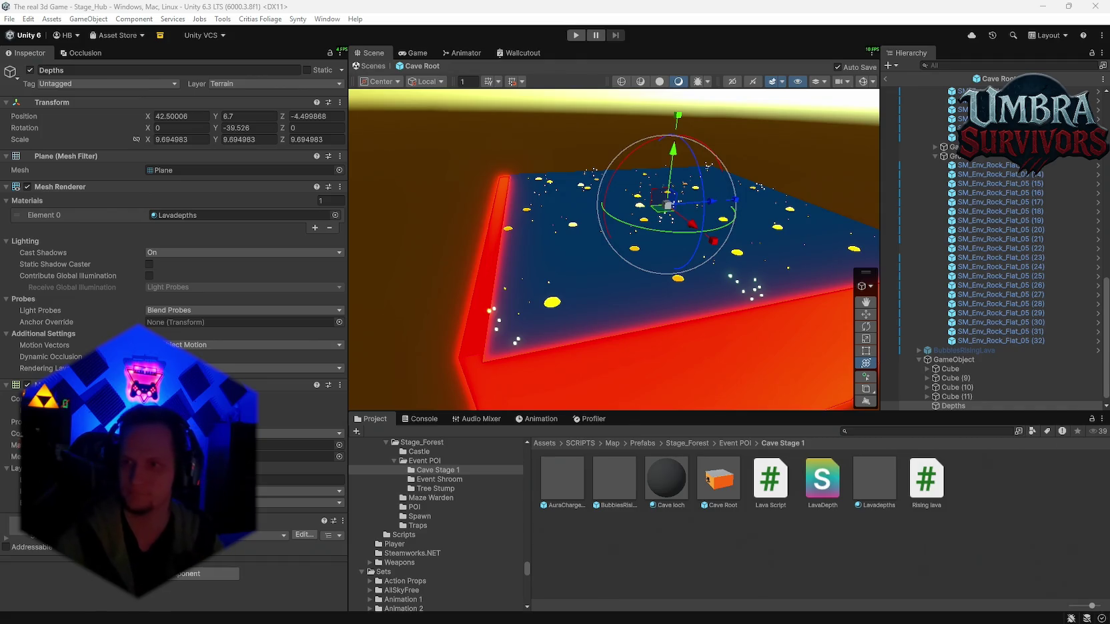
Fine-tune the Depths plane's height with the Move gizmo, settling at Y 8.4.
{"action": "scroll", "coordinate": [600, 281], "scroll_direction": "up", "scroll_amount": 5}
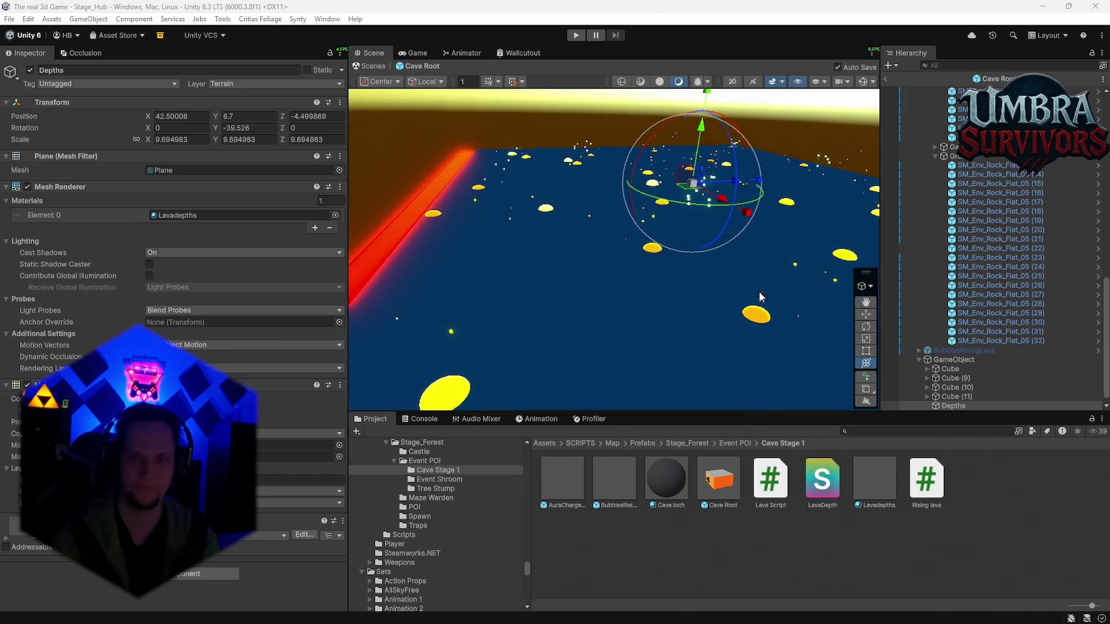
{"action": "scroll", "coordinate": [558, 319], "scroll_direction": "down", "scroll_amount": 2}
{"action": "scroll", "coordinate": [558, 319], "scroll_direction": "down", "scroll_amount": 3}
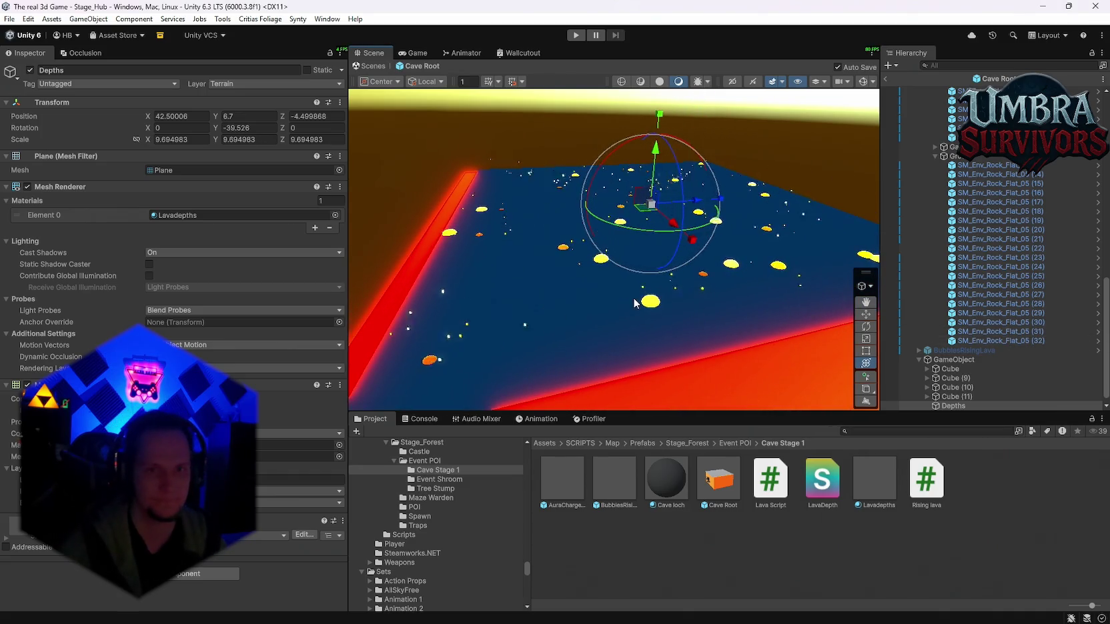
{"action": "left_click_drag", "start_coordinate": [656, 159], "coordinate": [656, 168]}
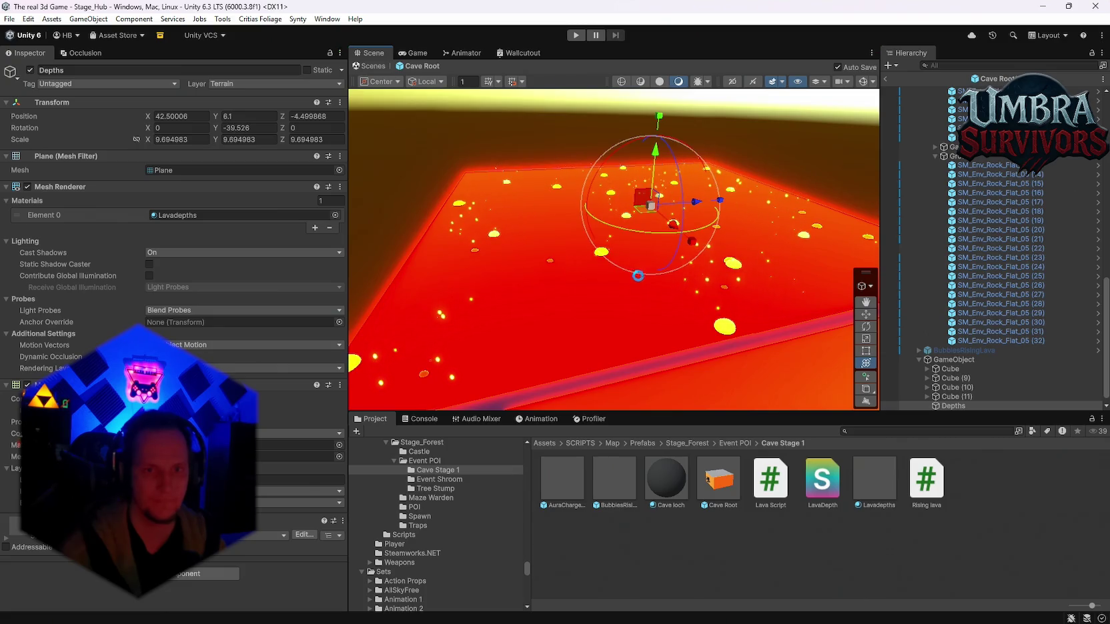
{"action": "scroll", "coordinate": [648, 287], "scroll_direction": "up", "scroll_amount": 5}
{"action": "scroll", "coordinate": [647, 316], "scroll_direction": "down", "scroll_amount": 6}
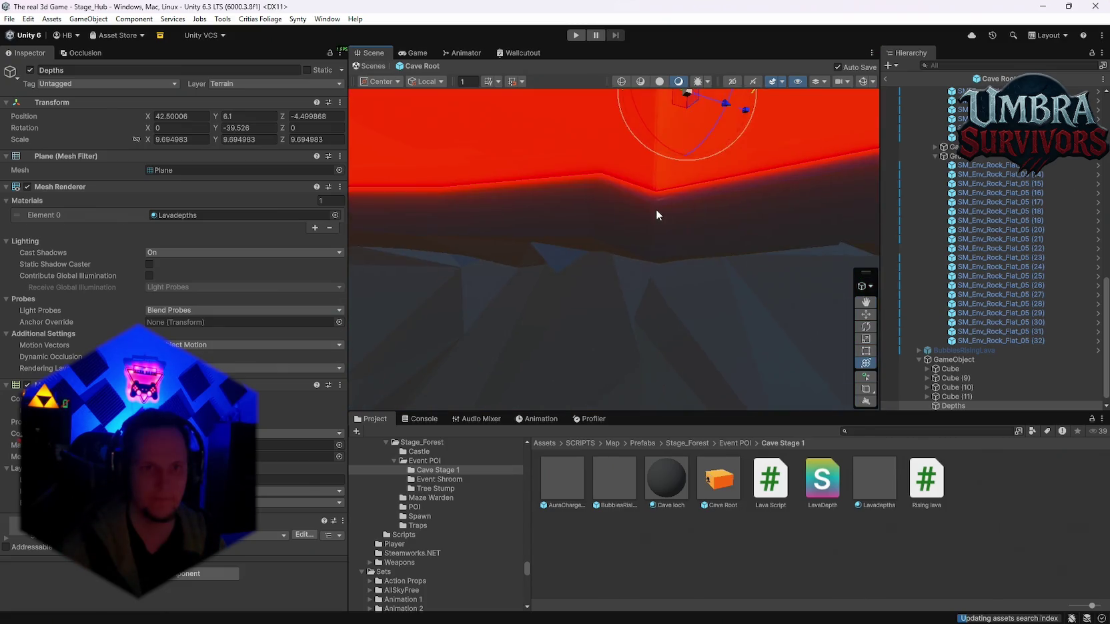
{"action": "mouse_move", "coordinate": [633, 321]}
{"action": "left_mouse_down"}
{"action": "mouse_move", "coordinate": [635, 249]}
{"action": "mouse_move", "coordinate": [638, 286]}
{"action": "mouse_move", "coordinate": [627, 278]}
{"action": "mouse_move", "coordinate": [644, 278]}
{"action": "left_mouse_up"}
{"action": "left_click_drag", "start_coordinate": [691, 319], "coordinate": [692, 314]}
{"action": "mouse_move", "coordinate": [694, 307]}
{"action": "left_mouse_down"}
{"action": "mouse_move", "coordinate": [696, 409]}
{"action": "mouse_move", "coordinate": [689, 318]}
{"action": "left_mouse_up"}
{"action": "mouse_move", "coordinate": [503, 219]}
{"action": "left_mouse_down"}
{"action": "mouse_move", "coordinate": [529, 274]}
{"action": "mouse_move", "coordinate": [513, 347]}
{"action": "mouse_move", "coordinate": [538, 401]}
{"action": "mouse_move", "coordinate": [645, 282]}
{"action": "mouse_move", "coordinate": [589, 276]}
{"action": "left_mouse_up"}
{"action": "scroll", "coordinate": [621, 300], "scroll_direction": "up", "scroll_amount": 3}
{"action": "scroll", "coordinate": [621, 300], "scroll_direction": "down", "scroll_amount": 4}
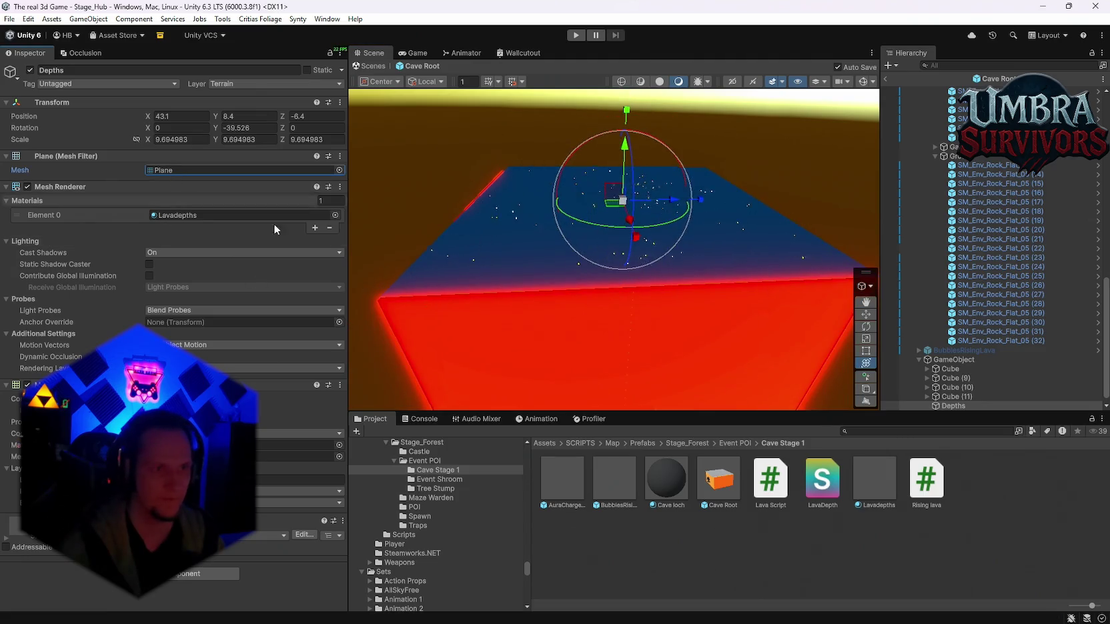
Find the Cube mesh in the Project and assign it to Depths' Mesh Filter.
{"action": "left_click", "coordinate": [881, 431]}
{"action": "type", "text": "cube"}
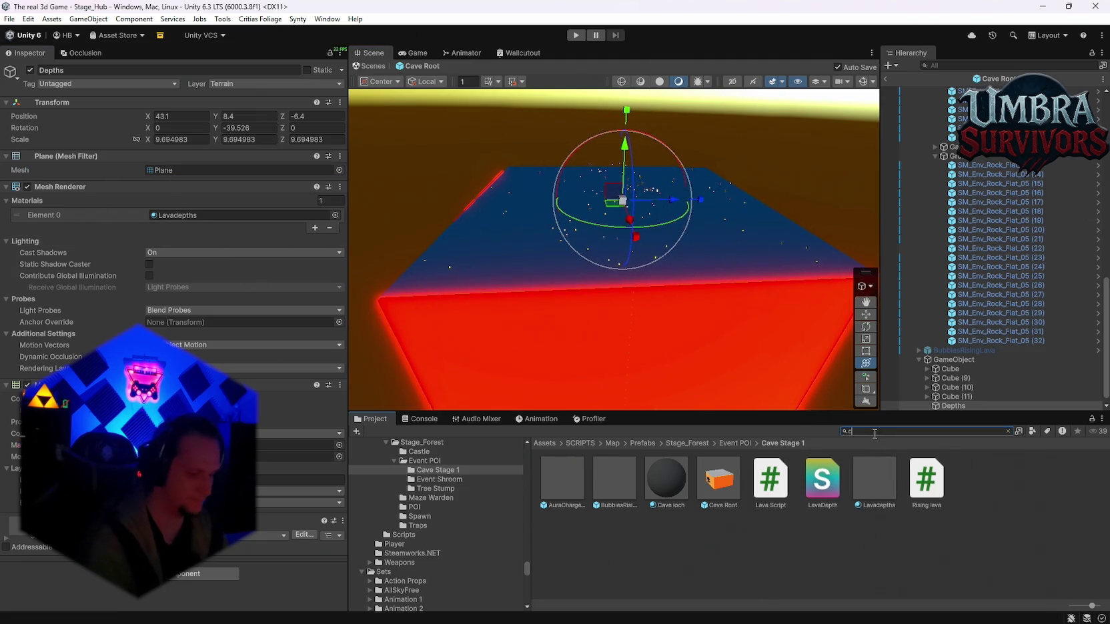
{"action": "mouse_move", "coordinate": [955, 478]}
{"action": "left_mouse_down"}
{"action": "mouse_move", "coordinate": [600, 320]}
{"action": "mouse_move", "coordinate": [205, 170]}
{"action": "left_mouse_up"}
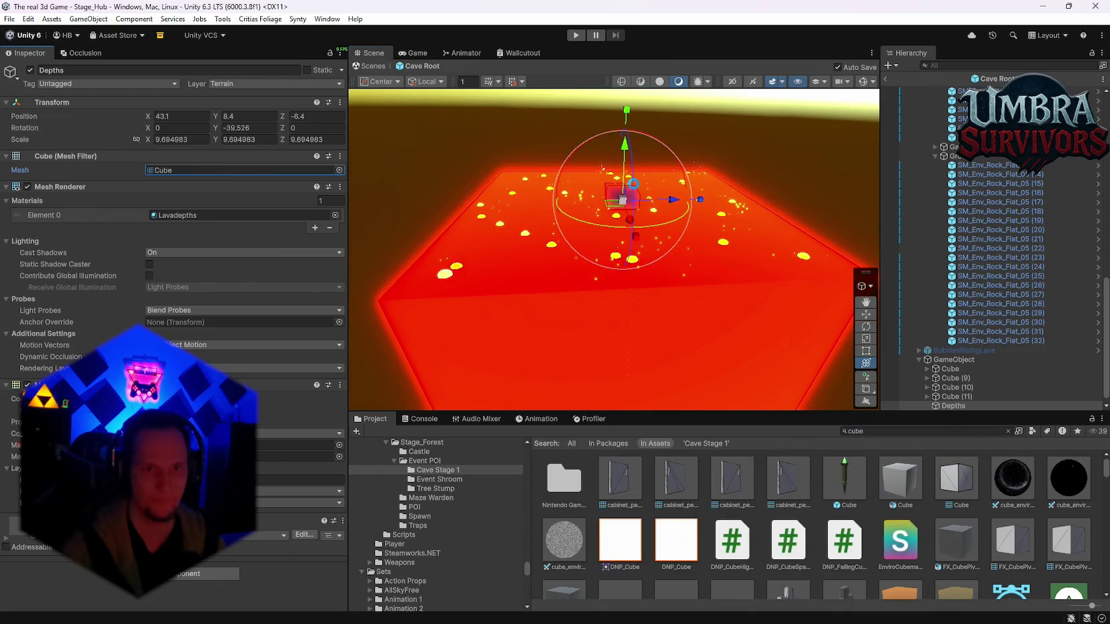
Scale the Depths cube evenly to about 94.8 and sink it to Y -42.
{"action": "left_click_drag", "start_coordinate": [625, 160], "coordinate": [621, 106]}
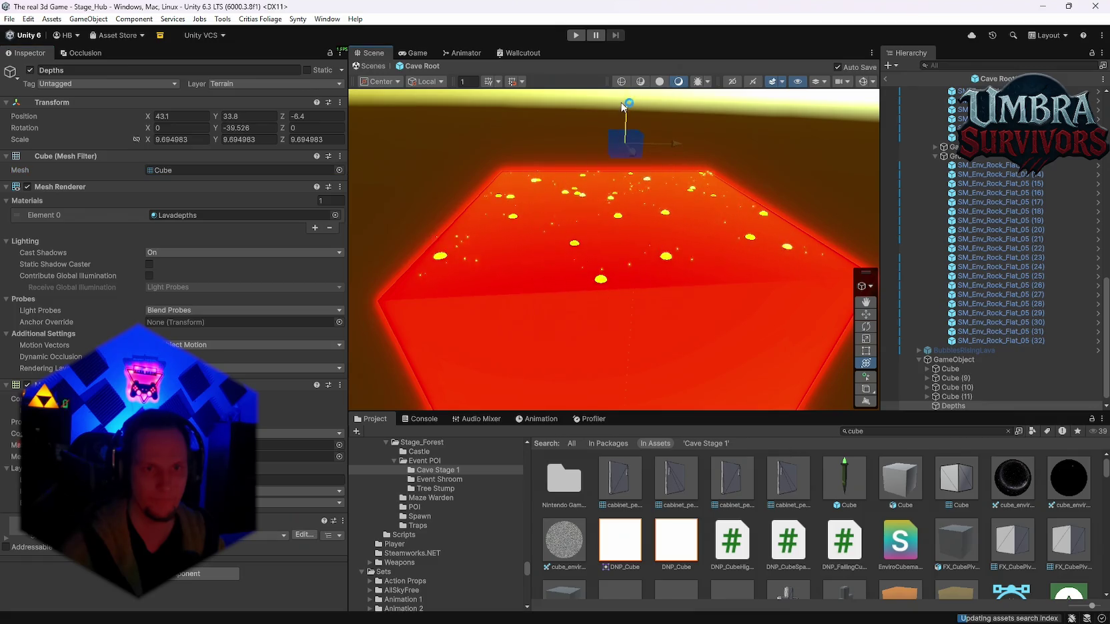
{"action": "left_click_drag", "start_coordinate": [624, 144], "coordinate": [867, 137]}
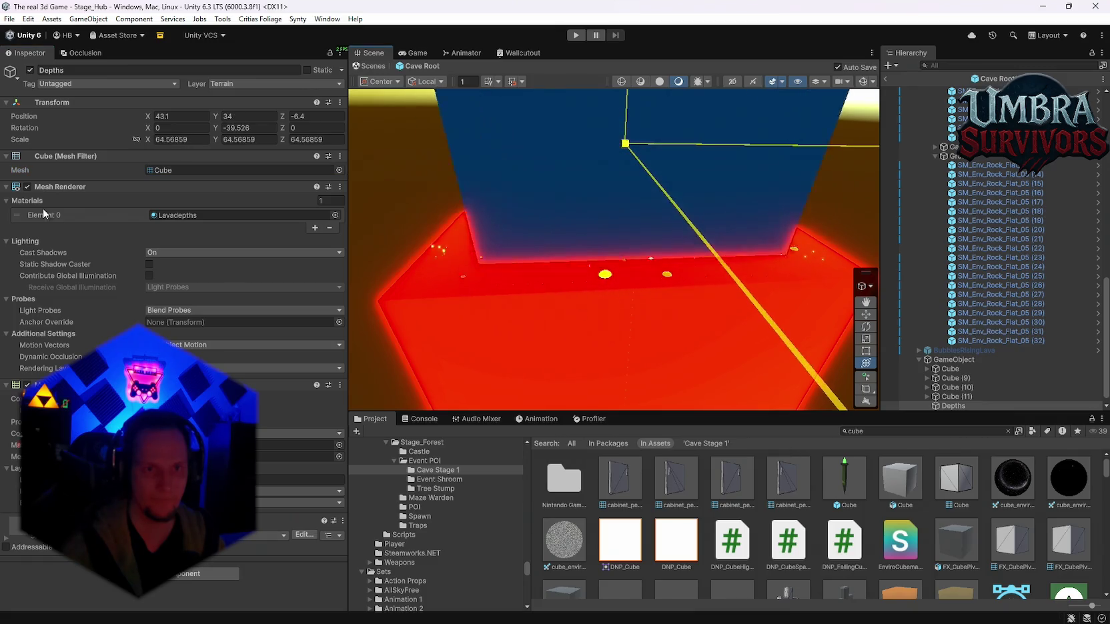
{"action": "left_click_drag", "start_coordinate": [27, 214], "coordinate": [164, 206]}
{"action": "left_click_drag", "start_coordinate": [627, 106], "coordinate": [611, 256]}
{"action": "scroll", "coordinate": [591, 278], "scroll_direction": "up", "scroll_amount": 10}
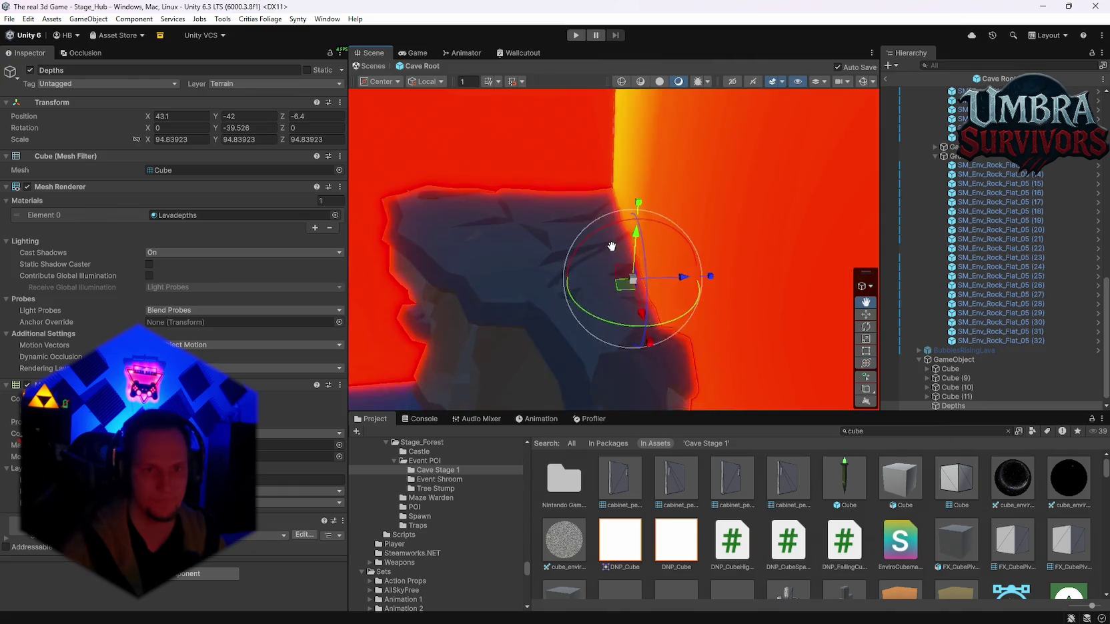
{"action": "scroll", "coordinate": [675, 238], "scroll_direction": "down", "scroll_amount": 3}
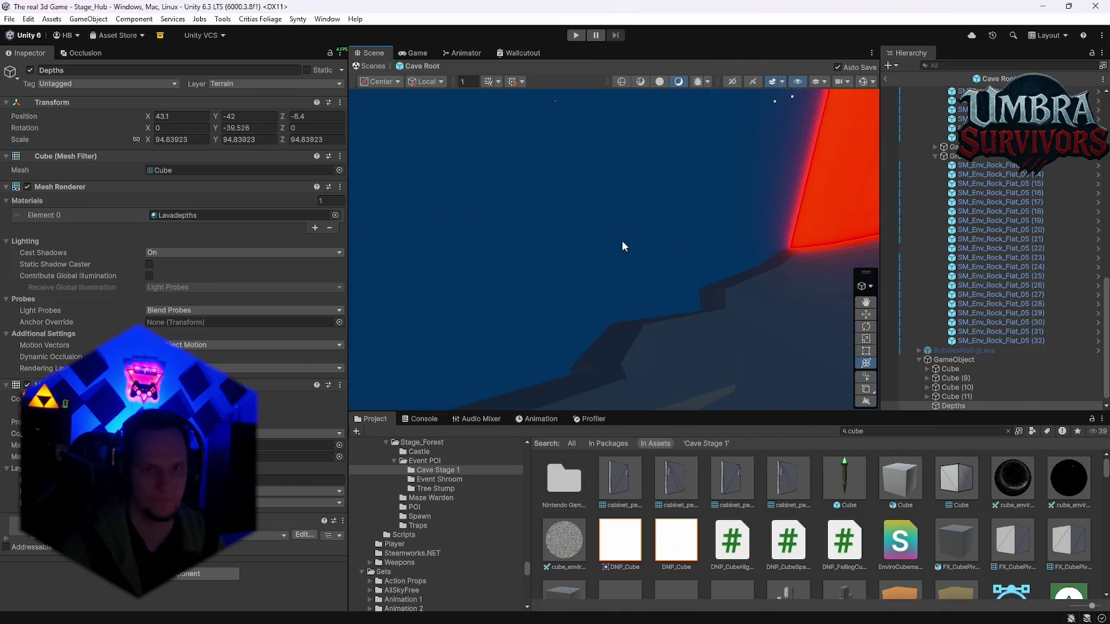
{"action": "scroll", "coordinate": [704, 254], "scroll_direction": "up", "scroll_amount": 3}
{"action": "scroll", "coordinate": [675, 233], "scroll_direction": "down", "scroll_amount": 3}
{"action": "mouse_move", "coordinate": [663, 228]}
{"action": "left_mouse_down"}
{"action": "mouse_move", "coordinate": [447, 253]}
{"action": "mouse_move", "coordinate": [596, 246]}
{"action": "mouse_move", "coordinate": [579, 272]}
{"action": "mouse_move", "coordinate": [557, 260]}
{"action": "mouse_move", "coordinate": [690, 307]}
{"action": "mouse_move", "coordinate": [634, 287]}
{"action": "mouse_move", "coordinate": [687, 277]}
{"action": "mouse_move", "coordinate": [550, 270]}
{"action": "mouse_move", "coordinate": [572, 285]}
{"action": "mouse_move", "coordinate": [586, 364]}
{"action": "mouse_move", "coordinate": [585, 326]}
{"action": "mouse_move", "coordinate": [535, 285]}
{"action": "mouse_move", "coordinate": [669, 285]}
{"action": "mouse_move", "coordinate": [652, 275]}
{"action": "mouse_move", "coordinate": [661, 275]}
{"action": "mouse_move", "coordinate": [600, 320]}
{"action": "mouse_move", "coordinate": [554, 286]}
{"action": "mouse_move", "coordinate": [512, 245]}
{"action": "mouse_move", "coordinate": [517, 161]}
{"action": "mouse_move", "coordinate": [589, 235]}
{"action": "mouse_move", "coordinate": [630, 238]}
{"action": "mouse_move", "coordinate": [555, 237]}
{"action": "mouse_move", "coordinate": [609, 236]}
{"action": "mouse_move", "coordinate": [725, 196]}
{"action": "mouse_move", "coordinate": [590, 235]}
{"action": "mouse_move", "coordinate": [621, 256]}
{"action": "mouse_move", "coordinate": [595, 262]}
{"action": "mouse_move", "coordinate": [646, 263]}
{"action": "mouse_move", "coordinate": [641, 235]}
{"action": "mouse_move", "coordinate": [621, 254]}
{"action": "left_mouse_up"}
{"action": "scroll", "coordinate": [639, 265], "scroll_direction": "up", "scroll_amount": 5}
{"action": "scroll", "coordinate": [575, 263], "scroll_direction": "down", "scroll_amount": 4}
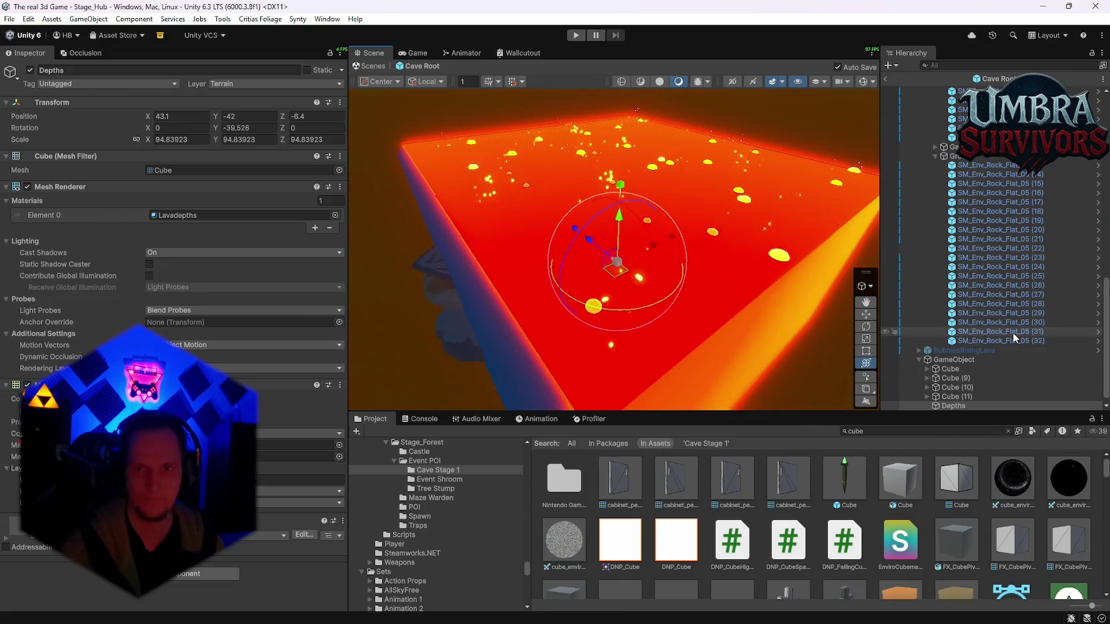
{"action": "scroll", "coordinate": [1009, 333], "scroll_direction": "up", "scroll_amount": 5}
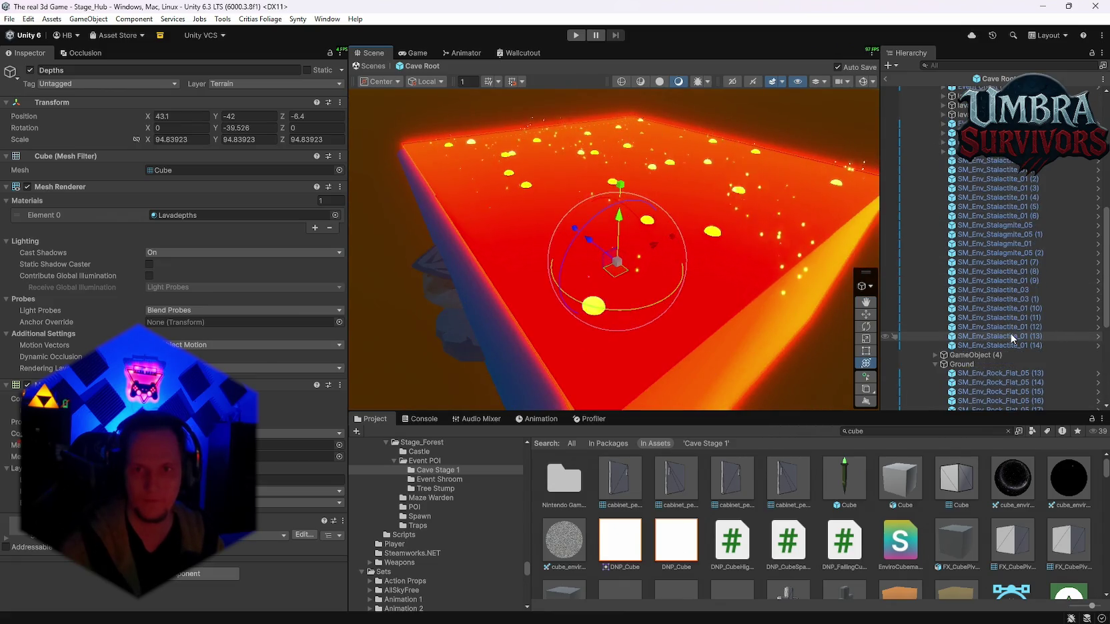
Expand Cube and Cube (9)–(11) in the Hierarchy to reveal their BubblesSurfaceLava children.
{"action": "scroll", "coordinate": [1008, 330], "scroll_direction": "down", "scroll_amount": 6}
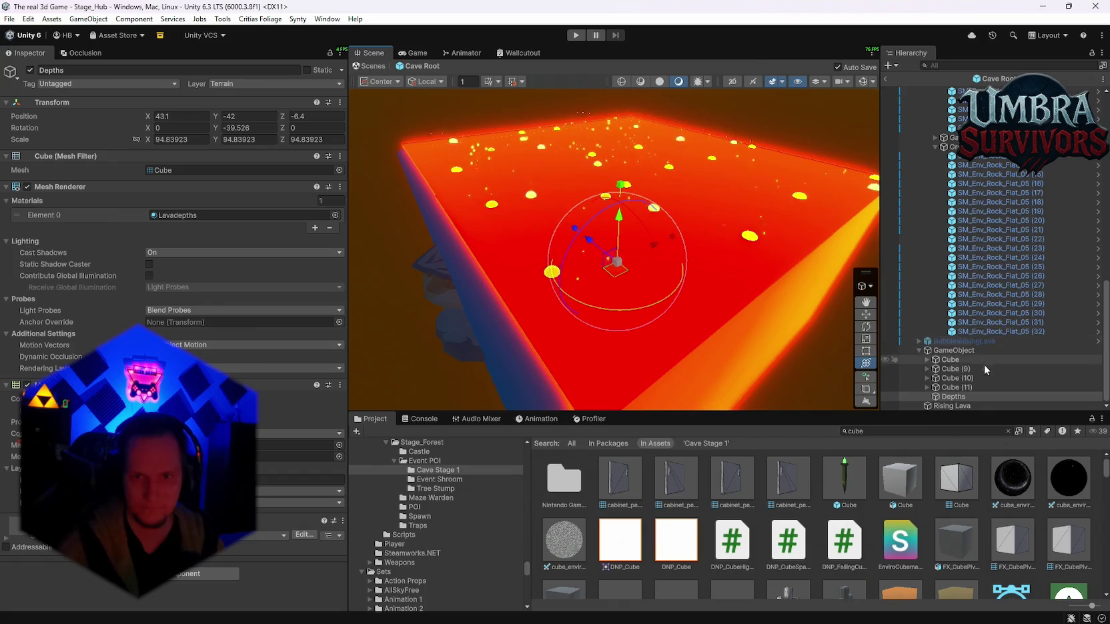
{"action": "left_click", "coordinate": [927, 387]}
{"action": "scroll", "coordinate": [929, 389], "scroll_direction": "down", "scroll_amount": 3}
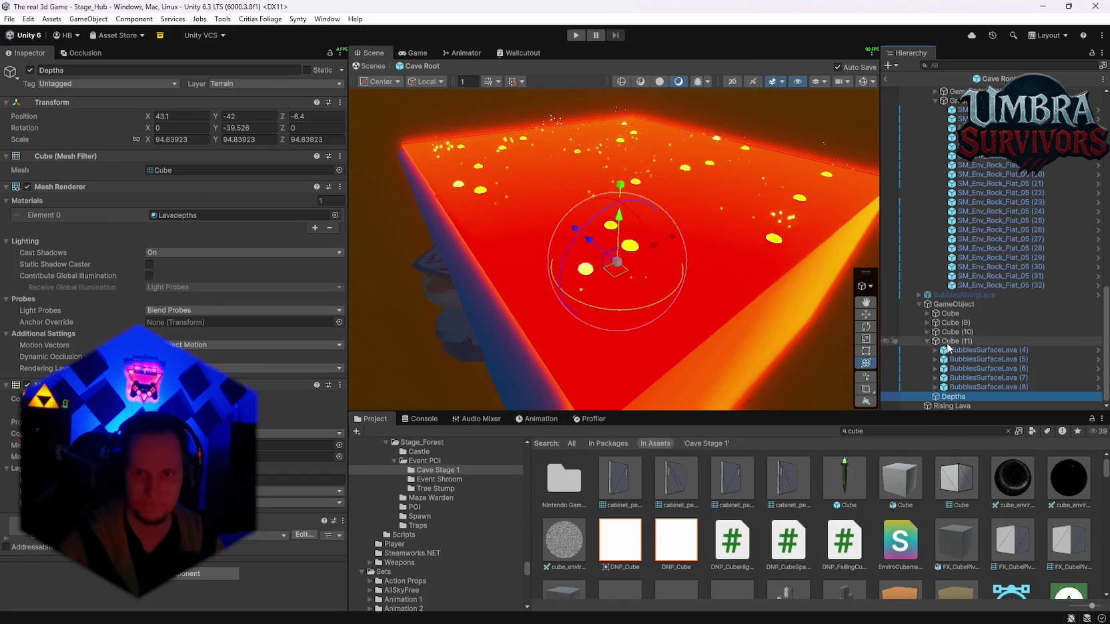
{"action": "left_click", "coordinate": [927, 331]}
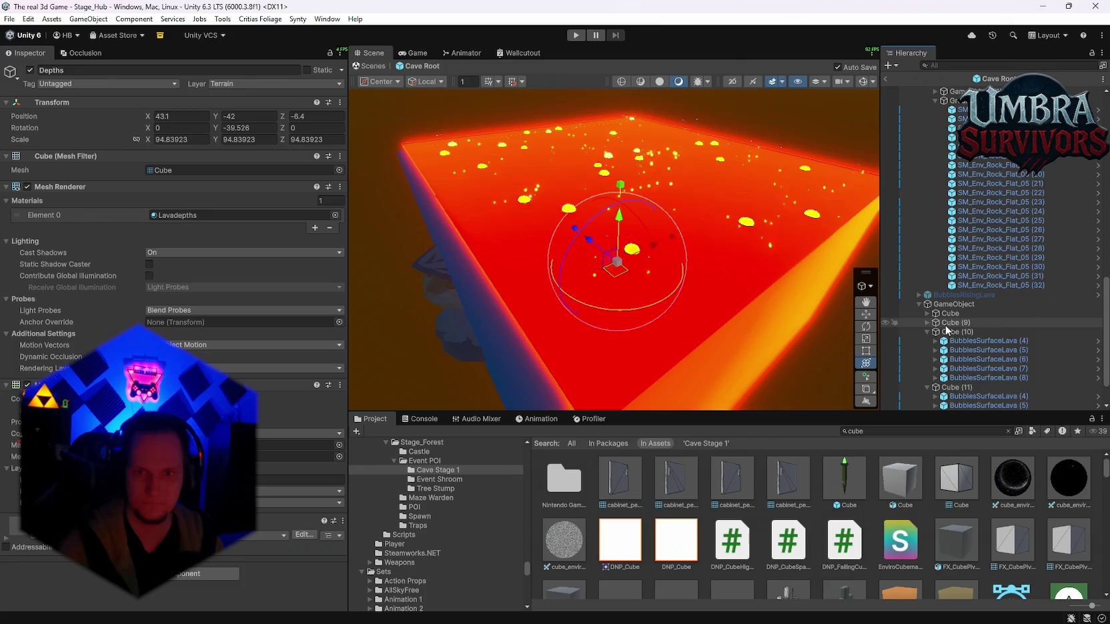
{"action": "left_click", "coordinate": [947, 323]}
{"action": "left_click", "coordinate": [927, 322]}
{"action": "left_click", "coordinate": [949, 313]}
{"action": "left_click", "coordinate": [927, 313]}
{"action": "scroll", "coordinate": [960, 280], "scroll_direction": "down", "scroll_amount": 4}
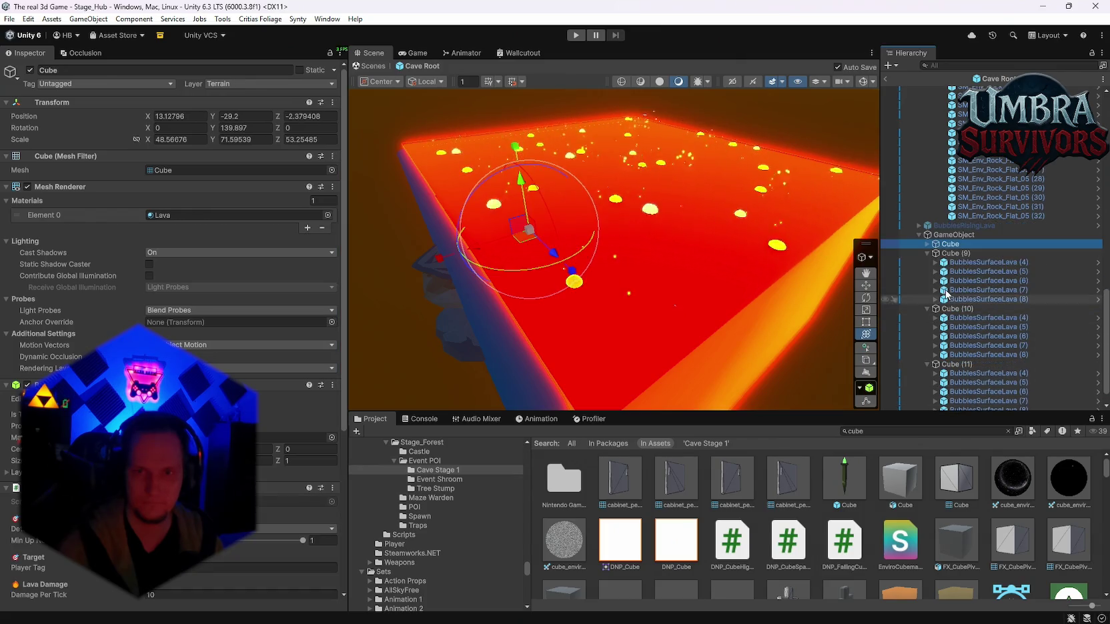
Multi-select the BubblesSurfaceLava emitters under Cube, Cube (9) and Cube (10).
{"action": "left_click", "coordinate": [965, 270]}
{"action": "key", "text": "Down"}
{"action": "key", "text": "Down"}
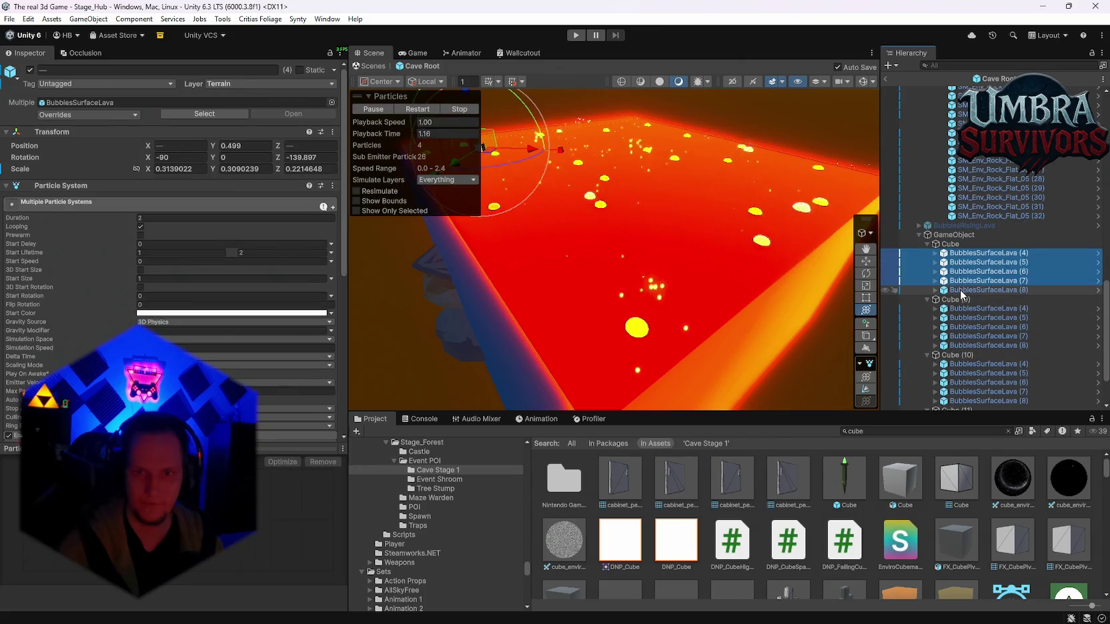
{"action": "left_click", "coordinate": [958, 253], "text": "shift"}
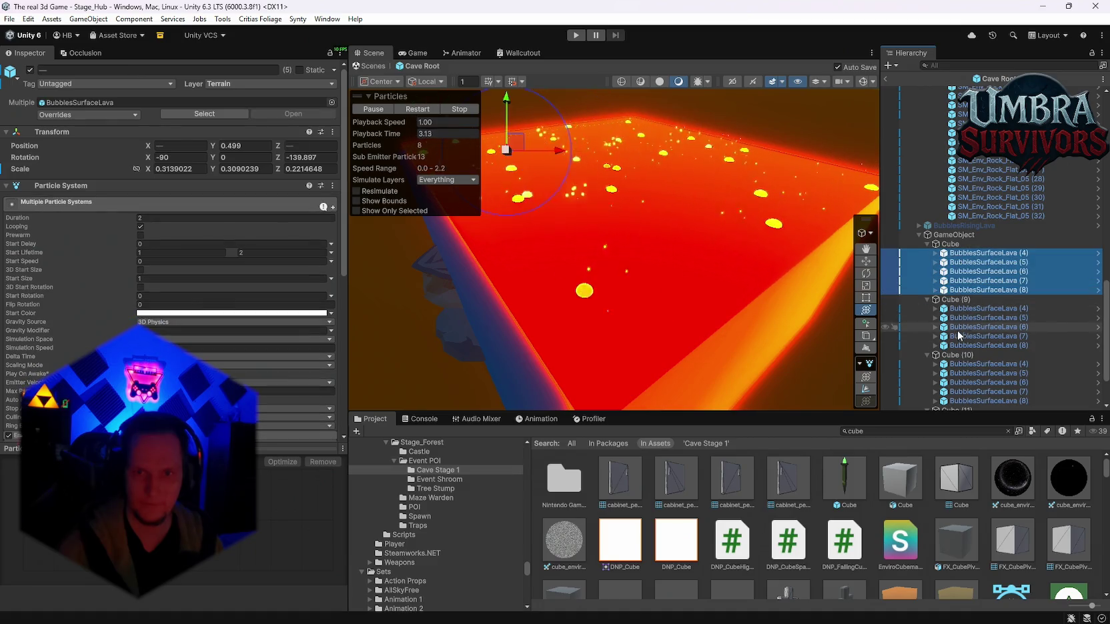
{"action": "left_click", "coordinate": [963, 308], "text": "ctrl"}
{"action": "left_click", "coordinate": [963, 318], "text": "ctrl"}
{"action": "left_click", "coordinate": [965, 336], "text": "ctrl"}
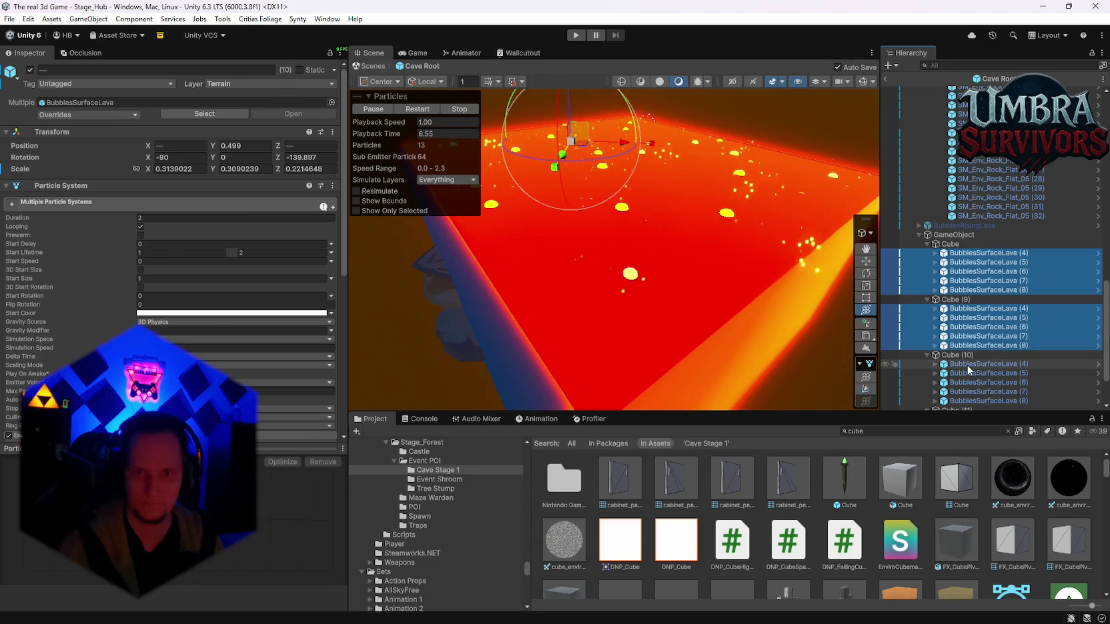
{"action": "left_click", "coordinate": [964, 364]}
{"action": "left_click", "coordinate": [967, 373], "text": "ctrl"}
{"action": "left_click", "coordinate": [967, 401], "text": "shift"}
{"action": "left_click", "coordinate": [965, 309], "text": "ctrl"}
{"action": "left_click", "coordinate": [965, 345], "text": "ctrl"}
{"action": "left_click", "coordinate": [964, 336], "text": "ctrl"}
{"action": "left_click", "coordinate": [965, 326], "text": "ctrl"}
{"action": "left_click", "coordinate": [964, 318], "text": "ctrl"}
{"action": "left_click", "coordinate": [965, 253], "text": "ctrl"}
{"action": "left_click", "coordinate": [965, 290], "text": "ctrl"}
{"action": "left_click", "coordinate": [965, 281], "text": "ctrl"}
{"action": "left_click", "coordinate": [965, 271], "text": "ctrl"}
{"action": "left_click", "coordinate": [965, 262], "text": "ctrl"}
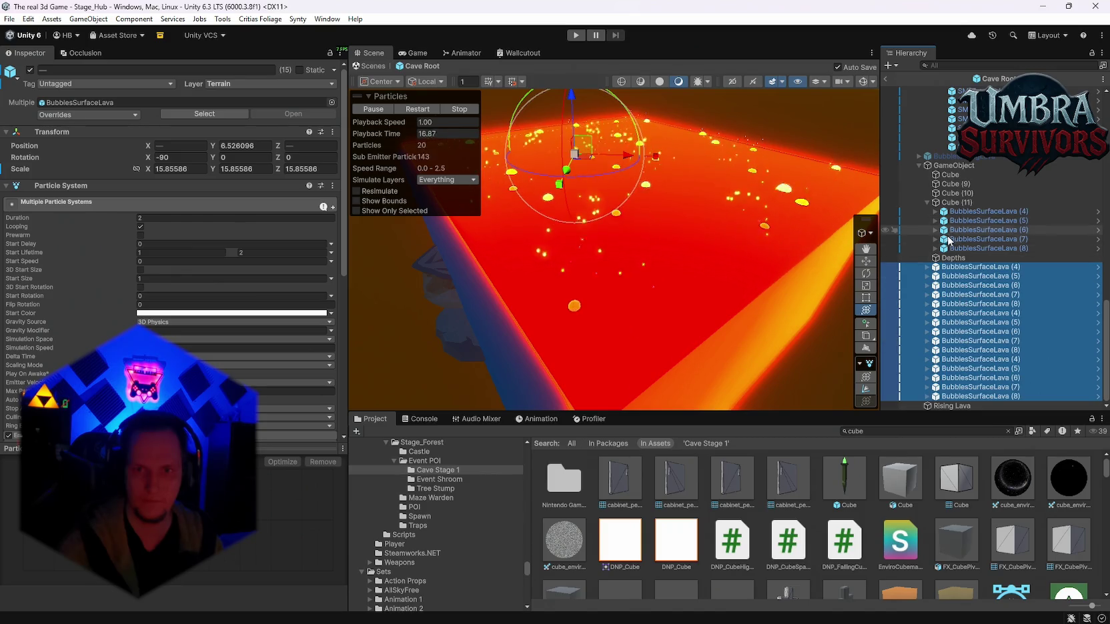
Drag Cube (11)'s BubblesSurfaceLava emitters (4)–(8) out onto GameObject.
{"action": "left_click", "coordinate": [952, 258]}
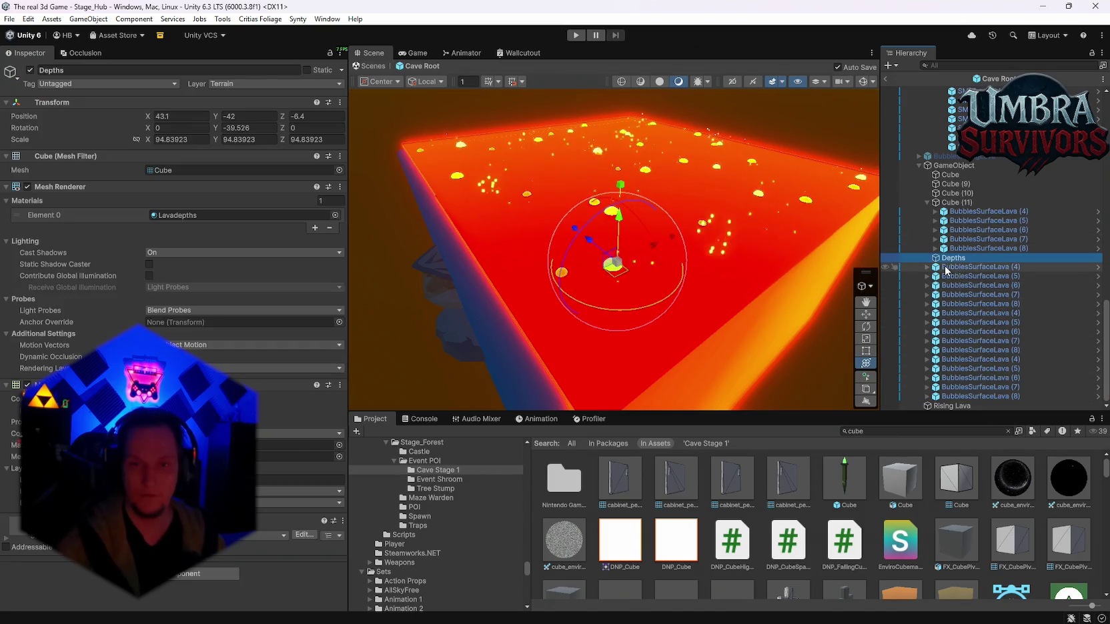
{"action": "left_click", "coordinate": [950, 211]}
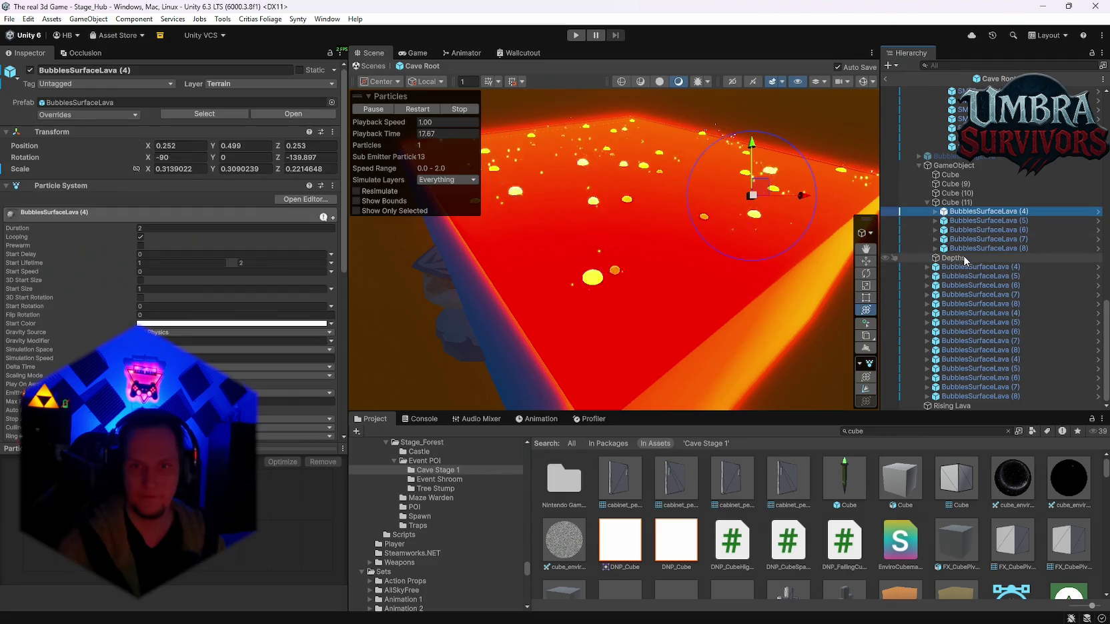
{"action": "left_click", "coordinate": [960, 249], "text": "shift"}
{"action": "left_click_drag", "start_coordinate": [955, 212], "coordinate": [954, 167]}
Delete Cube (9), Cube (10) and Cube (11).
{"action": "left_click", "coordinate": [954, 203]}
{"action": "left_click", "coordinate": [947, 185]}
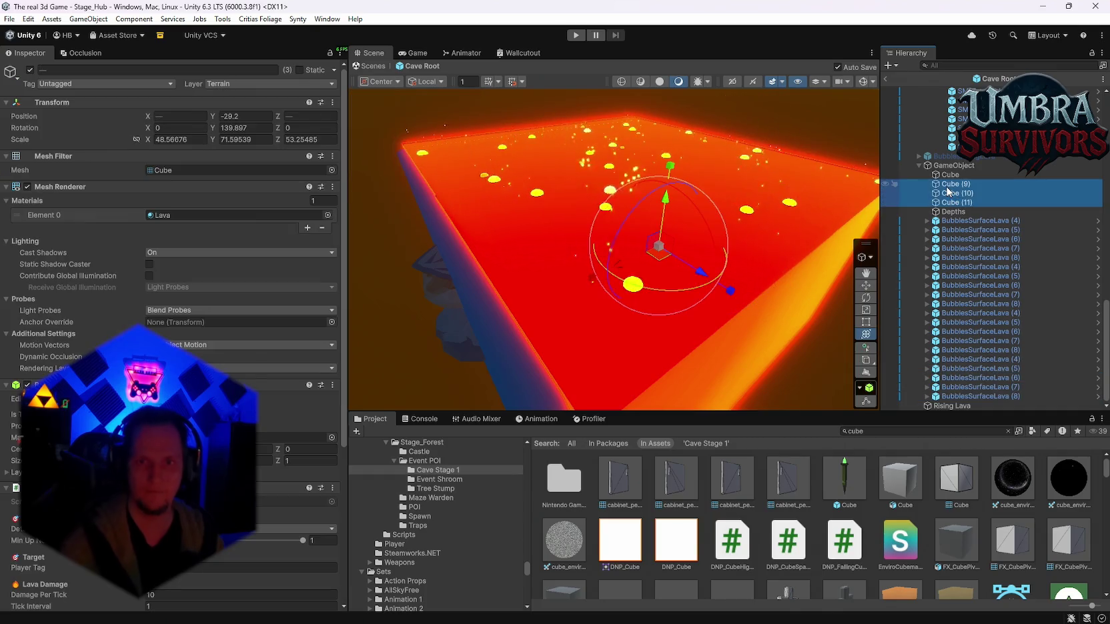
{"action": "key", "text": "Delete"}
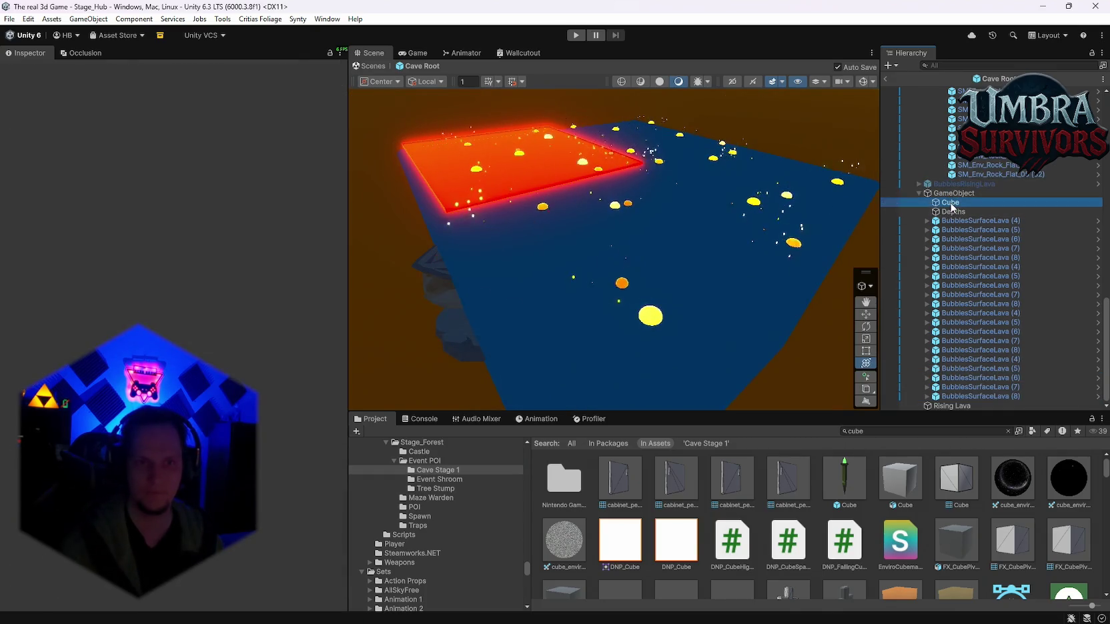
Scale the lava Cube to about 92 × 136 × 101 and sink it to Y -82.2.
{"action": "left_click", "coordinate": [557, 286]}
{"action": "left_click_drag", "start_coordinate": [556, 285], "coordinate": [599, 282]}
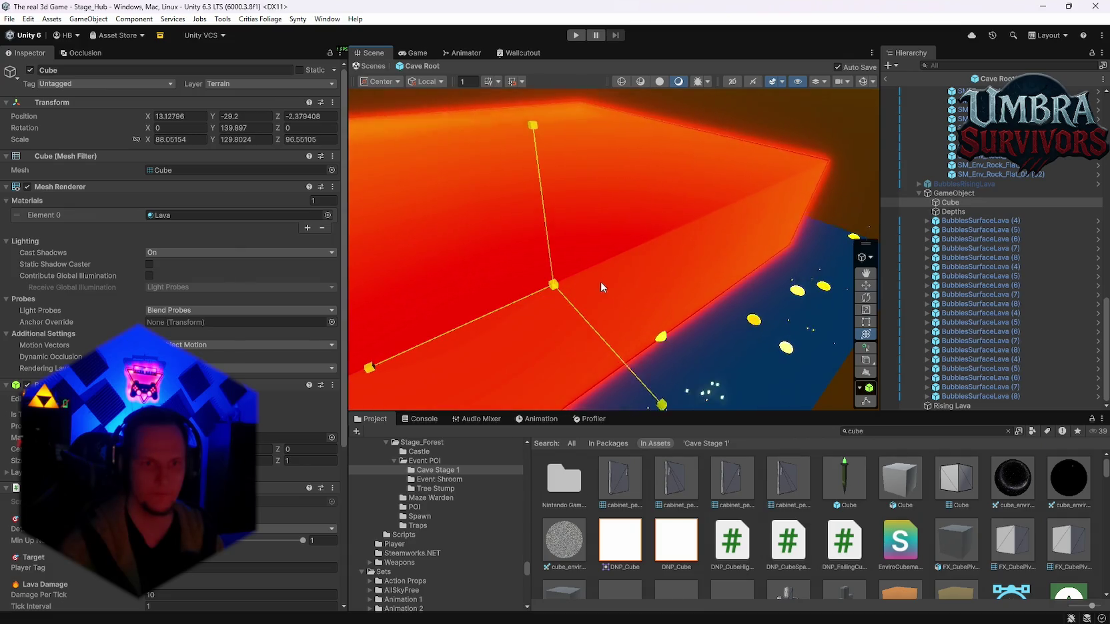
{"action": "left_click_drag", "start_coordinate": [550, 254], "coordinate": [553, 294]}
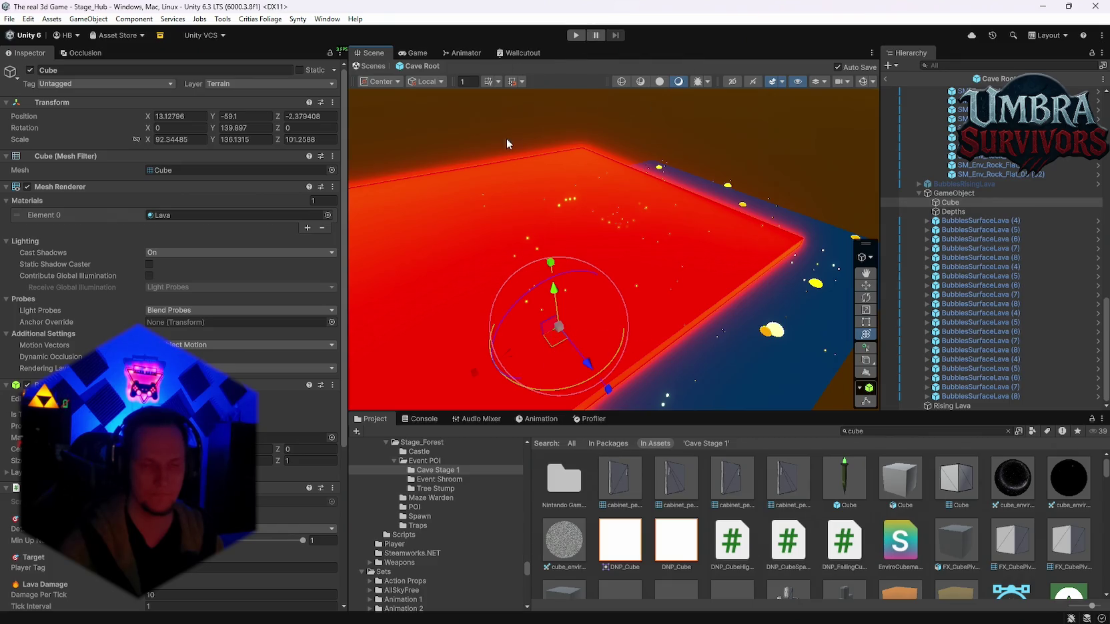
{"action": "left_click_drag", "start_coordinate": [552, 333], "coordinate": [636, 353]}
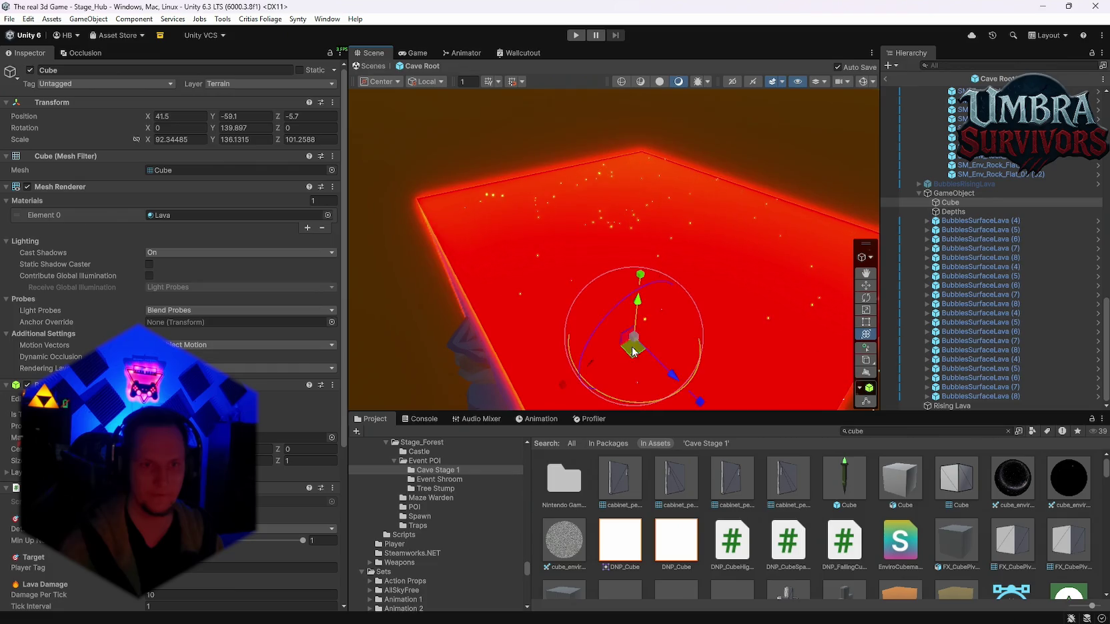
{"action": "mouse_move", "coordinate": [637, 313]}
{"action": "left_mouse_down"}
{"action": "mouse_move", "coordinate": [637, 325]}
{"action": "mouse_move", "coordinate": [635, 313]}
{"action": "mouse_move", "coordinate": [651, 310]}
{"action": "mouse_move", "coordinate": [639, 280]}
{"action": "mouse_move", "coordinate": [371, 200]}
{"action": "mouse_move", "coordinate": [655, 268]}
{"action": "mouse_move", "coordinate": [448, 270]}
{"action": "mouse_move", "coordinate": [560, 270]}
{"action": "mouse_move", "coordinate": [587, 255]}
{"action": "mouse_move", "coordinate": [545, 272]}
{"action": "mouse_move", "coordinate": [585, 248]}
{"action": "left_mouse_up"}
{"action": "mouse_move", "coordinate": [733, 265]}
{"action": "left_mouse_down"}
{"action": "mouse_move", "coordinate": [566, 224]}
{"action": "mouse_move", "coordinate": [701, 248]}
{"action": "mouse_move", "coordinate": [642, 265]}
{"action": "left_mouse_up"}
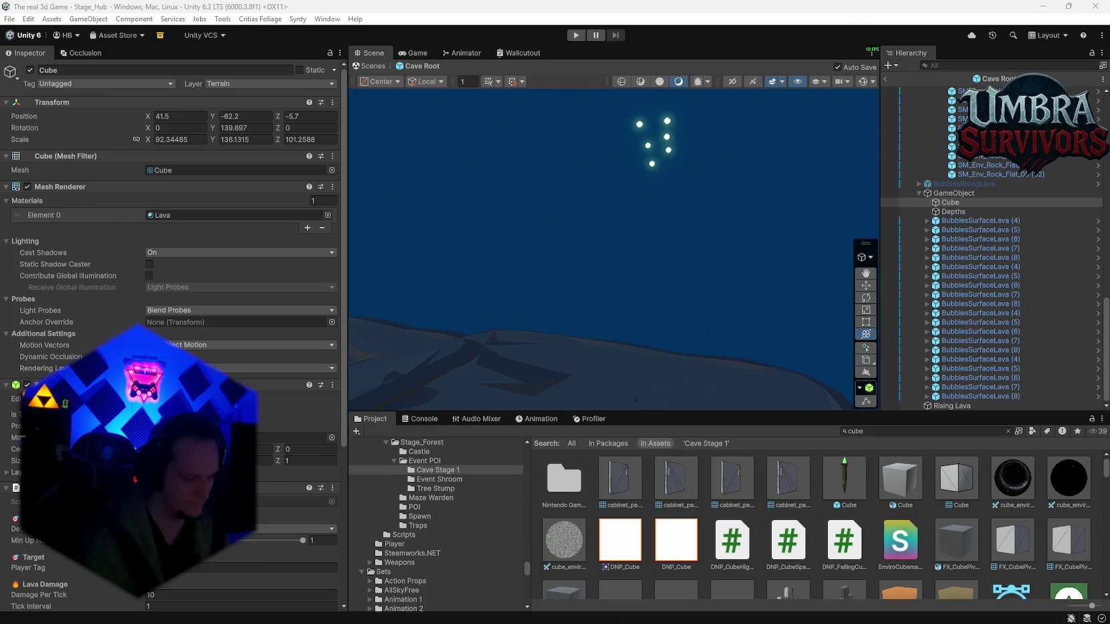
{"action": "mouse_move", "coordinate": [534, 273]}
{"action": "left_mouse_down"}
{"action": "mouse_move", "coordinate": [345, 102]}
{"action": "mouse_move", "coordinate": [1050, 279]}
{"action": "mouse_move", "coordinate": [552, 327]}
{"action": "left_mouse_up"}
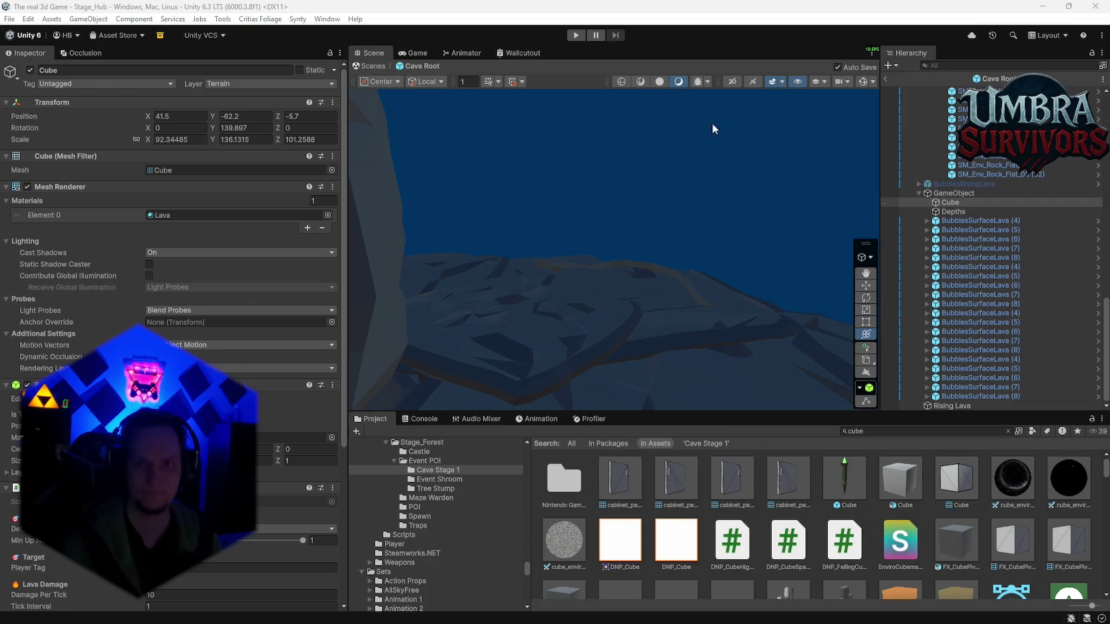
Frame the Depths plane and drag it vertically until Position Y reads -41.
{"action": "left_click", "coordinate": [954, 212]}
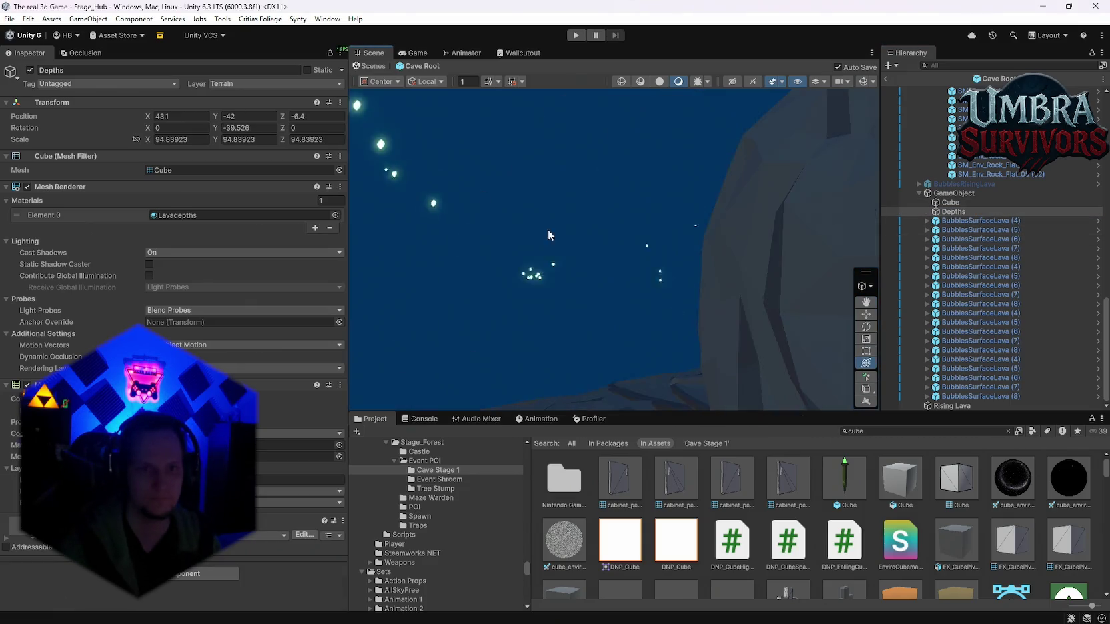
{"action": "key", "text": "f"}
{"action": "left_click_drag", "start_coordinate": [667, 265], "coordinate": [671, 274]}
{"action": "mouse_move", "coordinate": [698, 315]}
{"action": "left_mouse_down"}
{"action": "mouse_move", "coordinate": [705, 169]}
{"action": "mouse_move", "coordinate": [681, 396]}
{"action": "mouse_move", "coordinate": [681, 362]}
{"action": "left_mouse_up"}
{"action": "mouse_move", "coordinate": [693, 453]}
{"action": "left_mouse_down"}
{"action": "mouse_move", "coordinate": [723, 621]}
{"action": "mouse_move", "coordinate": [721, 430]}
{"action": "left_mouse_up"}
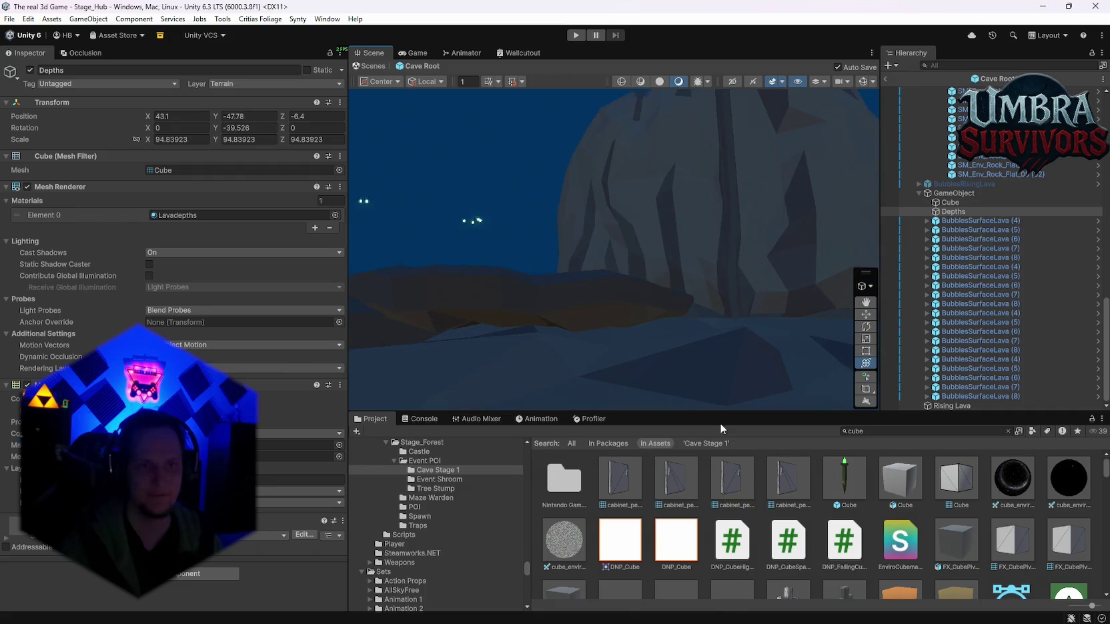
{"action": "mouse_move", "coordinate": [714, 332]}
{"action": "left_mouse_down"}
{"action": "mouse_move", "coordinate": [765, 541]}
{"action": "mouse_move", "coordinate": [715, 328]}
{"action": "left_mouse_up"}
{"action": "mouse_move", "coordinate": [599, 189]}
{"action": "left_mouse_down"}
{"action": "mouse_move", "coordinate": [691, 294]}
{"action": "mouse_move", "coordinate": [658, 320]}
{"action": "mouse_move", "coordinate": [658, 262]}
{"action": "mouse_move", "coordinate": [602, 203]}
{"action": "mouse_move", "coordinate": [603, 215]}
{"action": "mouse_move", "coordinate": [485, 246]}
{"action": "mouse_move", "coordinate": [555, 240]}
{"action": "mouse_move", "coordinate": [421, 243]}
{"action": "mouse_move", "coordinate": [684, 224]}
{"action": "mouse_move", "coordinate": [538, 245]}
{"action": "left_mouse_up"}
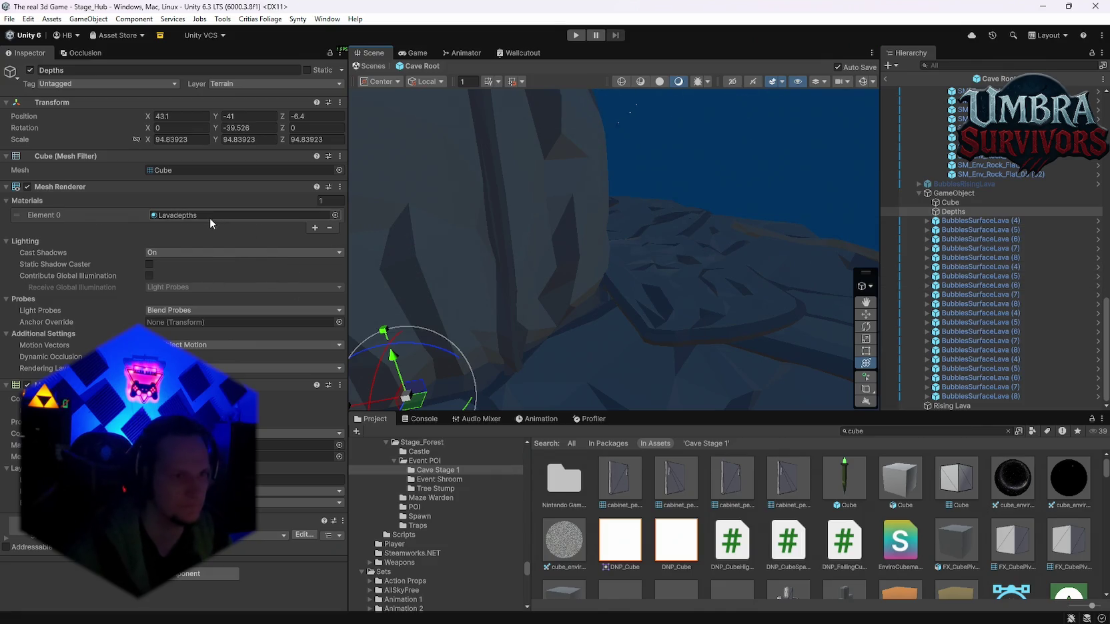
Add a second material slot to Depths, assign Lava, and reorder it to Element 0.
{"action": "left_click", "coordinate": [313, 228]}
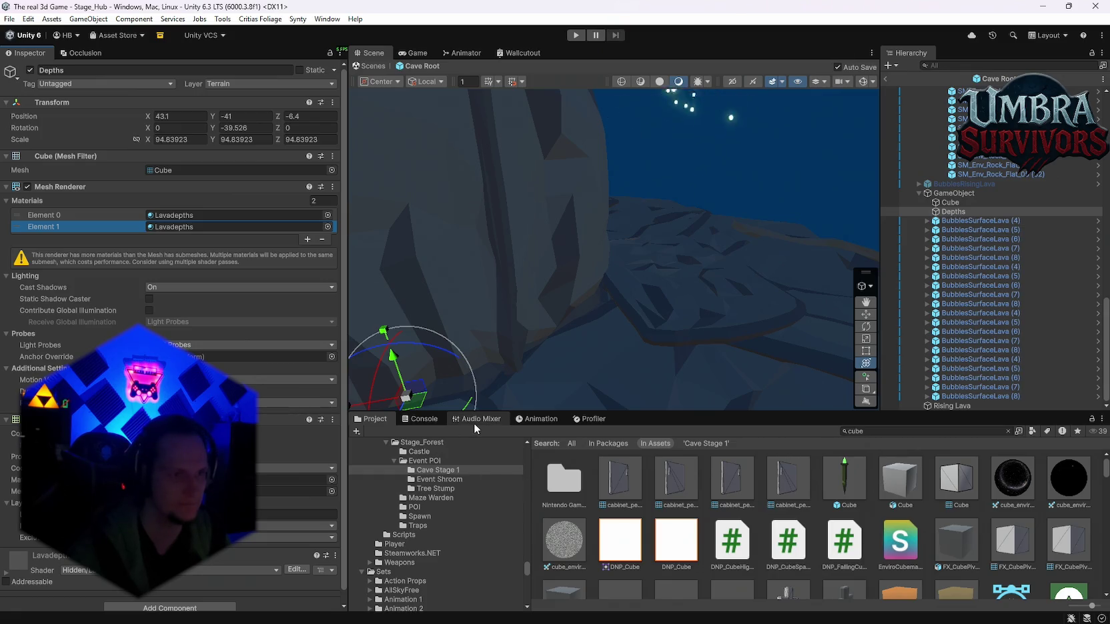
{"action": "left_click", "coordinate": [867, 431]}
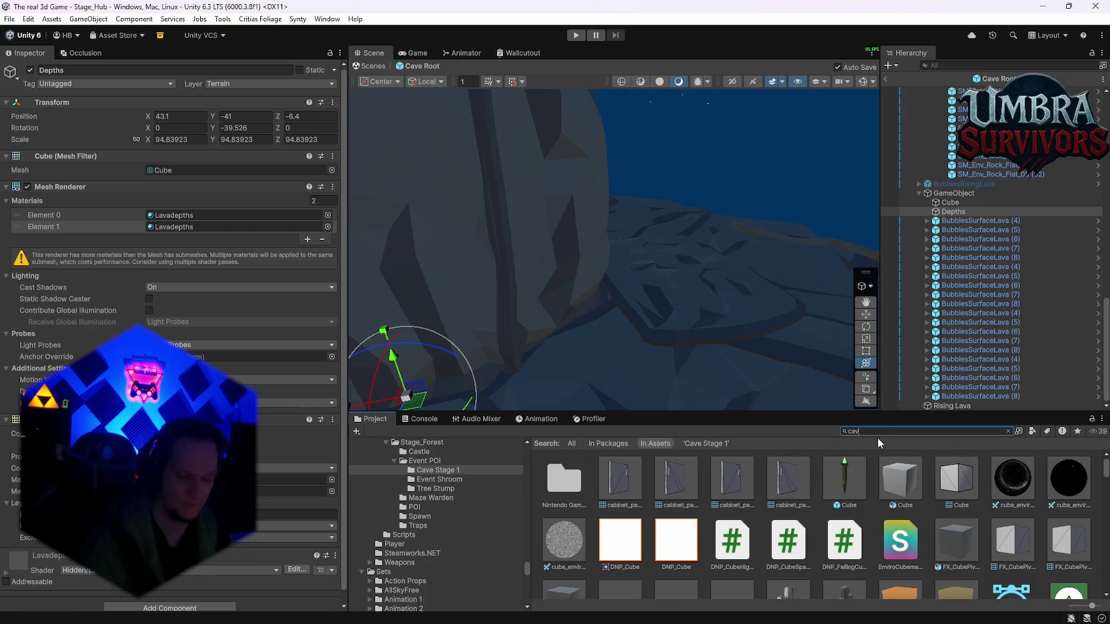
{"action": "type", "text": "ve"}
{"action": "key", "text": "BackSpace"}
{"action": "key", "text": "BackSpace"}
{"action": "key", "text": "BackSpace"}
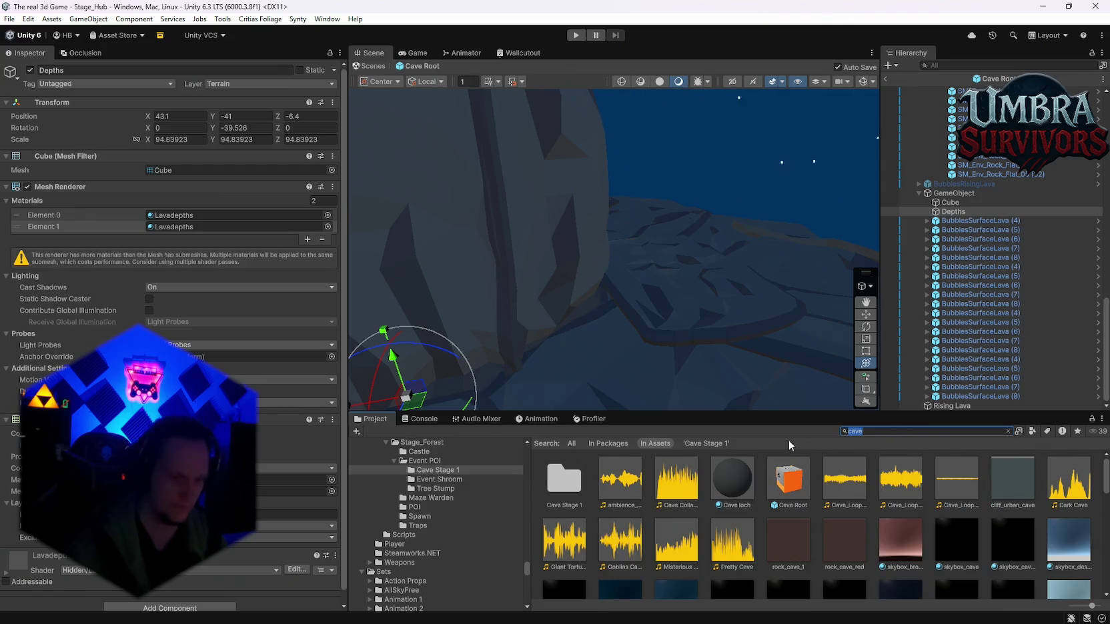
{"action": "type", "text": "lava"}
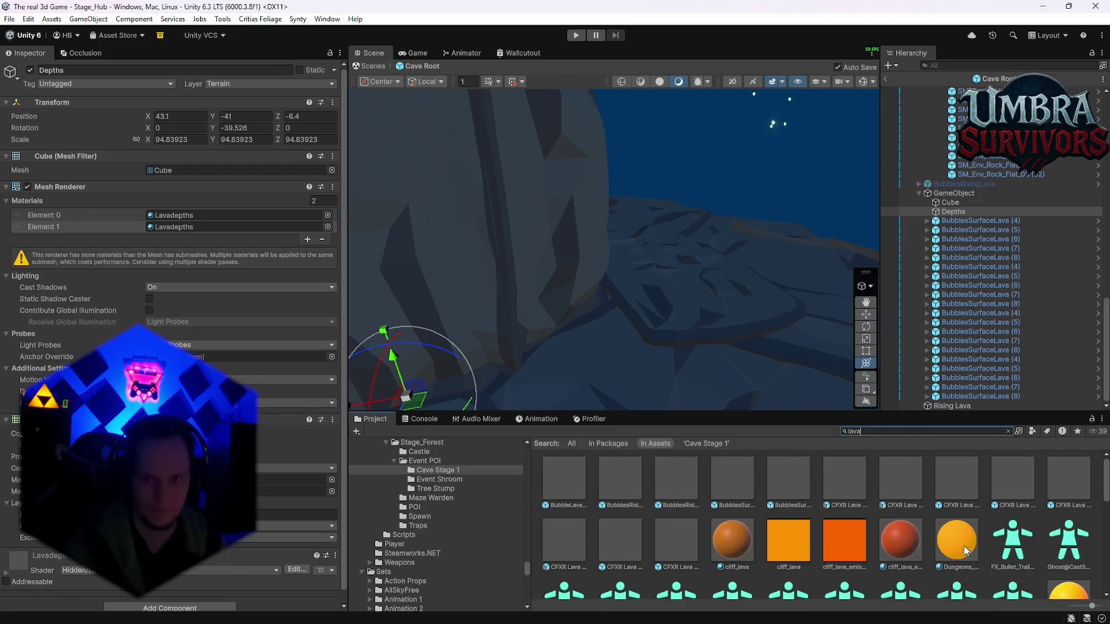
{"action": "scroll", "coordinate": [965, 550], "scroll_direction": "down", "scroll_amount": 3}
{"action": "left_click_drag", "start_coordinate": [168, 234], "coordinate": [170, 229]}
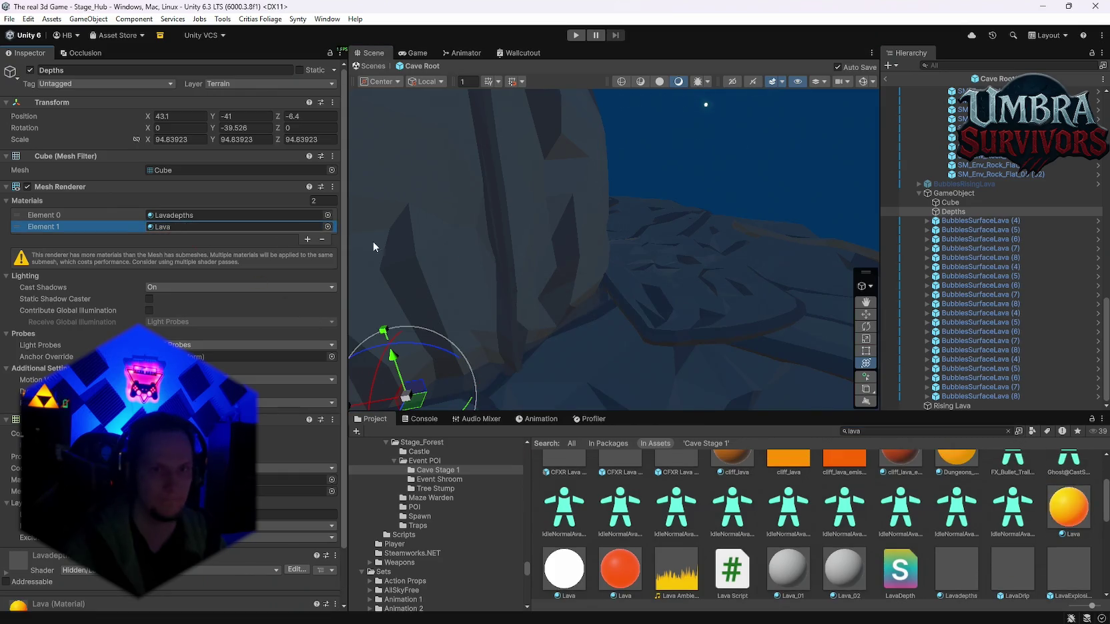
{"action": "left_click_drag", "start_coordinate": [653, 240], "coordinate": [544, 212]}
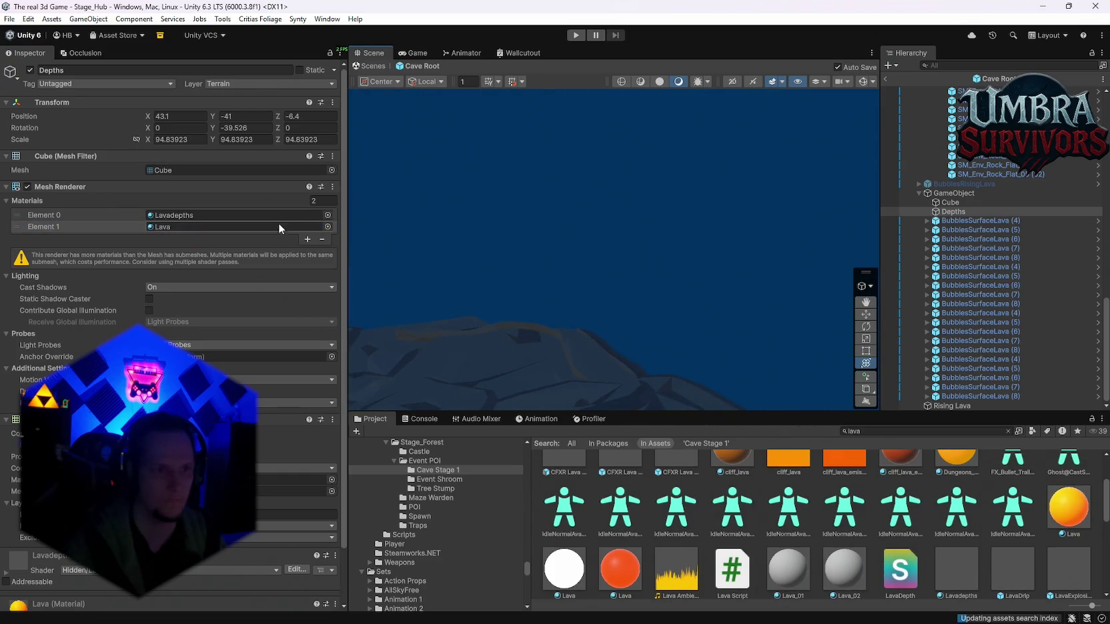
{"action": "left_click_drag", "start_coordinate": [86, 228], "coordinate": [86, 222]}
{"action": "mouse_move", "coordinate": [559, 230]}
{"action": "left_mouse_down"}
{"action": "mouse_move", "coordinate": [733, 240]}
{"action": "mouse_move", "coordinate": [669, 317]}
{"action": "mouse_move", "coordinate": [583, 317]}
{"action": "mouse_move", "coordinate": [634, 297]}
{"action": "left_mouse_up"}
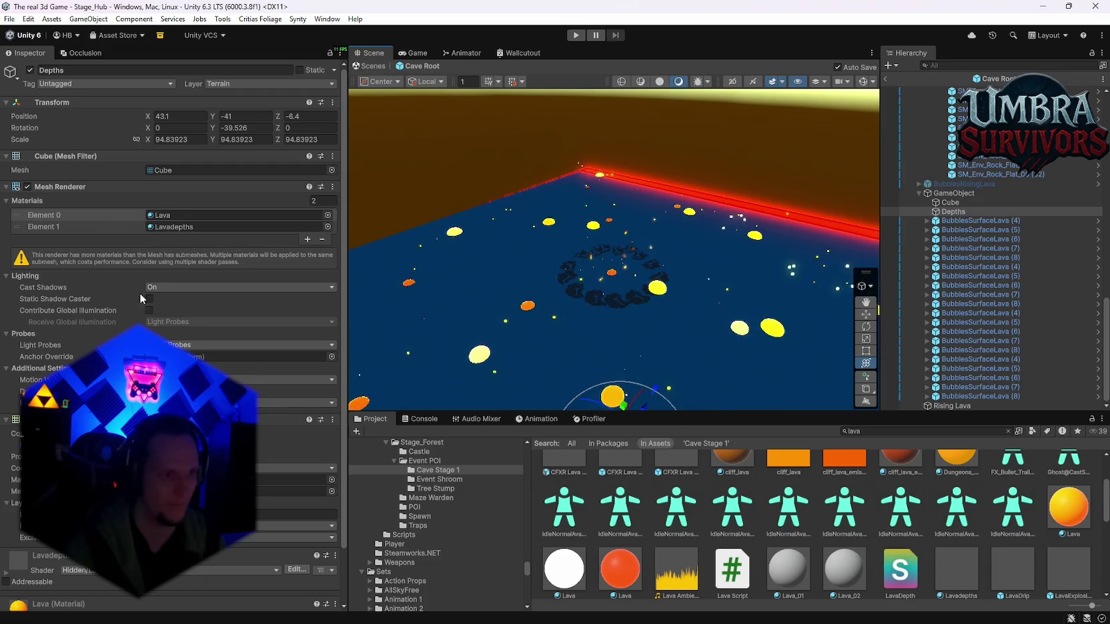
Inspect the Lava material's settings and shader list, then deselect Depths.
{"action": "scroll", "coordinate": [142, 285], "scroll_direction": "down", "scroll_amount": 3}
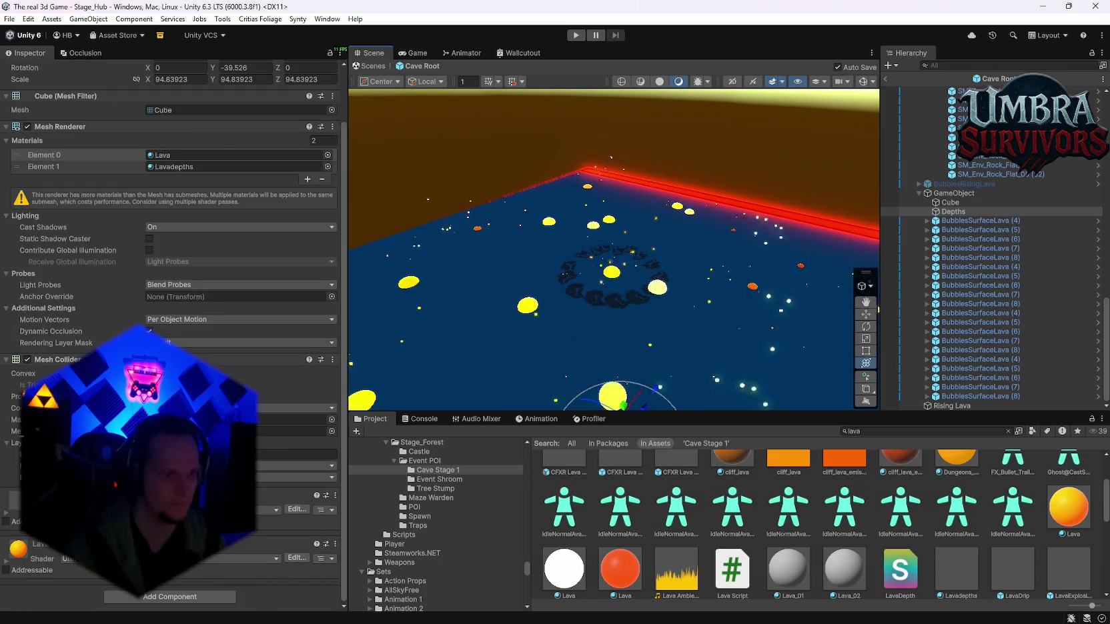
{"action": "left_click", "coordinate": [8, 565]}
{"action": "scroll", "coordinate": [8, 565], "scroll_direction": "down", "scroll_amount": 10}
{"action": "scroll", "coordinate": [170, 266], "scroll_direction": "up", "scroll_amount": 5}
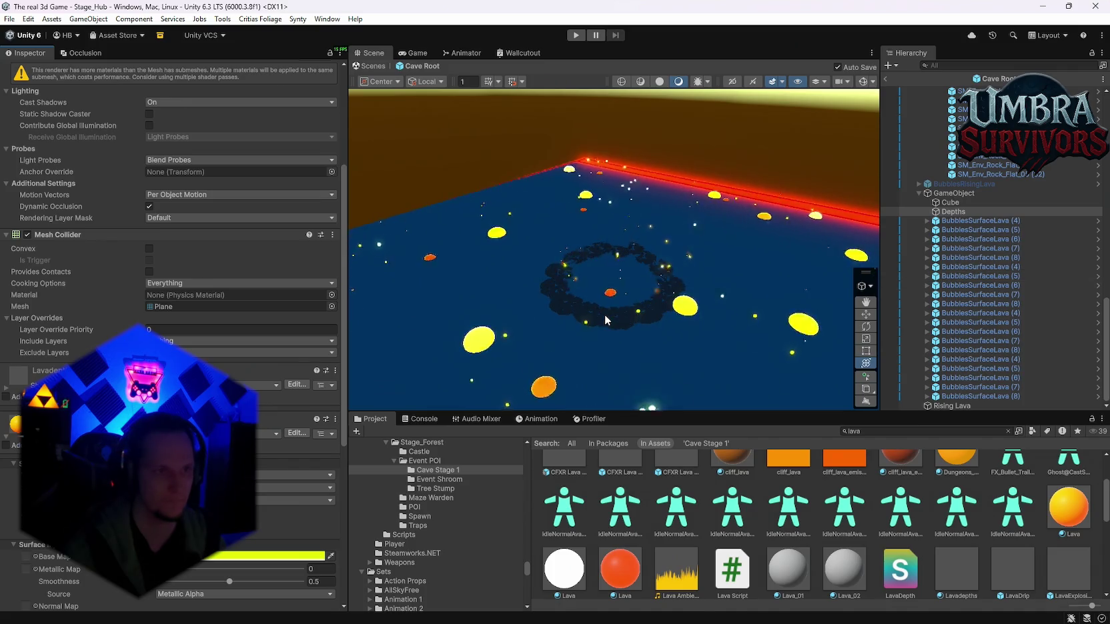
{"action": "scroll", "coordinate": [604, 314], "scroll_direction": "down", "scroll_amount": 3}
{"action": "scroll", "coordinate": [229, 350], "scroll_direction": "up", "scroll_amount": 5}
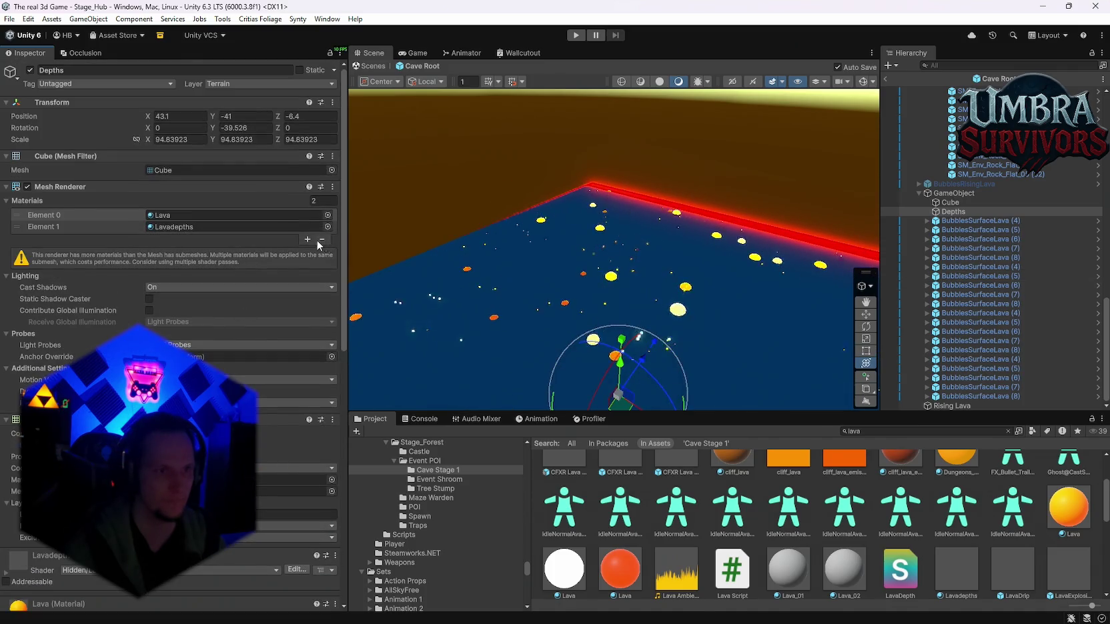
{"action": "left_click", "coordinate": [191, 225]}
{"action": "mouse_move", "coordinate": [558, 254]}
{"action": "left_mouse_down"}
{"action": "mouse_move", "coordinate": [531, 277]}
{"action": "mouse_move", "coordinate": [527, 247]}
{"action": "left_mouse_up"}
{"action": "scroll", "coordinate": [170, 300], "scroll_direction": "down", "scroll_amount": 8}
{"action": "left_click", "coordinate": [167, 320]}
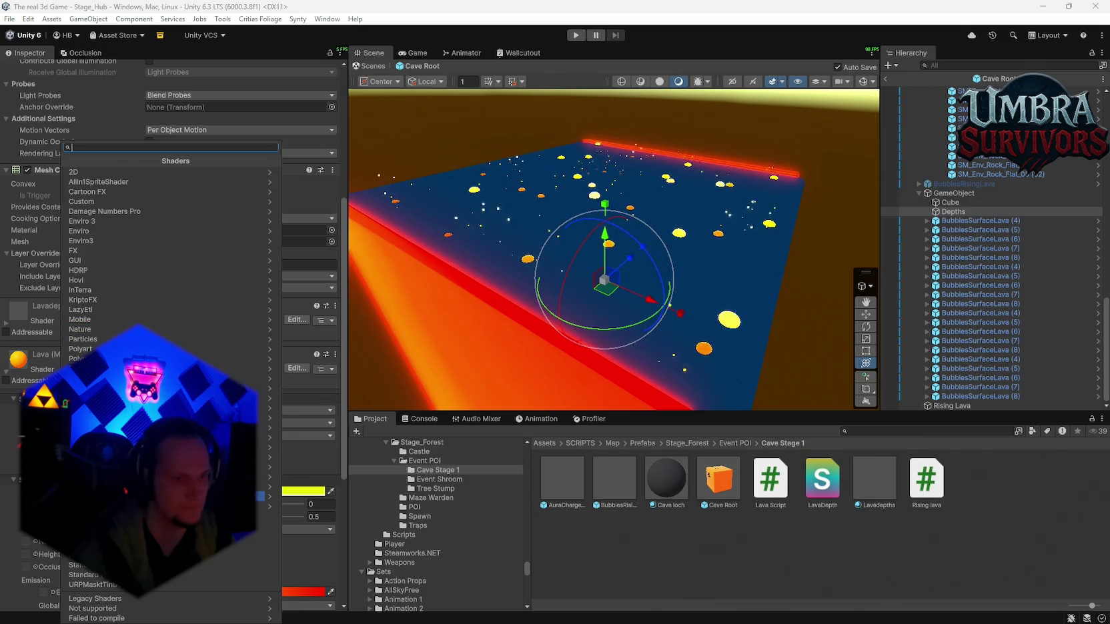
{"action": "left_click", "coordinate": [598, 543]}
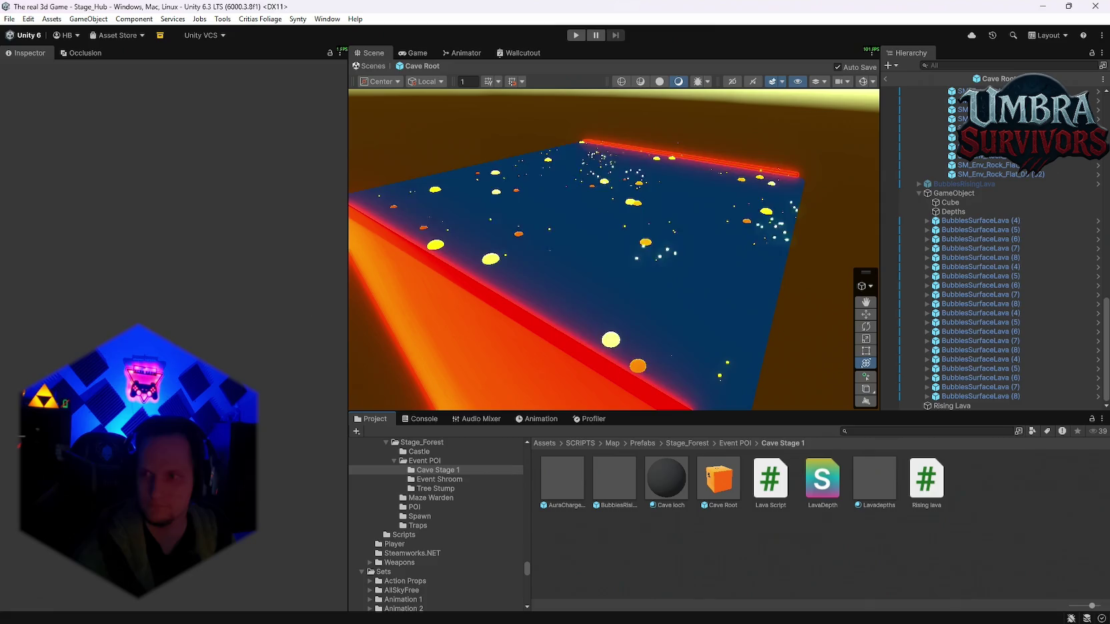
{"action": "left_click", "coordinate": [950, 202]}
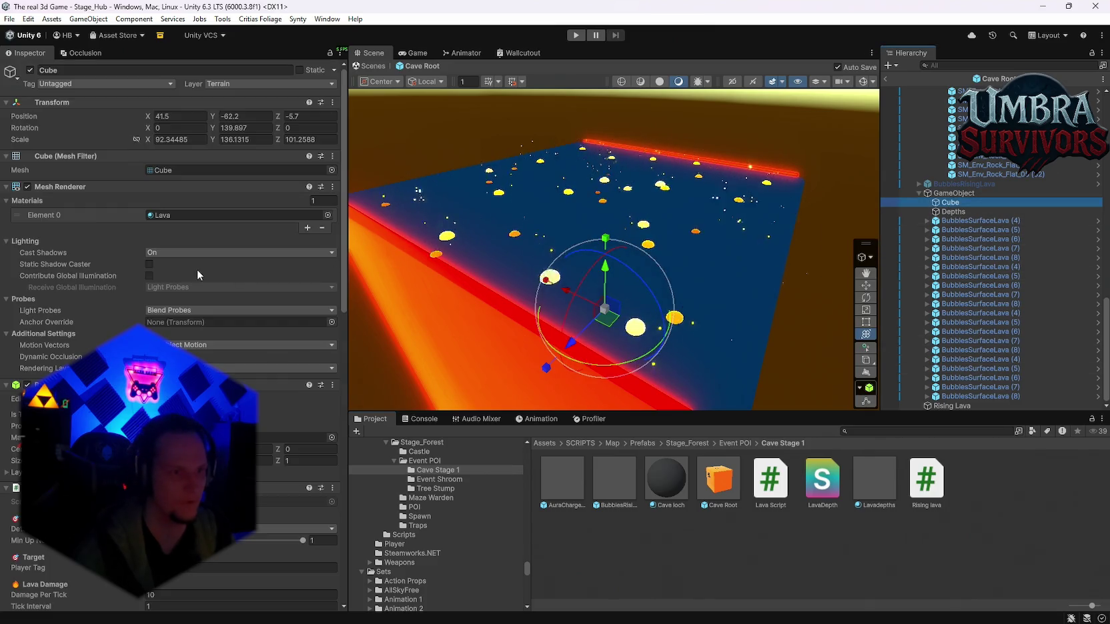
{"action": "left_click", "coordinate": [163, 313]}
{"action": "left_click", "coordinate": [57, 325]}
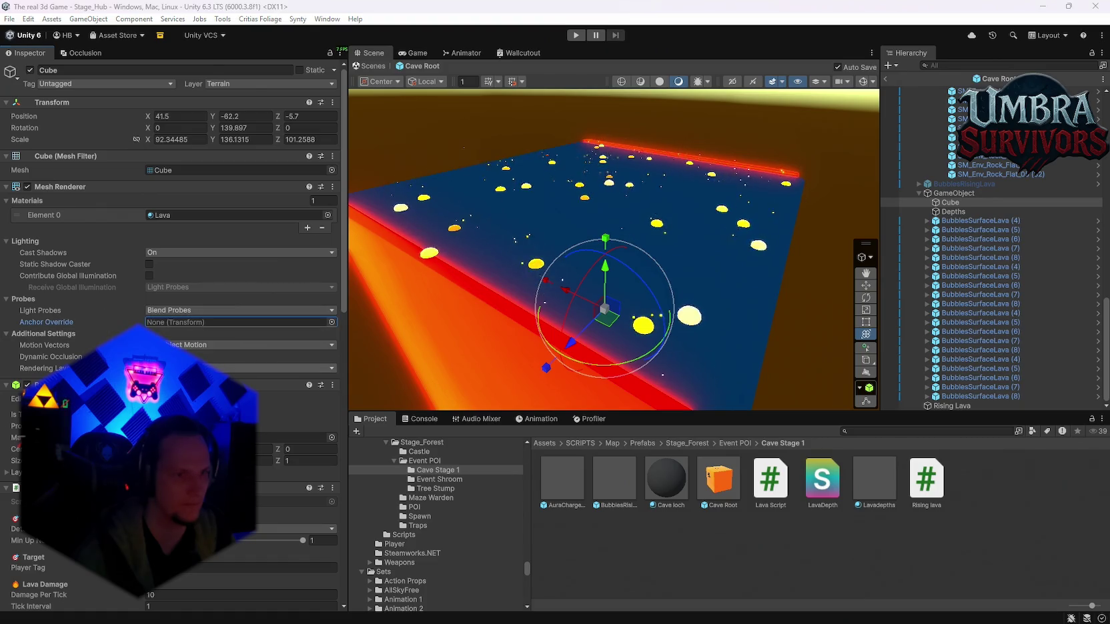
{"action": "left_click", "coordinate": [91, 346]}
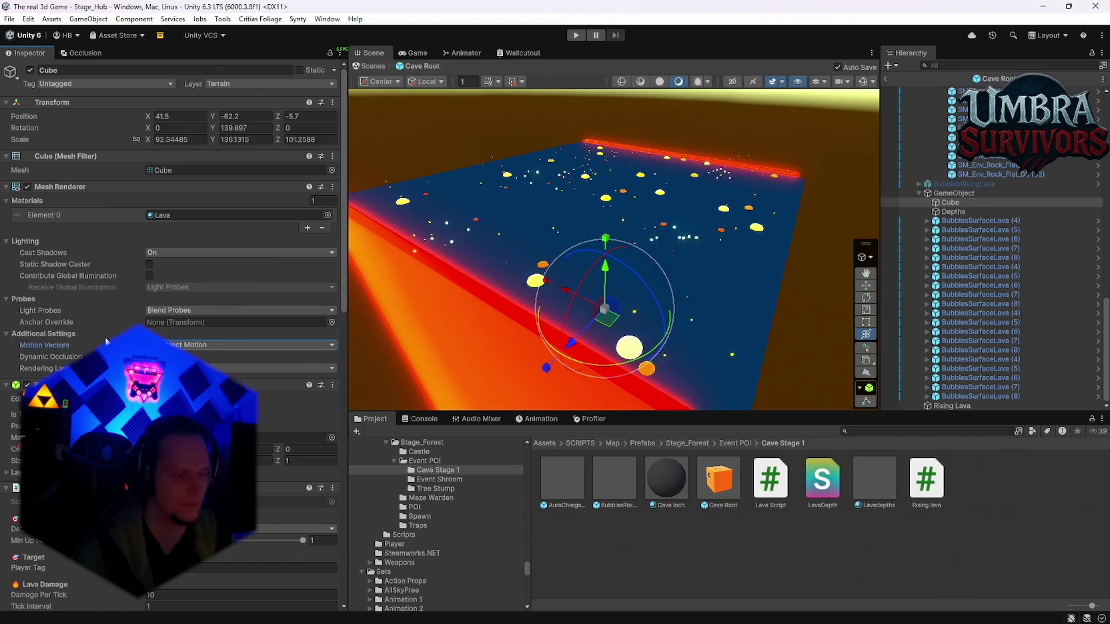
{"action": "left_click", "coordinate": [160, 311]}
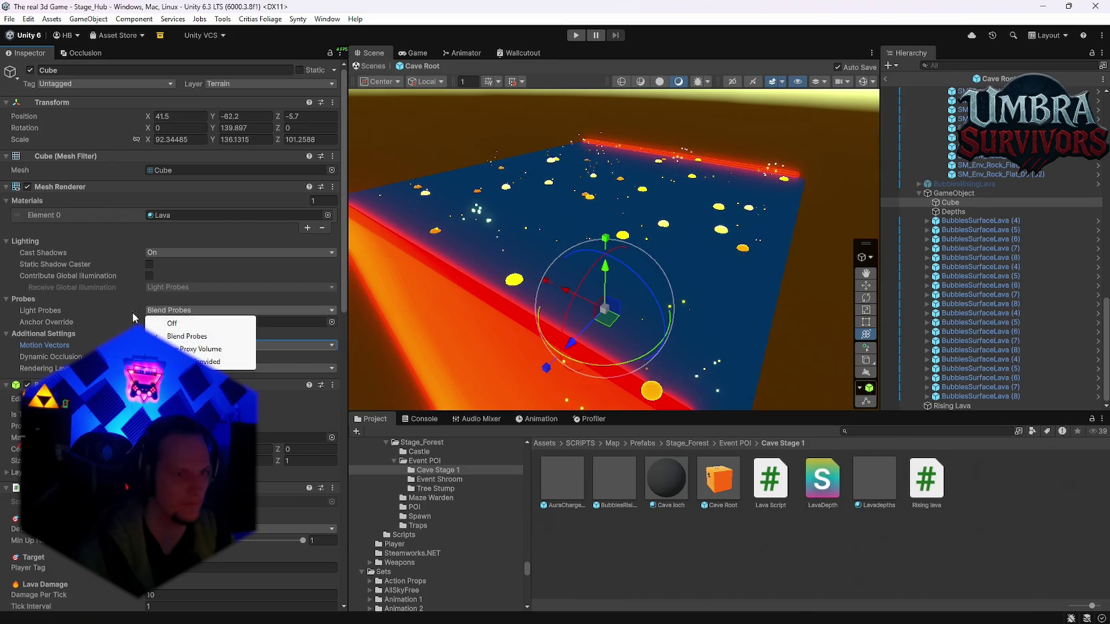
{"action": "left_click", "coordinate": [102, 320]}
{"action": "scroll", "coordinate": [526, 296], "scroll_direction": "up", "scroll_amount": 10}
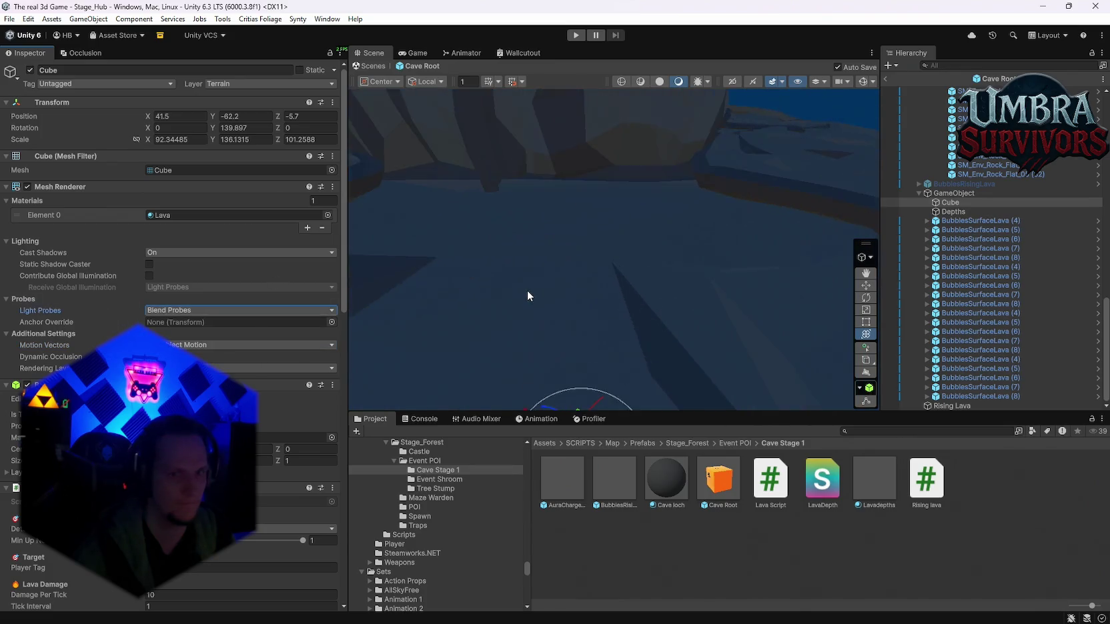
{"action": "scroll", "coordinate": [527, 296], "scroll_direction": "down", "scroll_amount": 10}
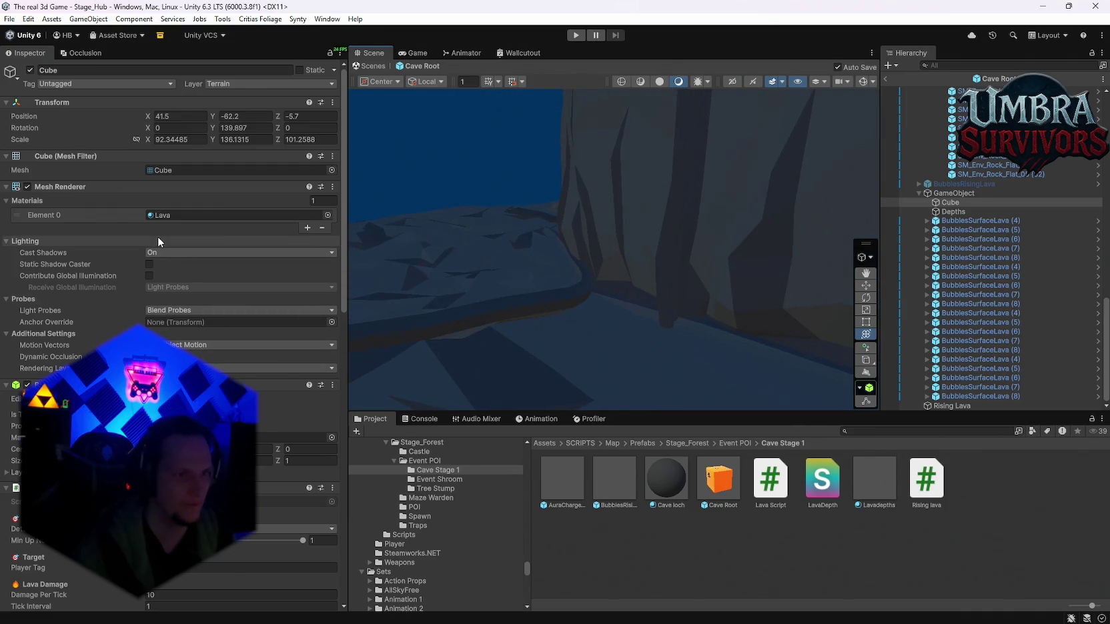
{"action": "double_click", "coordinate": [168, 214]}
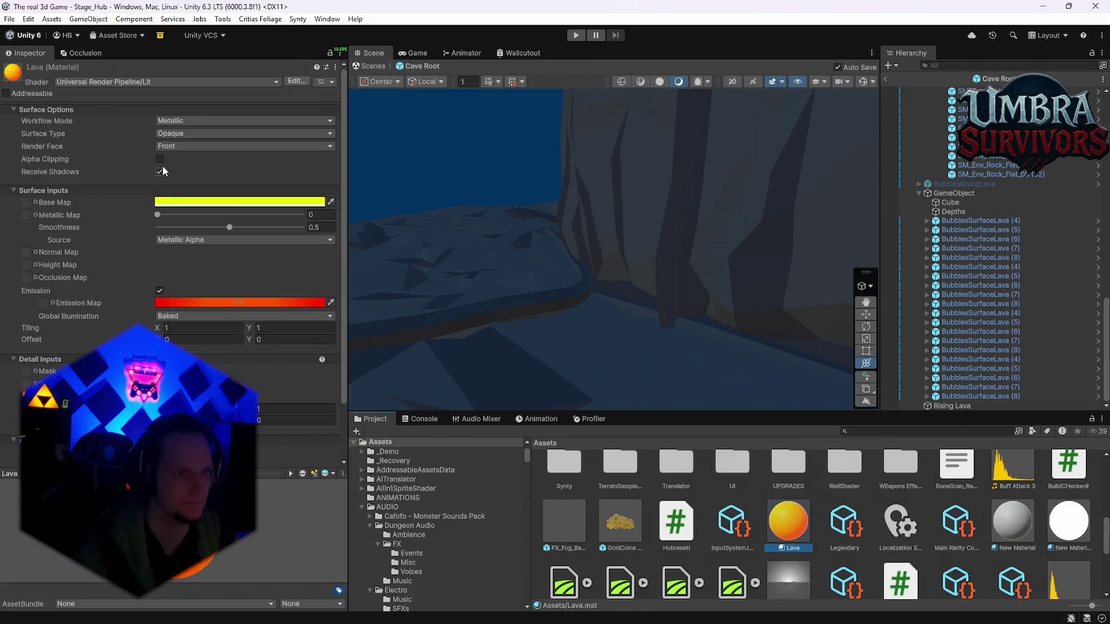
Set the Lava material's Render Face to Both.
{"action": "left_click", "coordinate": [180, 146]}
{"action": "left_click", "coordinate": [172, 155]}
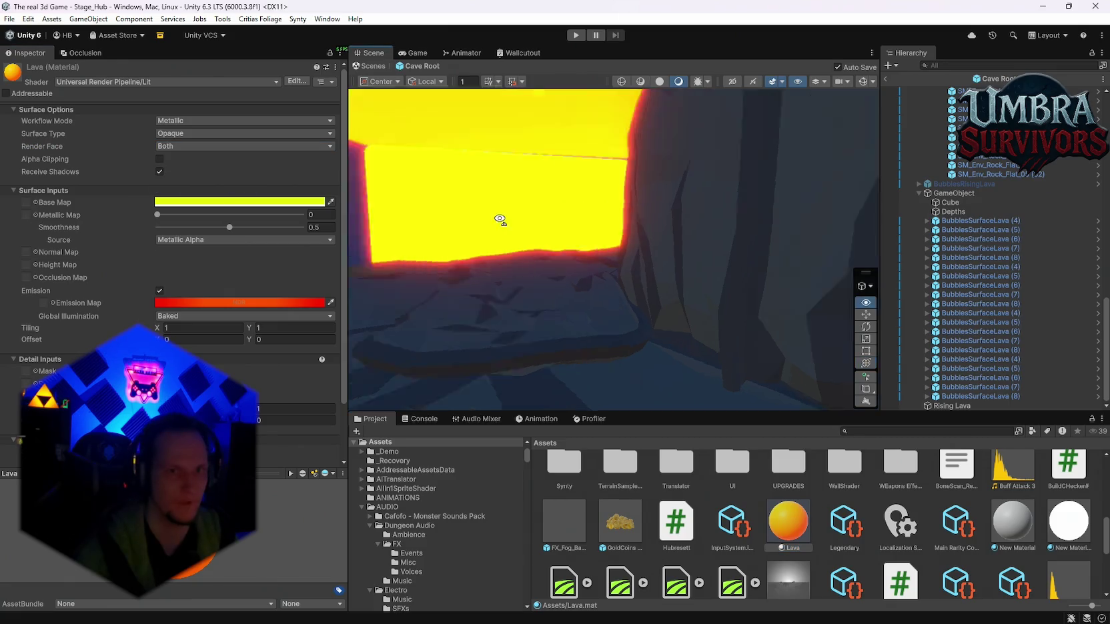
{"action": "mouse_move", "coordinate": [569, 257]}
{"action": "left_mouse_down"}
{"action": "mouse_move", "coordinate": [577, 322]}
{"action": "mouse_move", "coordinate": [614, 329]}
{"action": "mouse_move", "coordinate": [673, 404]}
{"action": "mouse_move", "coordinate": [643, 275]}
{"action": "mouse_move", "coordinate": [681, 276]}
{"action": "mouse_move", "coordinate": [572, 205]}
{"action": "left_mouse_up"}
Delete the Depths object from the lava pool.
{"action": "left_click", "coordinate": [572, 204]}
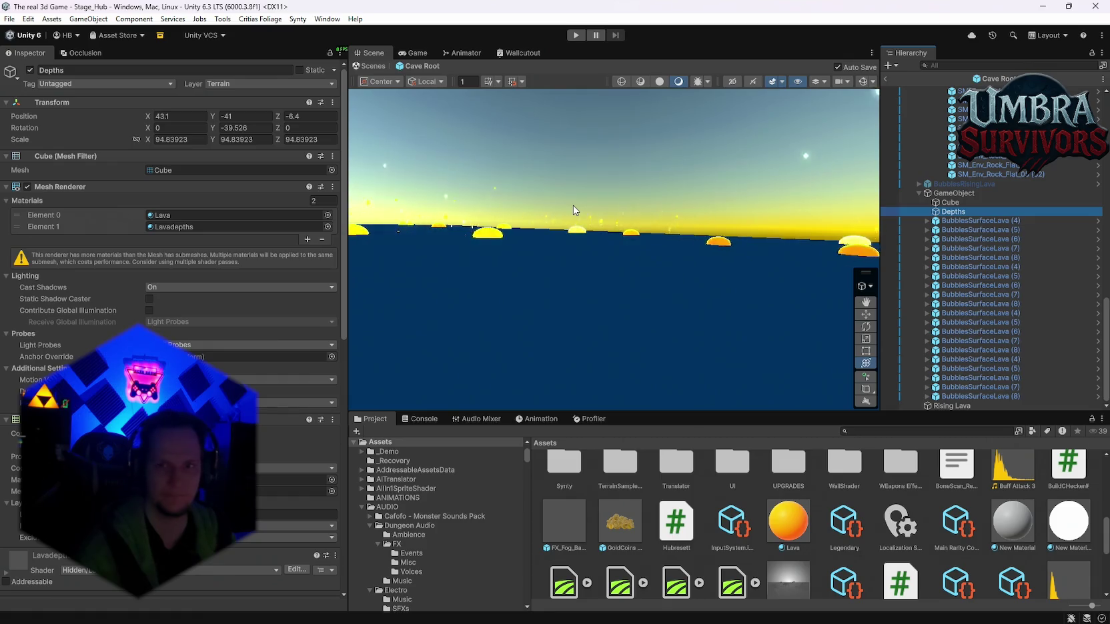
{"action": "key", "text": "Delete"}
{"action": "mouse_move", "coordinate": [572, 204]}
{"action": "left_mouse_down"}
{"action": "mouse_move", "coordinate": [587, 230]}
{"action": "mouse_move", "coordinate": [409, 230]}
{"action": "mouse_move", "coordinate": [656, 265]}
{"action": "mouse_move", "coordinate": [599, 267]}
{"action": "mouse_move", "coordinate": [547, 238]}
{"action": "mouse_move", "coordinate": [701, 230]}
{"action": "mouse_move", "coordinate": [654, 194]}
{"action": "mouse_move", "coordinate": [617, 239]}
{"action": "mouse_move", "coordinate": [651, 249]}
{"action": "left_mouse_up"}
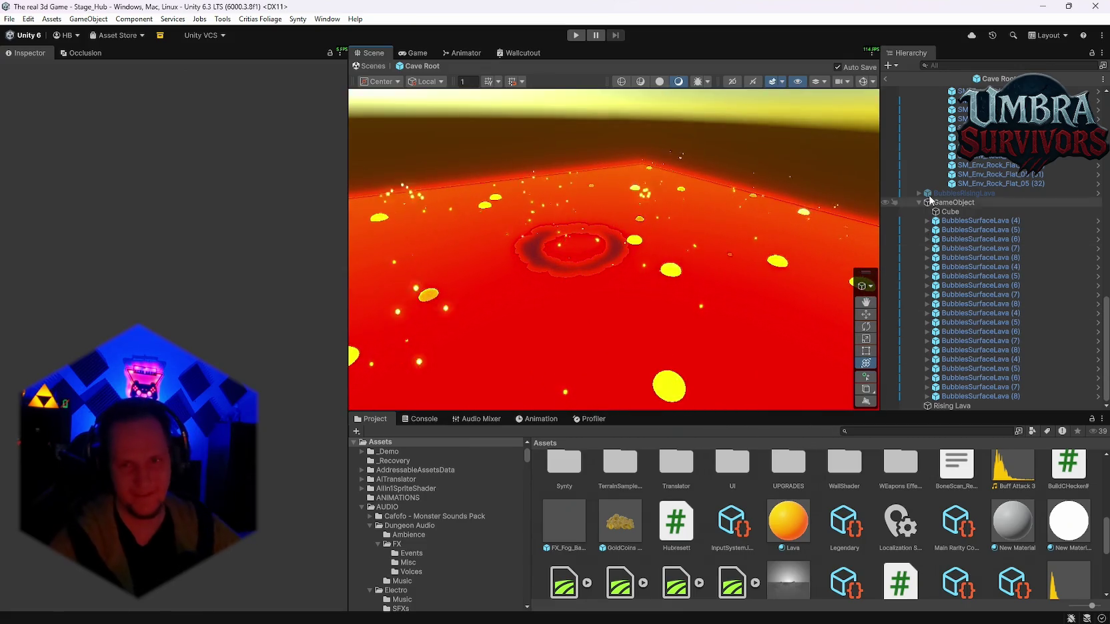
{"action": "left_click", "coordinate": [955, 204]}
Frame the lava GameObject and move it to position 44, -7, -101.5 in the cave channel.
{"action": "key", "text": "f"}
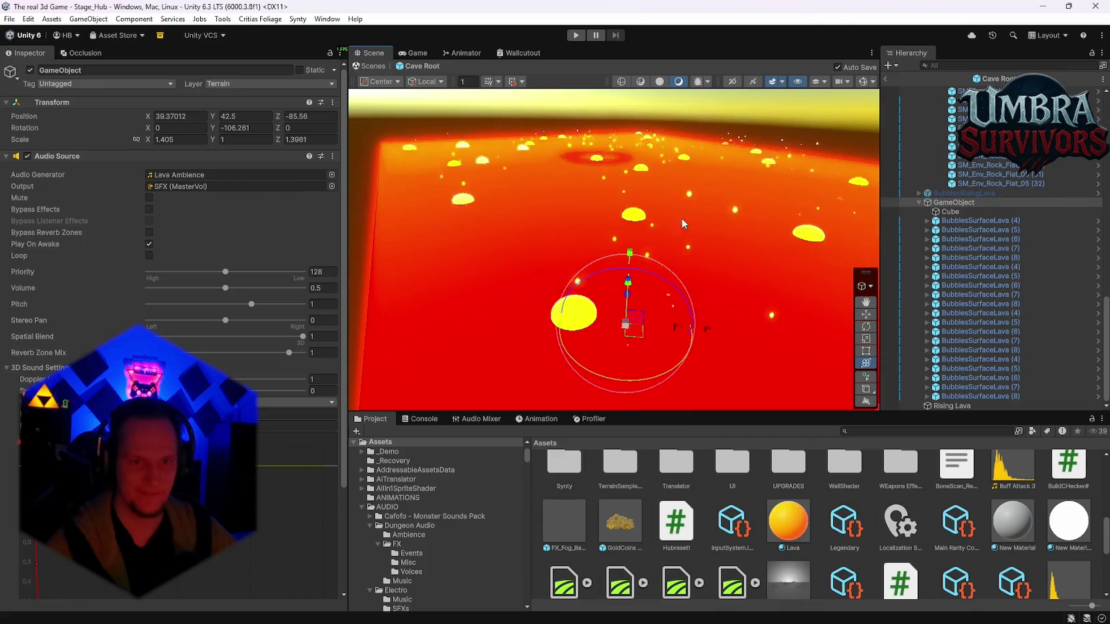
{"action": "left_click_drag", "start_coordinate": [625, 284], "coordinate": [625, 340]}
{"action": "left_click_drag", "start_coordinate": [660, 377], "coordinate": [636, 379]}
{"action": "mouse_move", "coordinate": [587, 314]}
{"action": "left_mouse_down"}
{"action": "mouse_move", "coordinate": [590, 327]}
{"action": "mouse_move", "coordinate": [620, 332]}
{"action": "left_mouse_up"}
{"action": "key", "text": "q"}
{"action": "scroll", "coordinate": [628, 329], "scroll_direction": "up", "scroll_amount": 10}
{"action": "scroll", "coordinate": [638, 307], "scroll_direction": "down", "scroll_amount": 10}
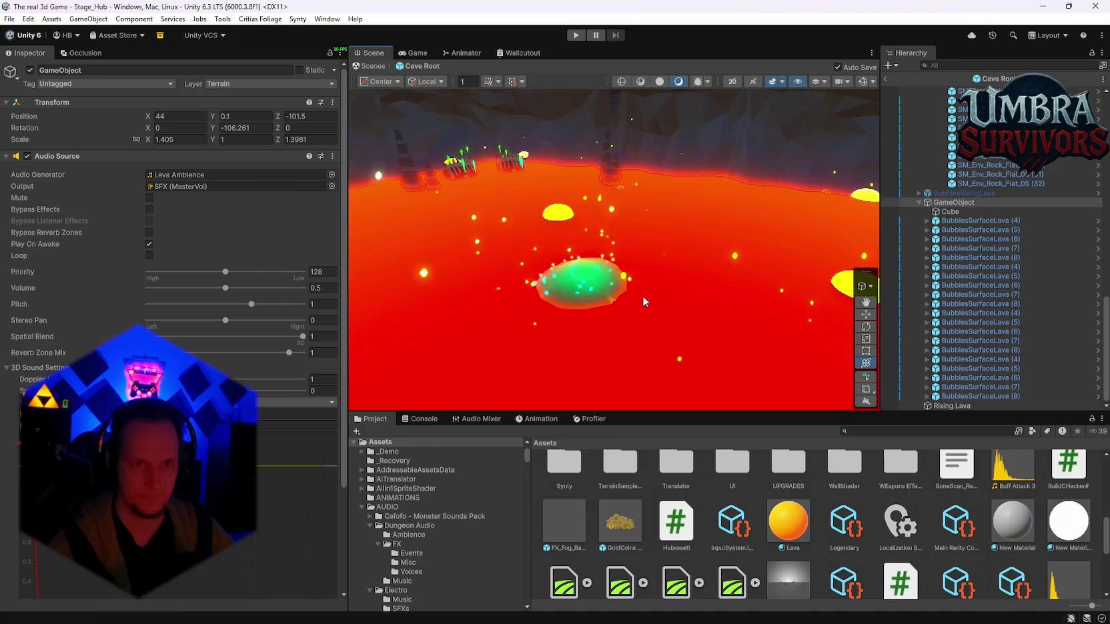
{"action": "scroll", "coordinate": [641, 297], "scroll_direction": "up", "scroll_amount": 5}
{"action": "left_click_drag", "start_coordinate": [644, 370], "coordinate": [642, 402]}
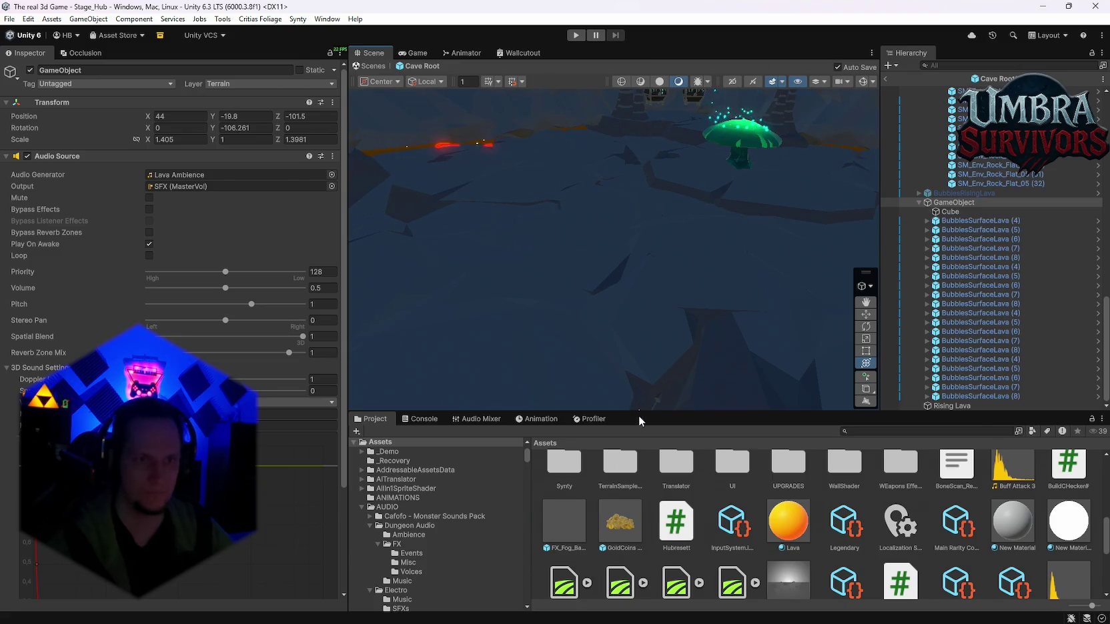
{"action": "left_click_drag", "start_coordinate": [639, 401], "coordinate": [638, 395]}
{"action": "mouse_move", "coordinate": [623, 218]}
{"action": "left_mouse_down"}
{"action": "mouse_move", "coordinate": [667, 236]}
{"action": "mouse_move", "coordinate": [722, 216]}
{"action": "mouse_move", "coordinate": [651, 248]}
{"action": "mouse_move", "coordinate": [477, 228]}
{"action": "mouse_move", "coordinate": [590, 240]}
{"action": "mouse_move", "coordinate": [535, 238]}
{"action": "mouse_move", "coordinate": [652, 304]}
{"action": "left_mouse_up"}
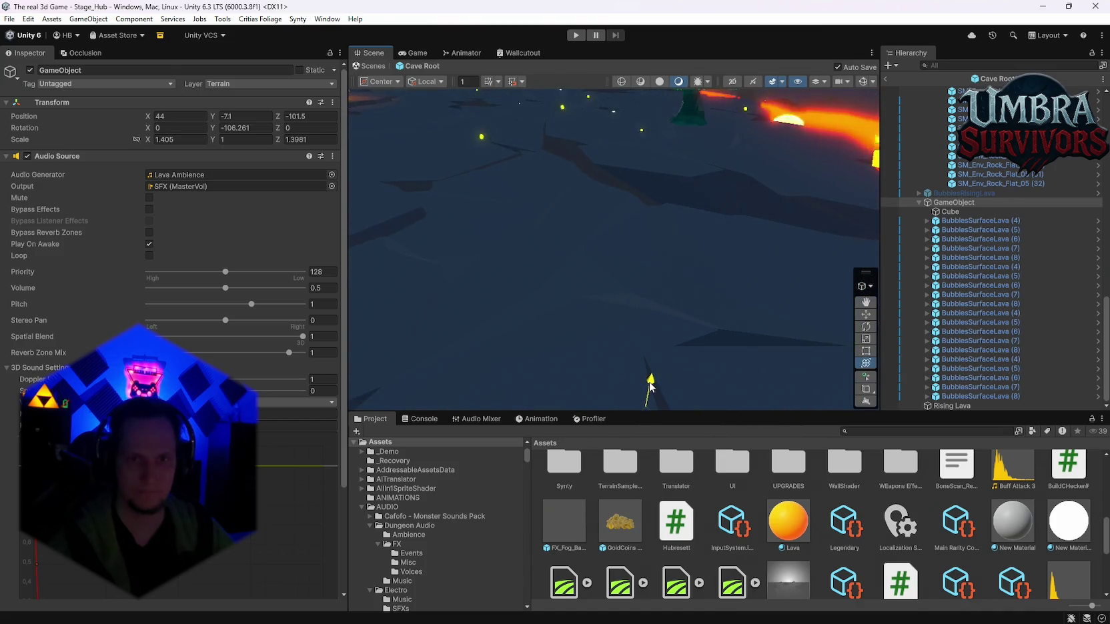
{"action": "mouse_move", "coordinate": [669, 263]}
{"action": "left_mouse_down"}
{"action": "mouse_move", "coordinate": [614, 228]}
{"action": "mouse_move", "coordinate": [689, 260]}
{"action": "mouse_move", "coordinate": [660, 411]}
{"action": "left_mouse_up"}
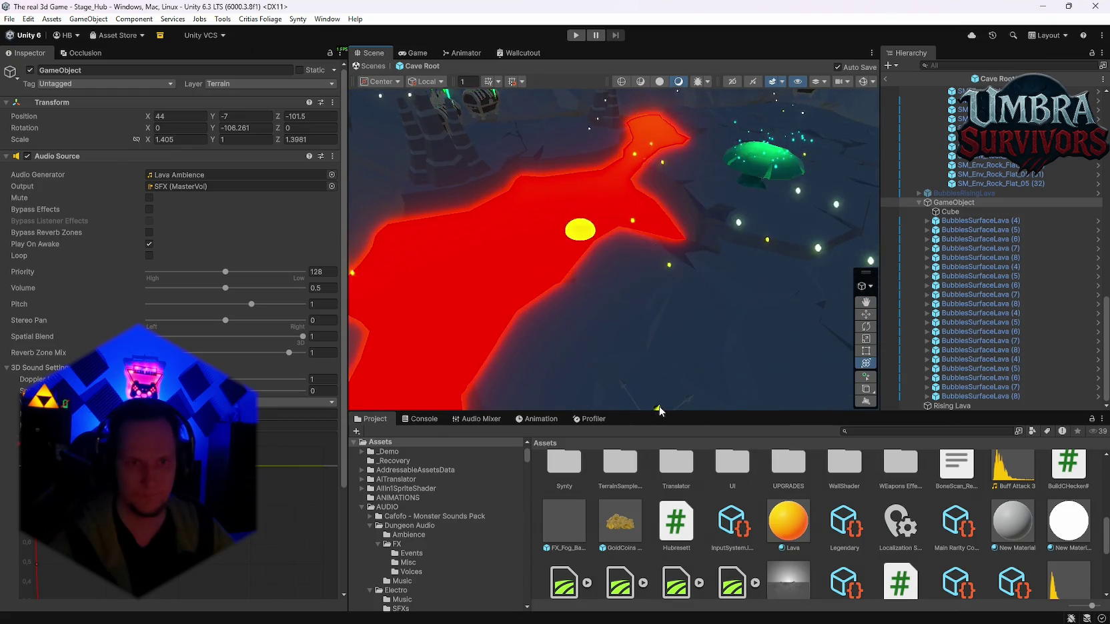
{"action": "left_click_drag", "start_coordinate": [679, 343], "coordinate": [400, 326]}
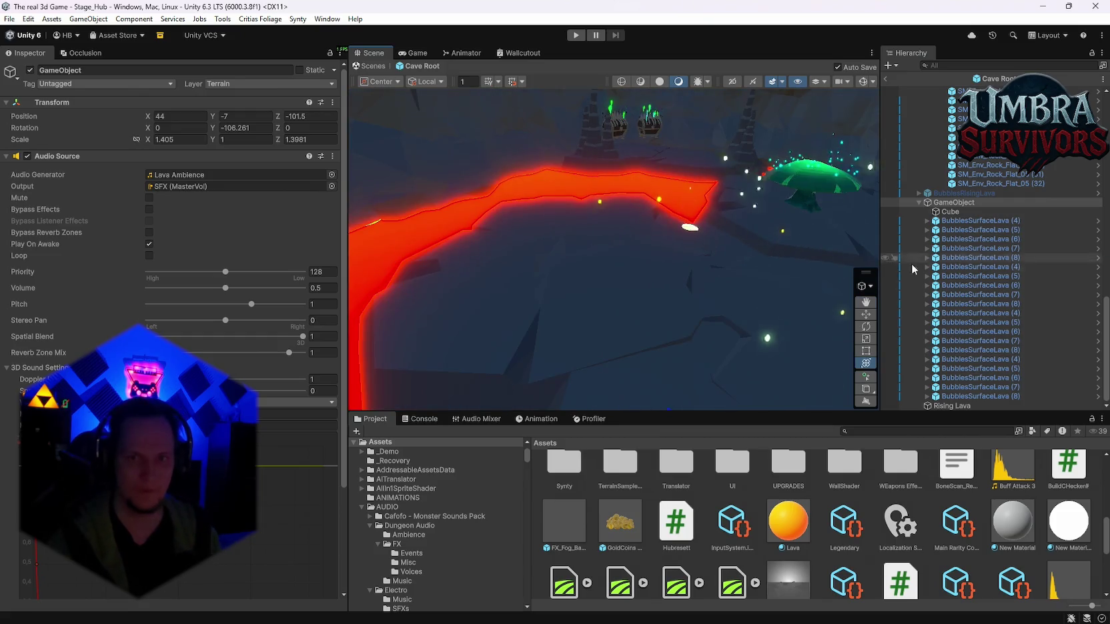
Frame and inspect the Rising Lava trigger along the lava strip, then enter Play mode.
{"action": "left_click", "coordinate": [951, 406]}
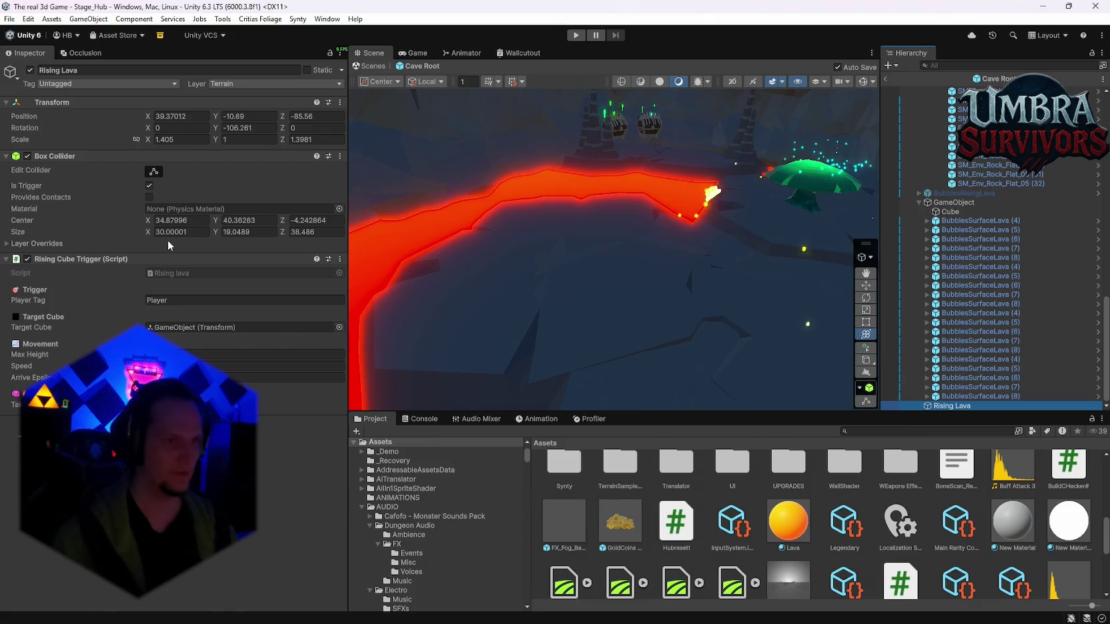
{"action": "key", "text": "f"}
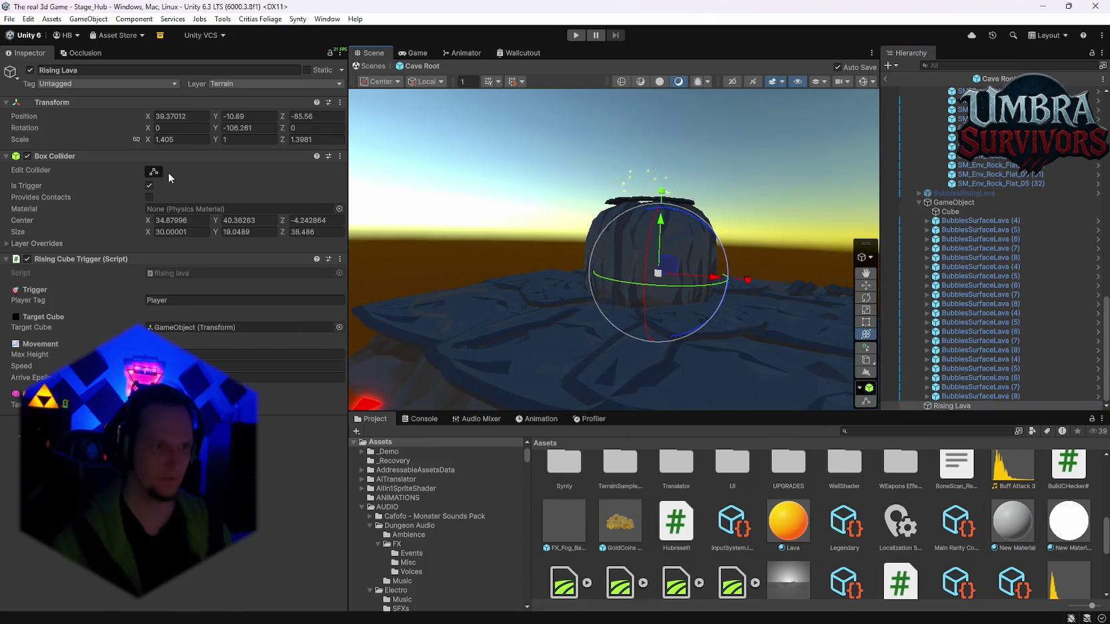
{"action": "scroll", "coordinate": [678, 232], "scroll_direction": "down", "scroll_amount": 3}
{"action": "mouse_move", "coordinate": [678, 232]}
{"action": "left_mouse_down"}
{"action": "mouse_move", "coordinate": [698, 189]}
{"action": "mouse_move", "coordinate": [704, 235]}
{"action": "mouse_move", "coordinate": [545, 250]}
{"action": "left_mouse_up"}
{"action": "mouse_move", "coordinate": [616, 252]}
{"action": "left_mouse_down"}
{"action": "mouse_move", "coordinate": [540, 288]}
{"action": "mouse_move", "coordinate": [476, 297]}
{"action": "left_mouse_up"}
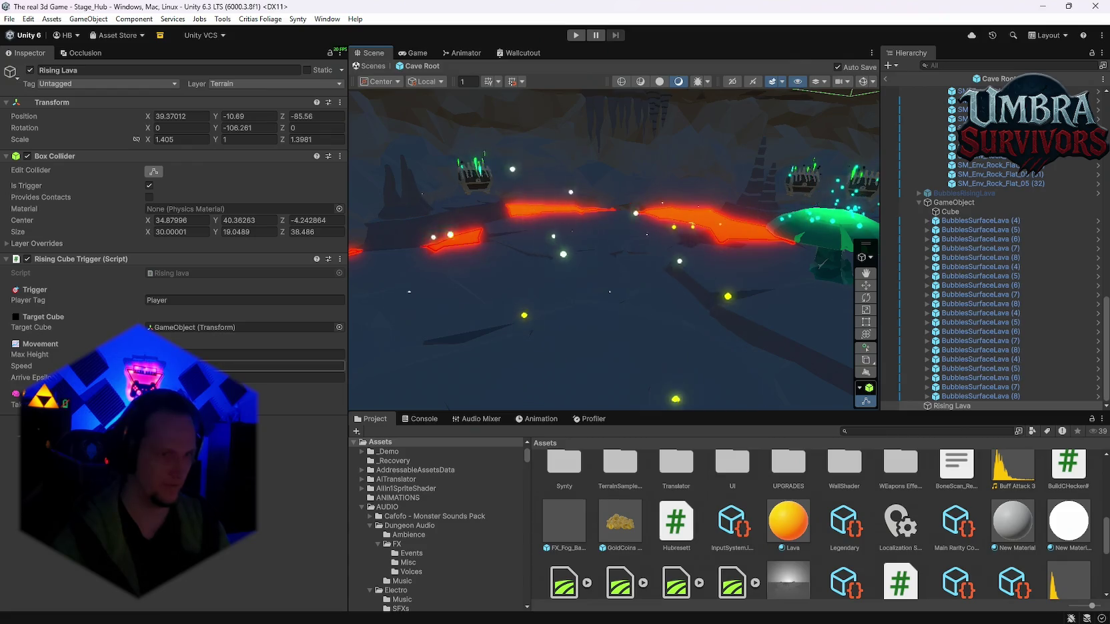
{"action": "left_click", "coordinate": [575, 35]}
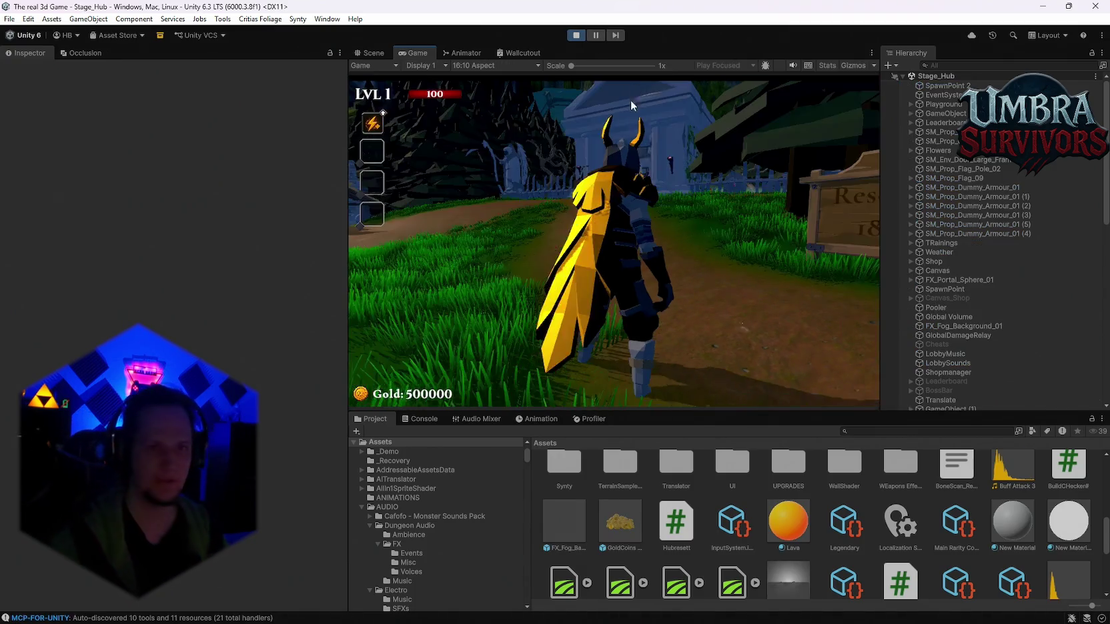
Walk the hero to the weapon gate, take a staff, and enter the Start Run portal to Stage 1.
{"action": "key", "text": "w"}
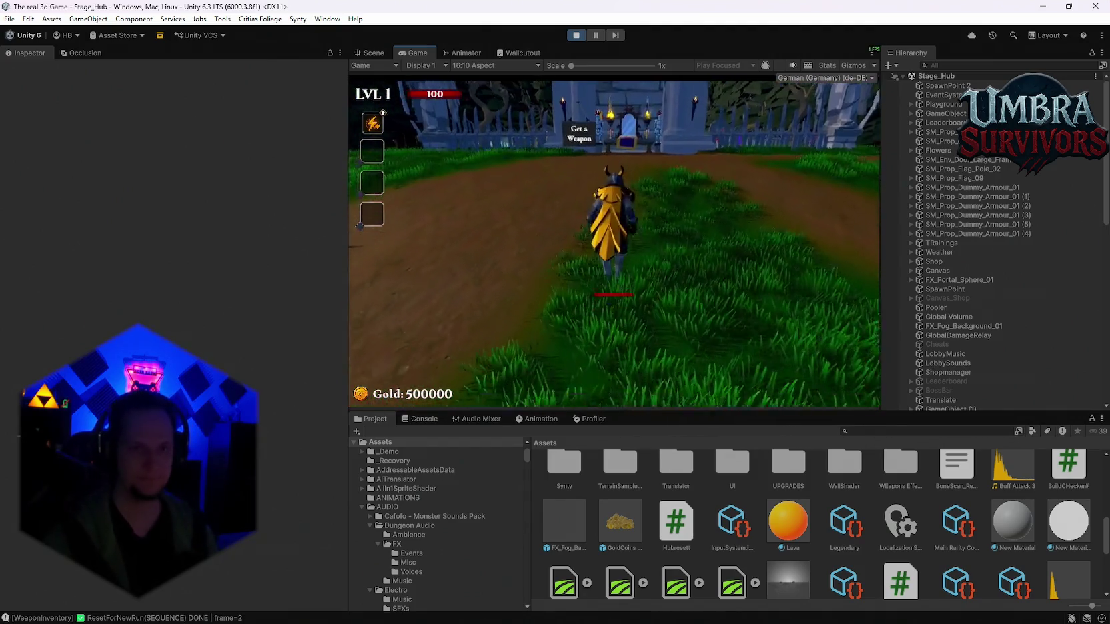
{"action": "key", "text": "w"}
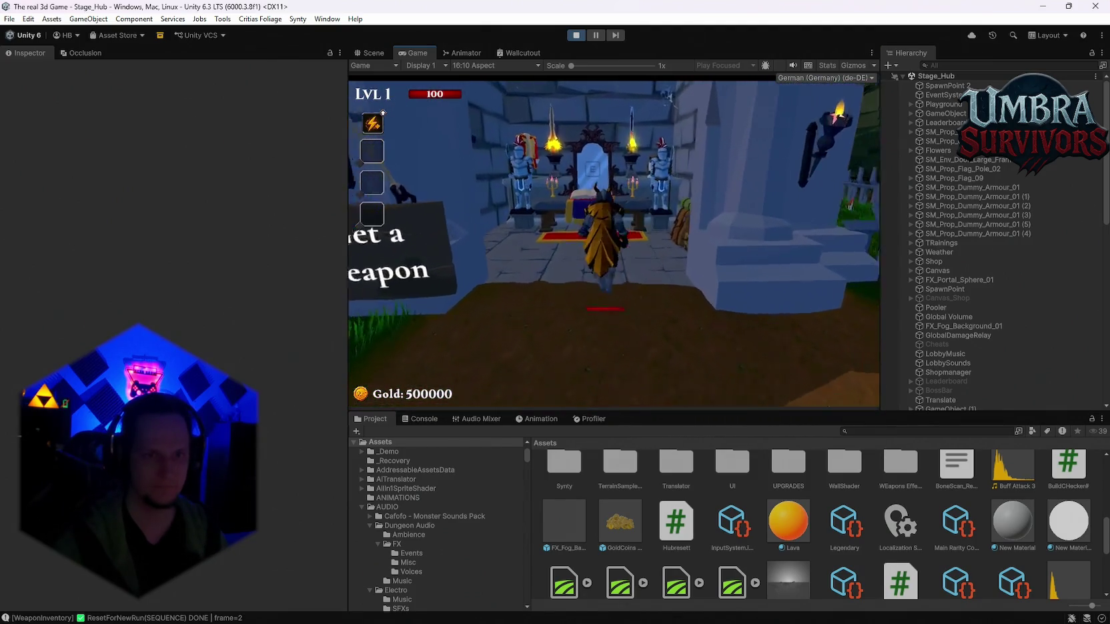
{"action": "key", "text": "e"}
{"action": "key", "text": "w"}
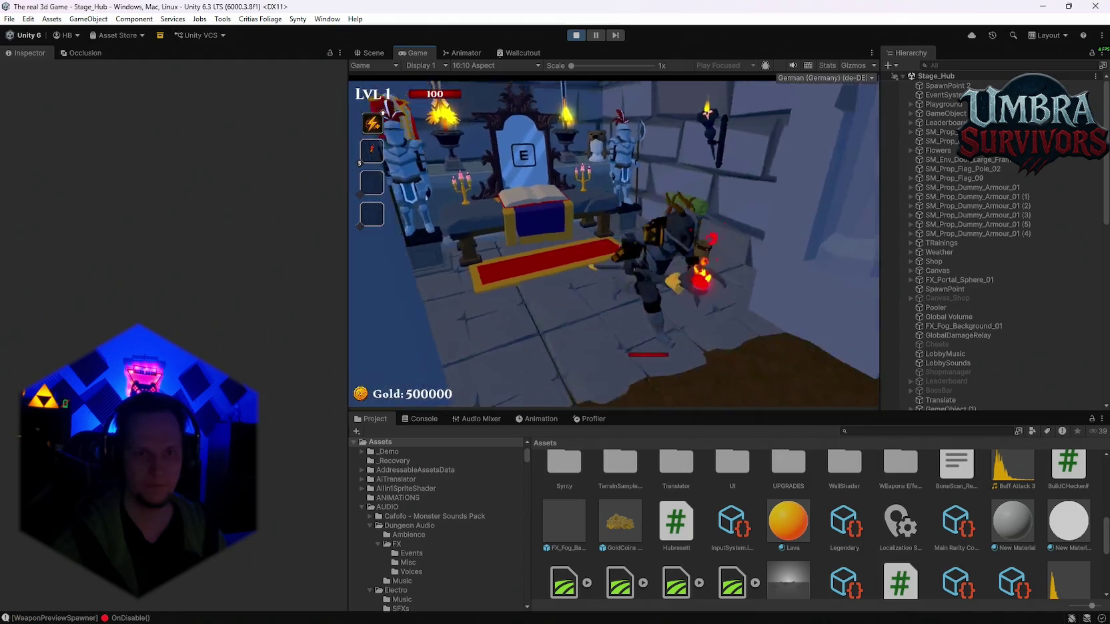
{"action": "key", "text": "w"}
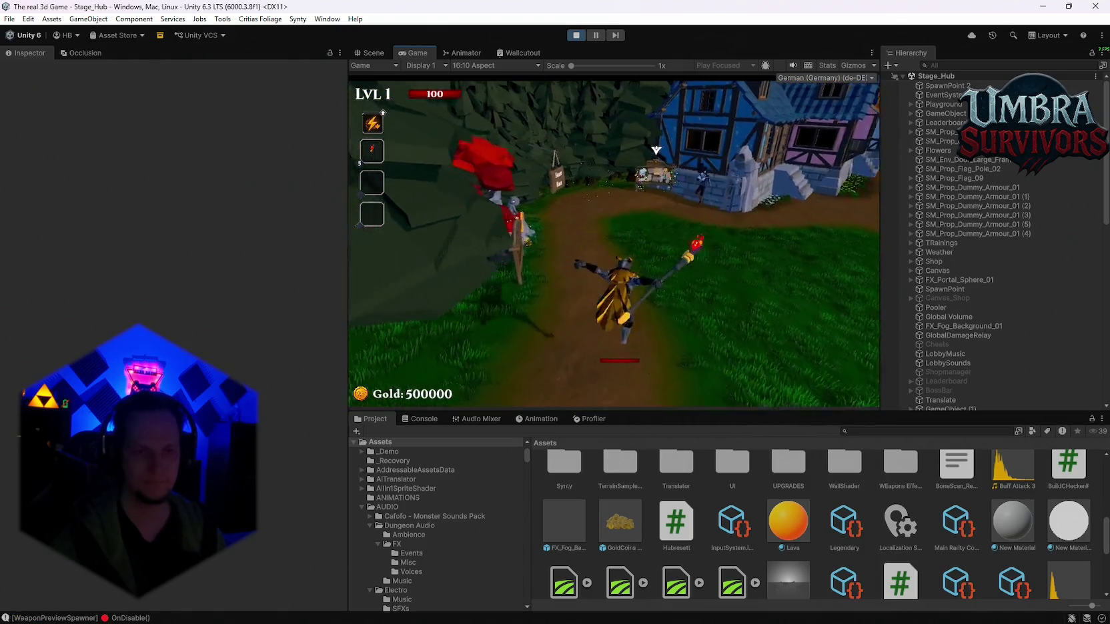
{"action": "key", "text": "w"}
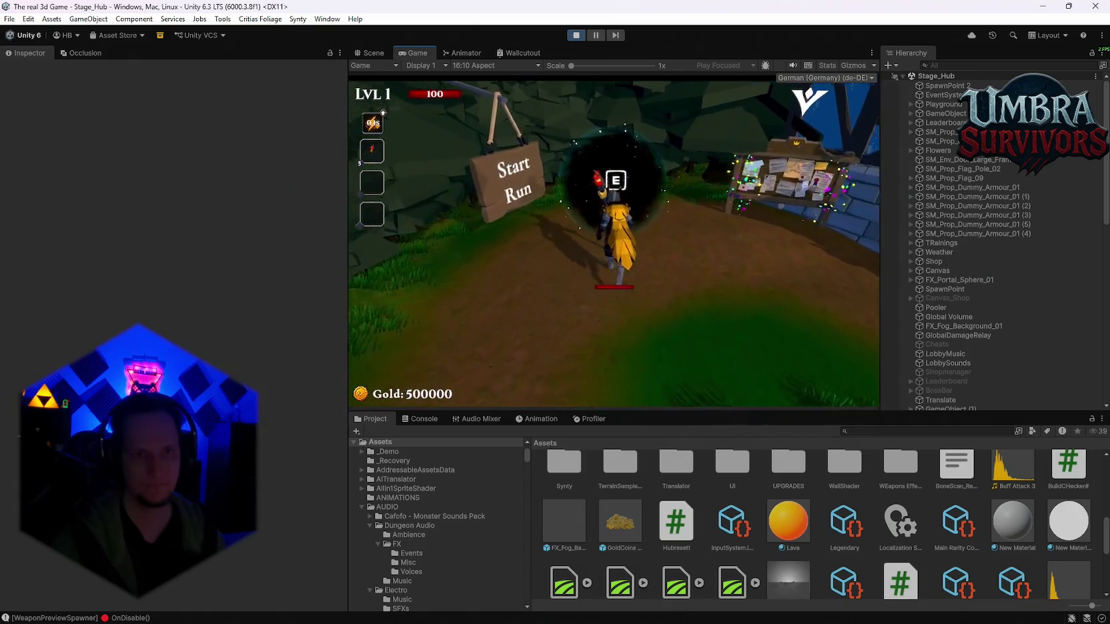
{"action": "key", "text": "e"}
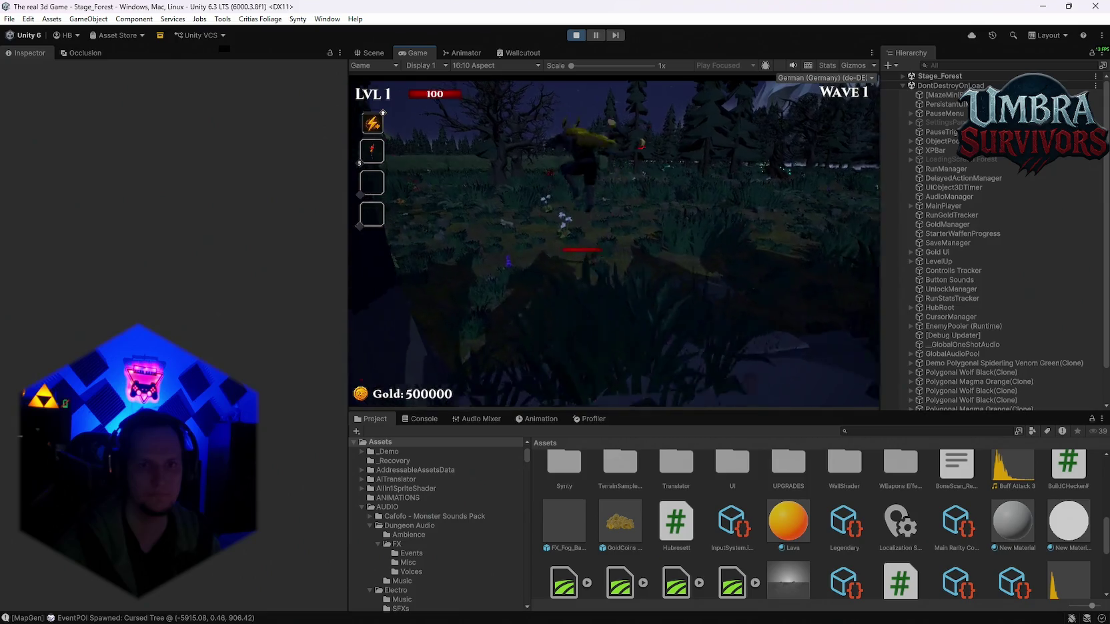
Run through the Stage_Forest level in a maximized Game view, then pause and restore the layout.
{"action": "key", "text": "Escape"}
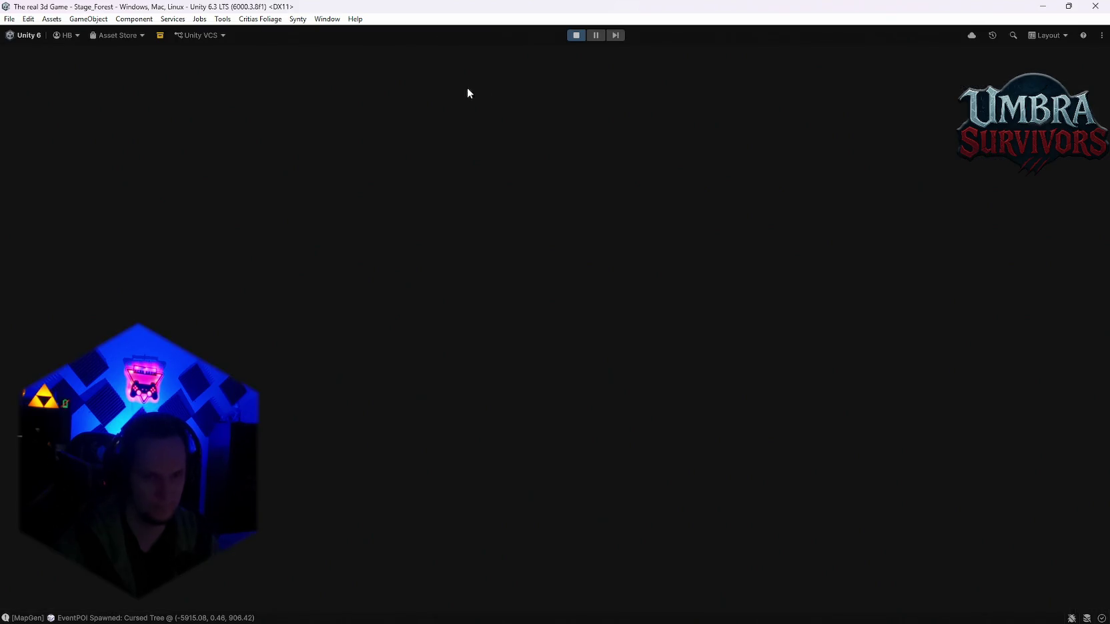
{"action": "key", "text": "Escape"}
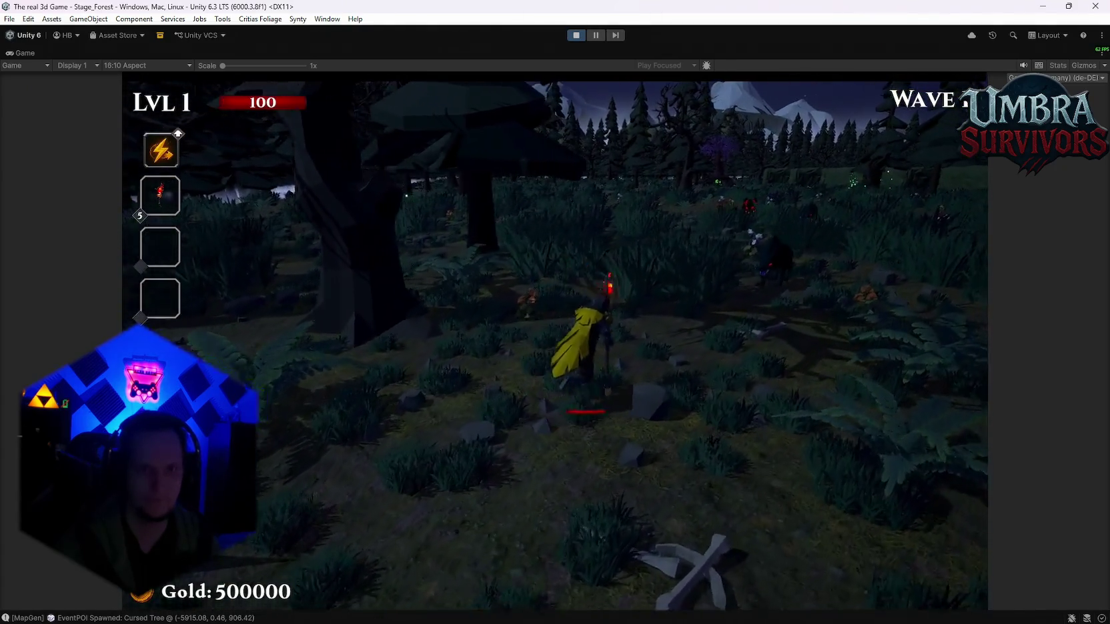
{"action": "key", "text": "w"}
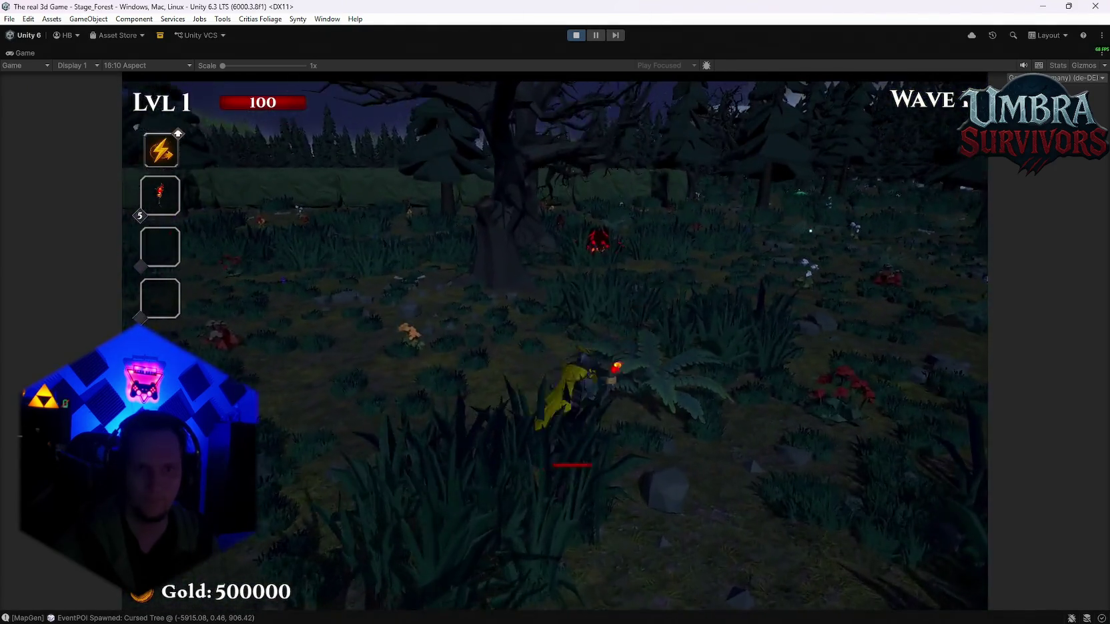
{"action": "key", "text": "w"}
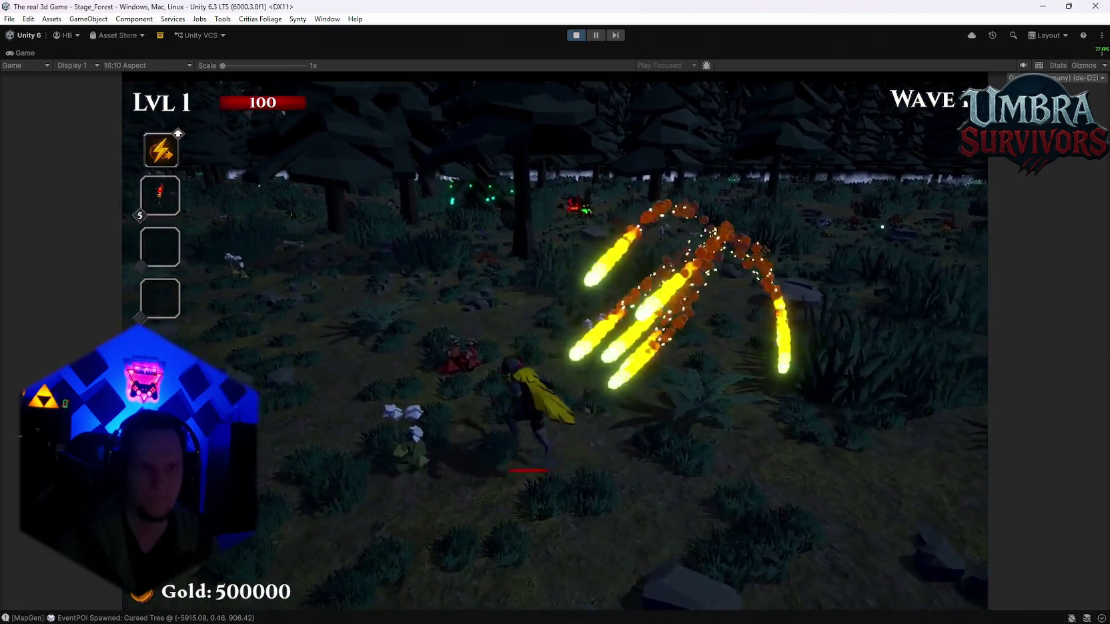
{"action": "key", "text": "w"}
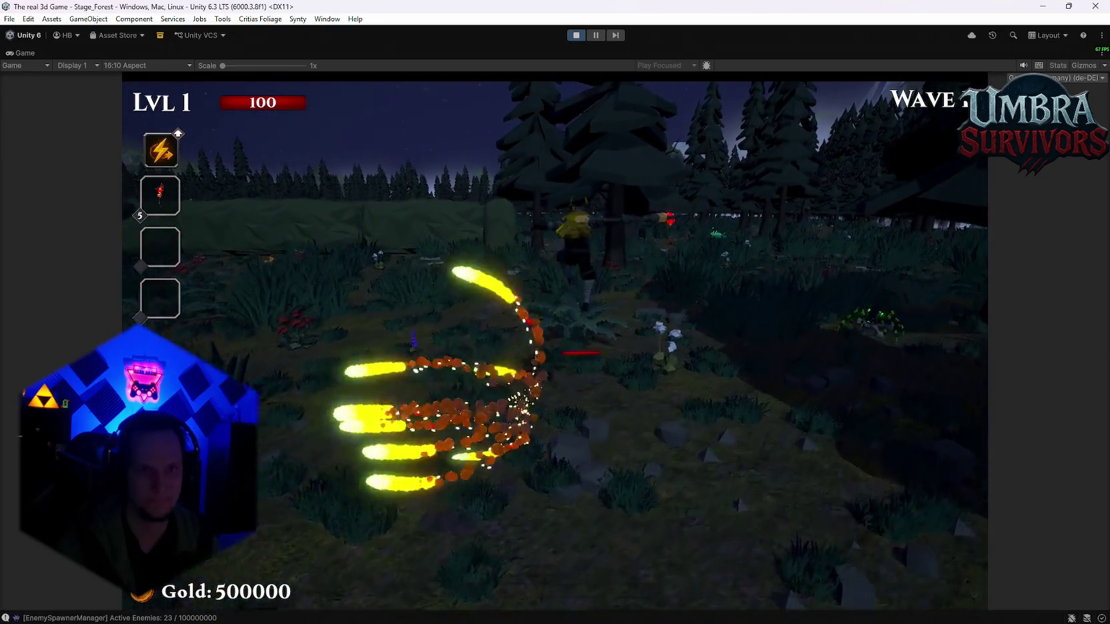
{"action": "key", "text": "w"}
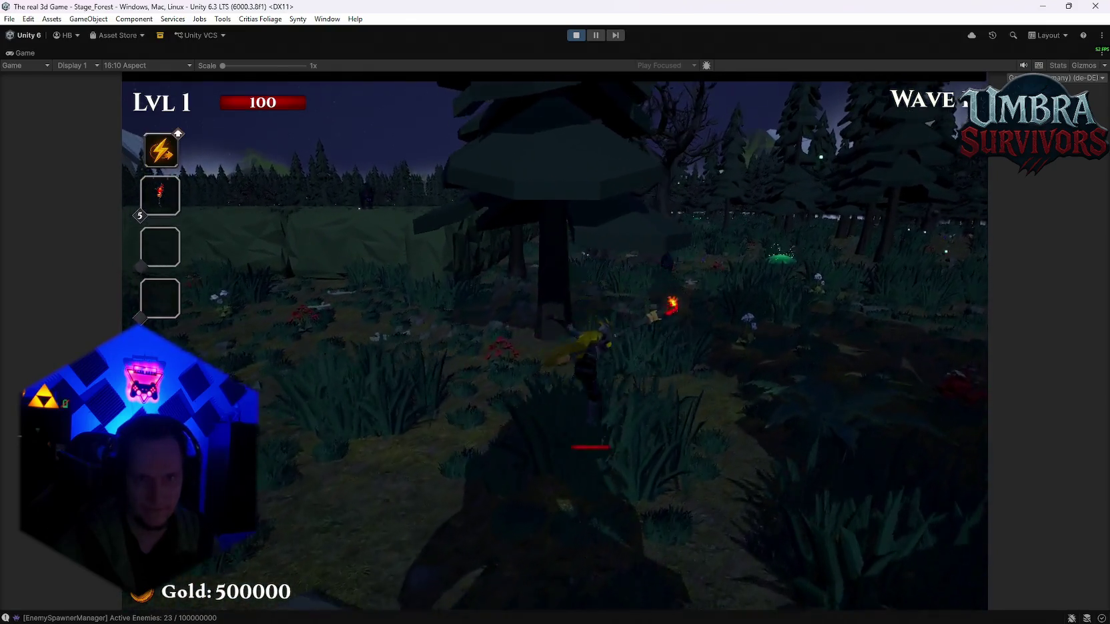
{"action": "key", "text": "Escape"}
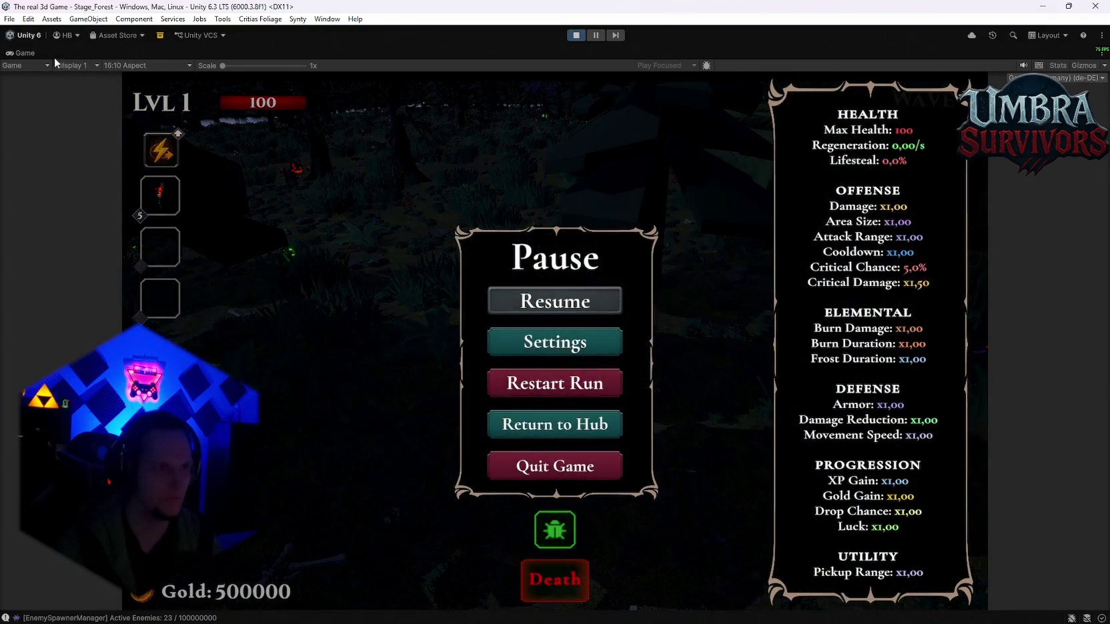
{"action": "double_click", "coordinate": [26, 53]}
{"action": "key", "text": "ctrl+1"}
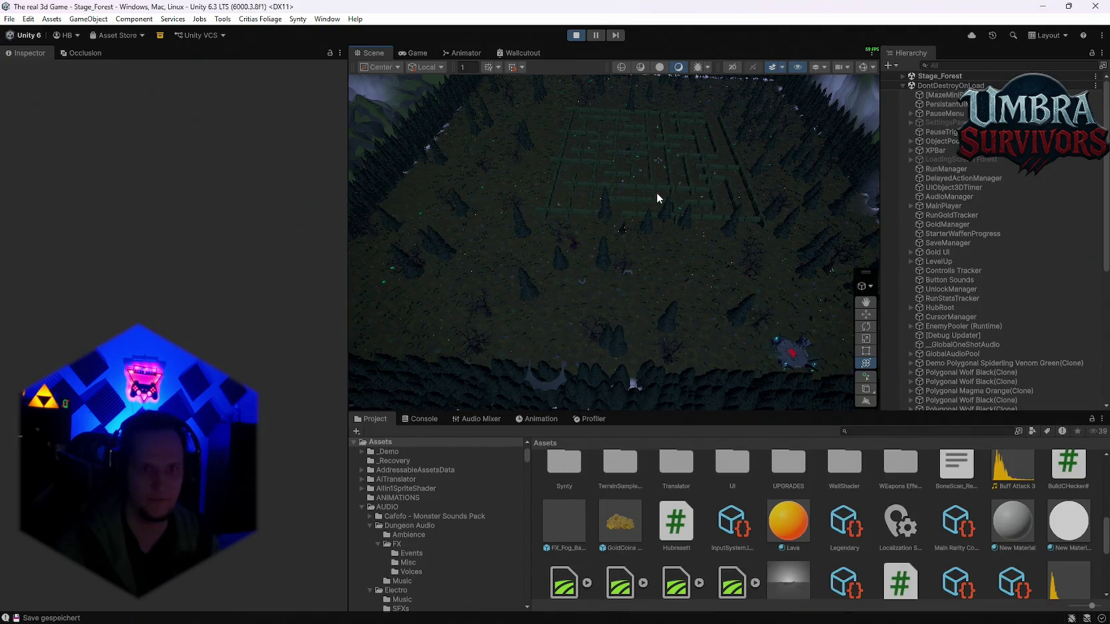
Orbit the Scene view over the hedge maze and lava crater, then return to the Game view.
{"action": "left_click_drag", "start_coordinate": [657, 192], "coordinate": [670, 190]}
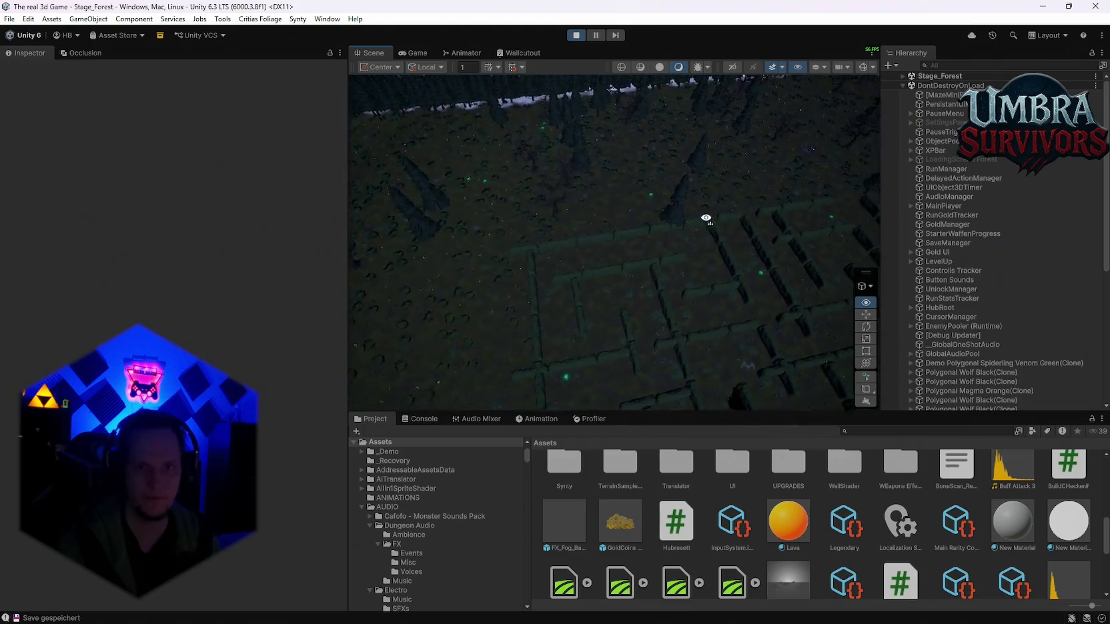
{"action": "mouse_move", "coordinate": [307, 236]}
{"action": "left_mouse_down"}
{"action": "mouse_move", "coordinate": [84, 212]}
{"action": "mouse_move", "coordinate": [894, 230]}
{"action": "mouse_move", "coordinate": [834, 261]}
{"action": "left_mouse_up"}
{"action": "left_click_drag", "start_coordinate": [909, 254], "coordinate": [394, 256]}
{"action": "left_click_drag", "start_coordinate": [152, 217], "coordinate": [577, 175]}
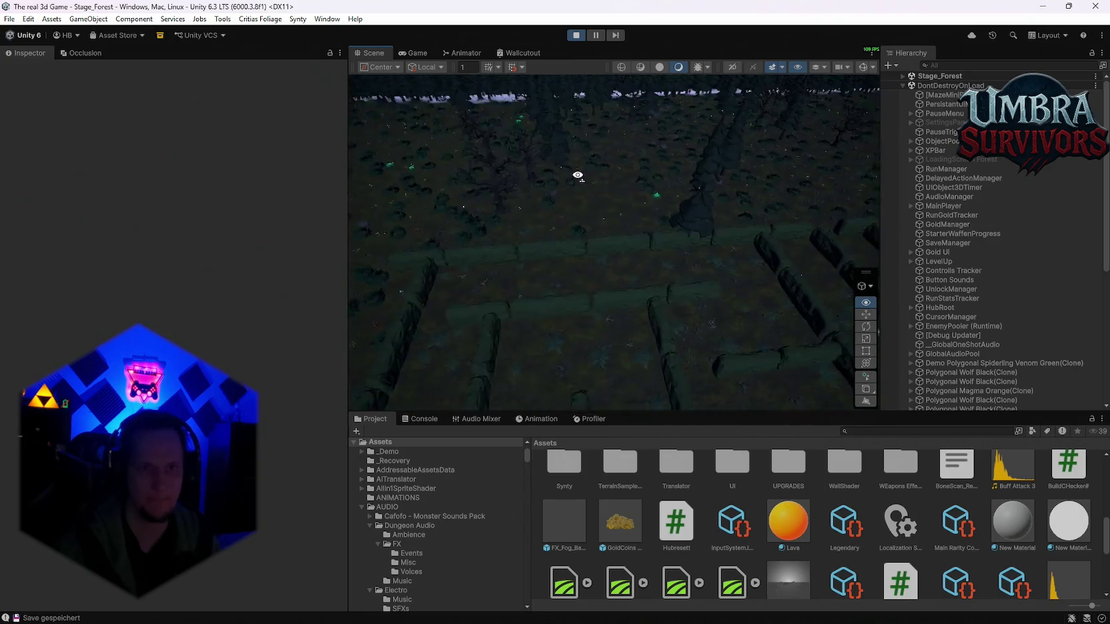
{"action": "mouse_move", "coordinate": [790, 180]}
{"action": "left_mouse_down"}
{"action": "mouse_move", "coordinate": [798, 164]}
{"action": "mouse_move", "coordinate": [835, 181]}
{"action": "mouse_move", "coordinate": [866, 228]}
{"action": "mouse_move", "coordinate": [168, 198]}
{"action": "mouse_move", "coordinate": [390, 174]}
{"action": "left_mouse_up"}
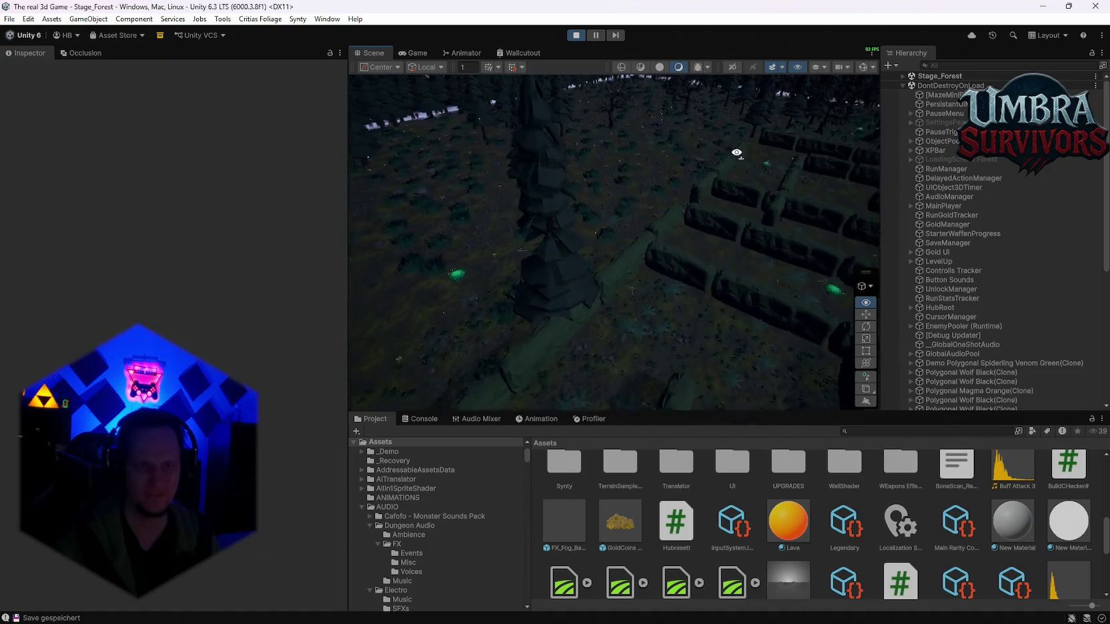
{"action": "mouse_move", "coordinate": [124, 152]}
{"action": "left_mouse_down"}
{"action": "mouse_move", "coordinate": [181, 136]}
{"action": "mouse_move", "coordinate": [149, 198]}
{"action": "mouse_move", "coordinate": [299, 177]}
{"action": "mouse_move", "coordinate": [188, 250]}
{"action": "mouse_move", "coordinate": [84, 232]}
{"action": "mouse_move", "coordinate": [69, 162]}
{"action": "mouse_move", "coordinate": [938, 148]}
{"action": "mouse_move", "coordinate": [735, 145]}
{"action": "left_mouse_up"}
{"action": "left_click_drag", "start_coordinate": [531, 145], "coordinate": [699, 183]}
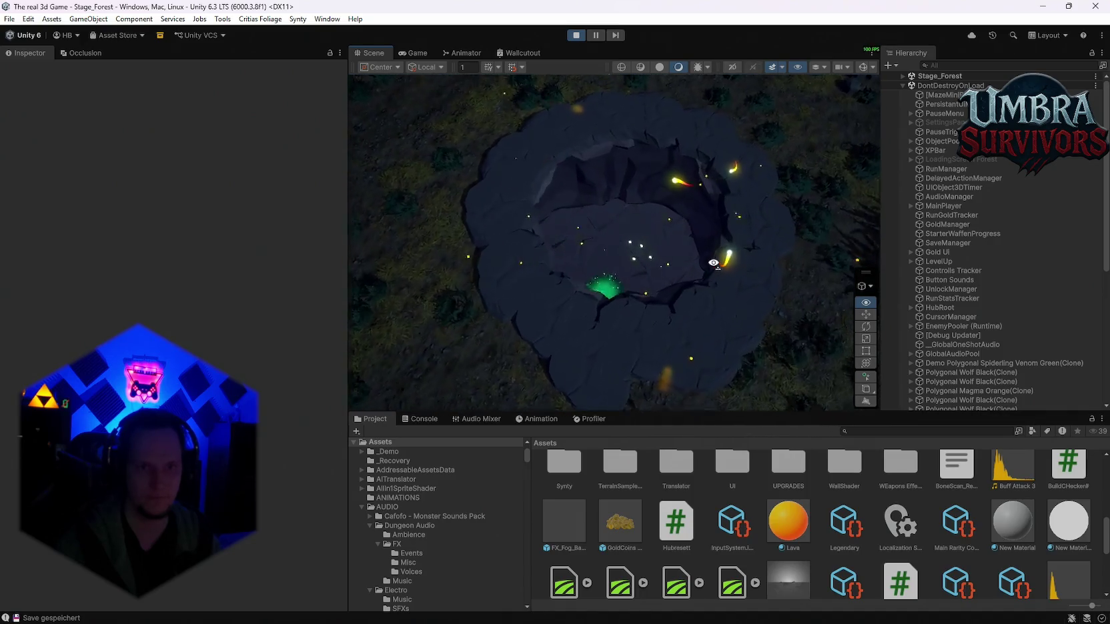
{"action": "mouse_move", "coordinate": [687, 255]}
{"action": "left_mouse_down"}
{"action": "mouse_move", "coordinate": [426, 208]}
{"action": "mouse_move", "coordinate": [218, 76]}
{"action": "mouse_move", "coordinate": [161, 75]}
{"action": "left_mouse_up"}
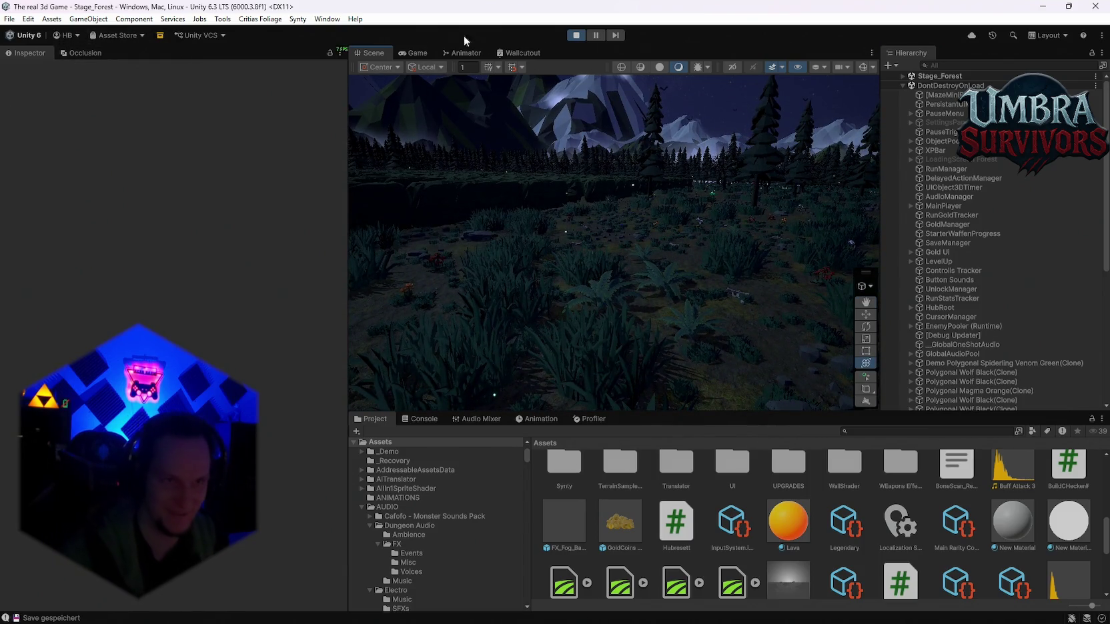
{"action": "left_click", "coordinate": [425, 54]}
Resume the forest run, move the hero through the forest, then pause.
{"action": "left_click", "coordinate": [608, 217]}
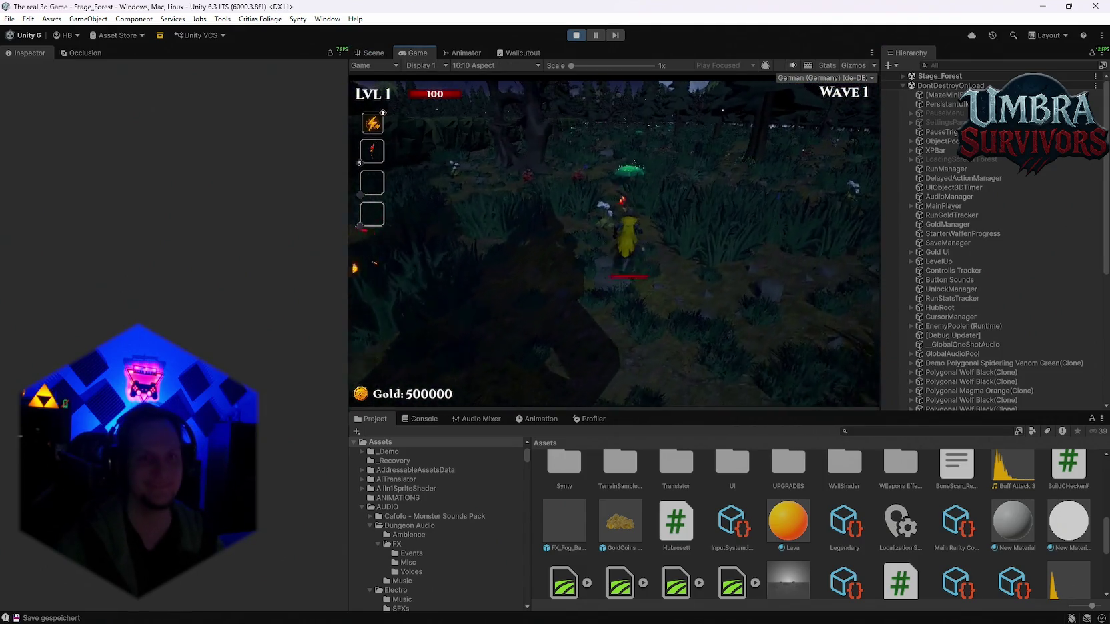
{"action": "key", "text": "s"}
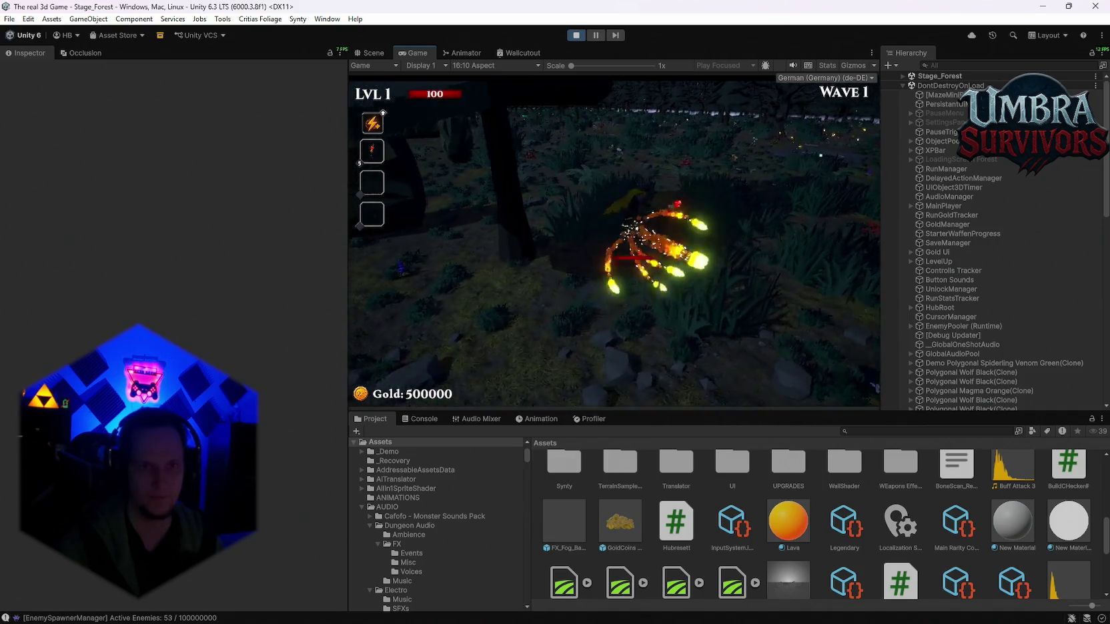
{"action": "key", "text": "Escape"}
Maximize the Game view, resume play, and take the Infernal Sigil upgrade at level-up.
{"action": "key", "text": "shift+space"}
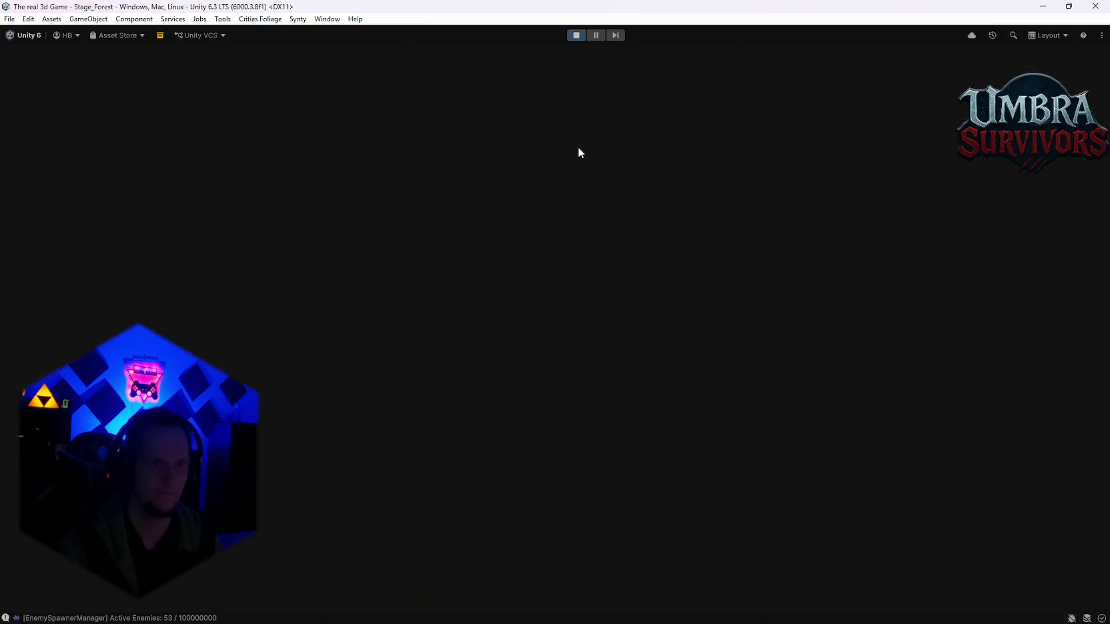
{"action": "left_click", "coordinate": [562, 304]}
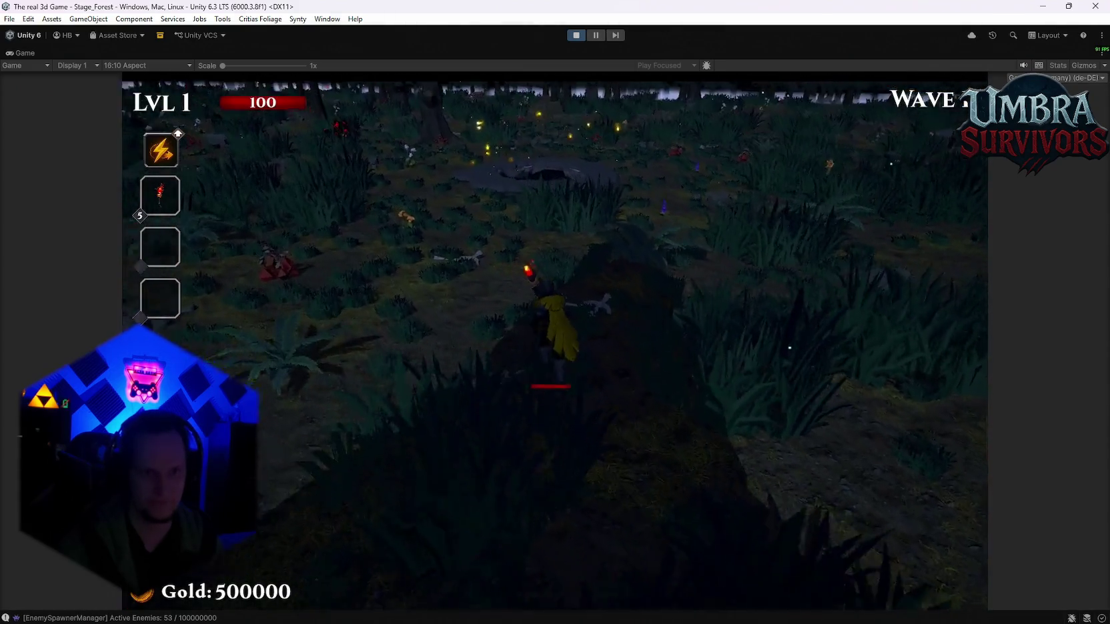
{"action": "key", "text": "w"}
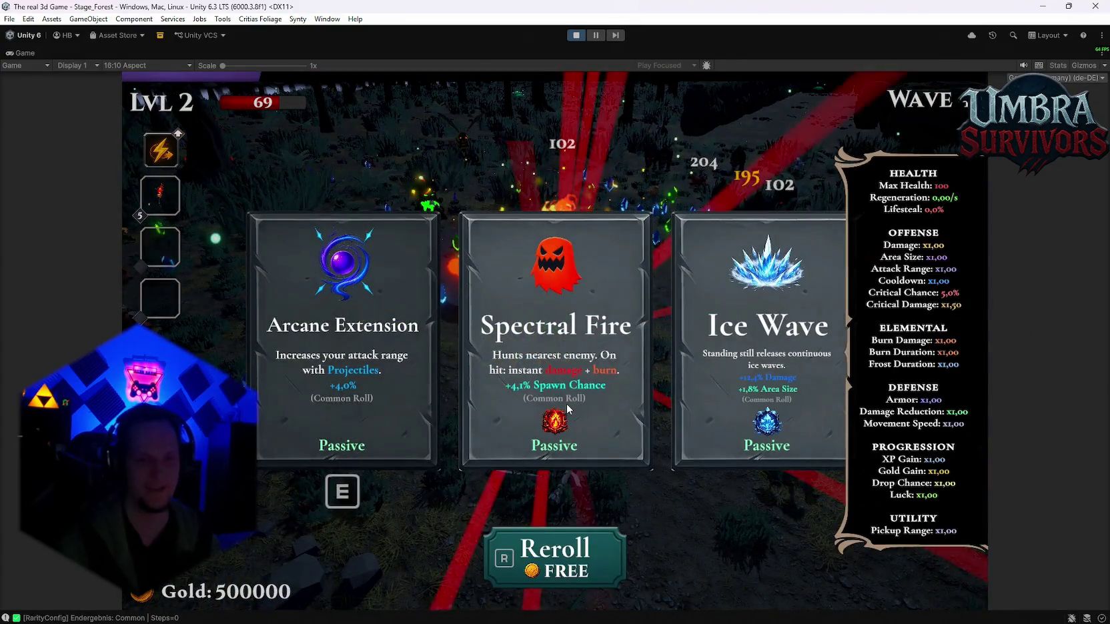
{"action": "left_click", "coordinate": [566, 403]}
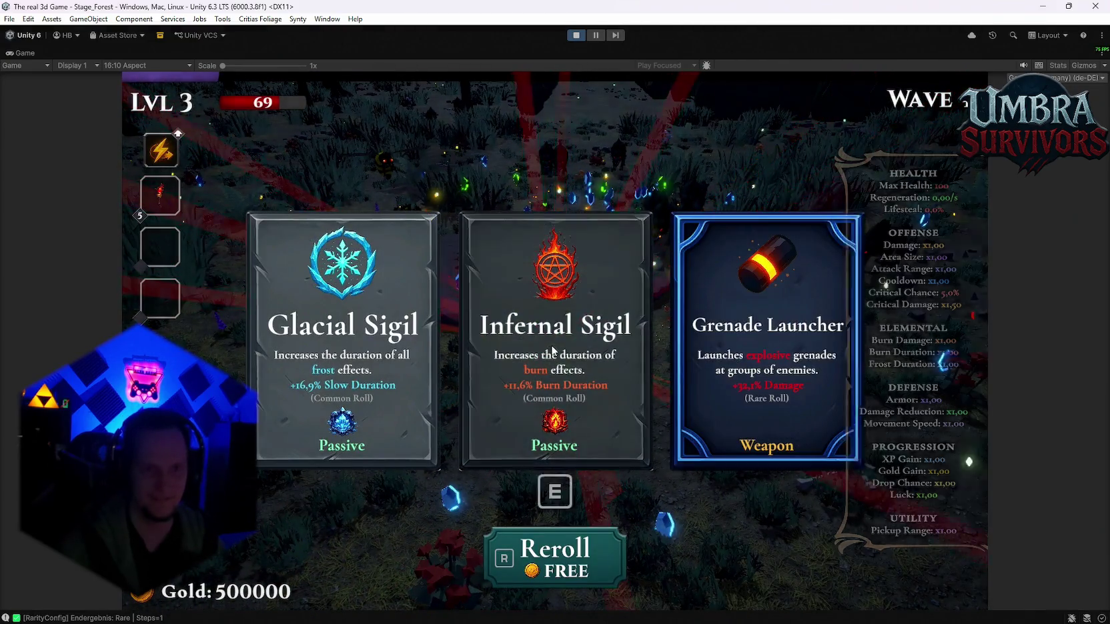
{"action": "left_click", "coordinate": [551, 345]}
Move the hero left past the lava pool and choose the Ice Blade weapon.
{"action": "key", "text": "a"}
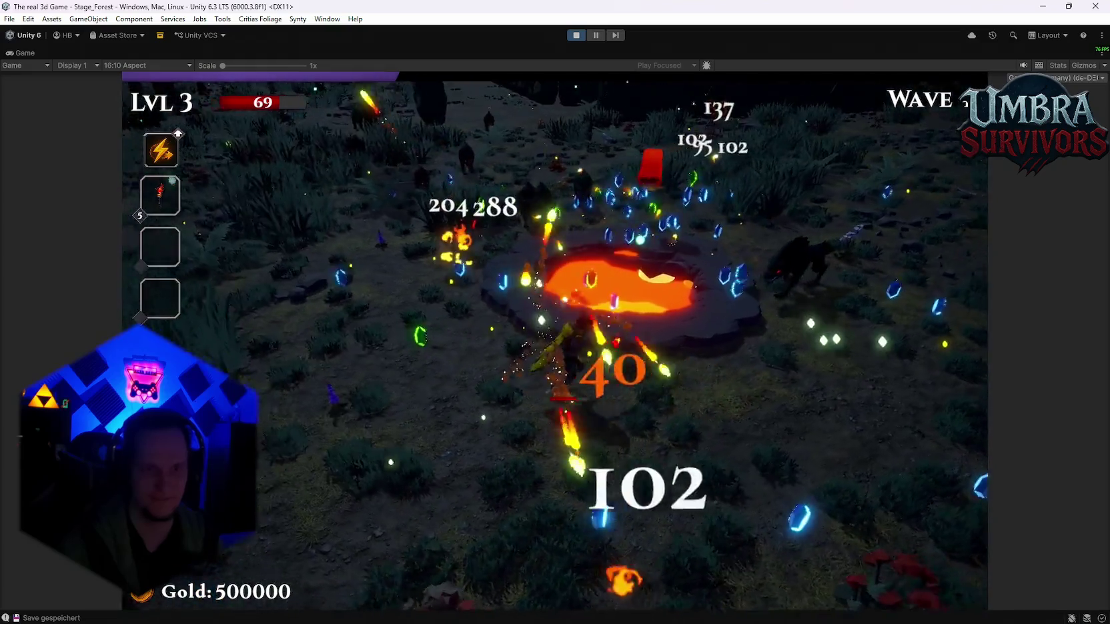
{"action": "key", "text": "a"}
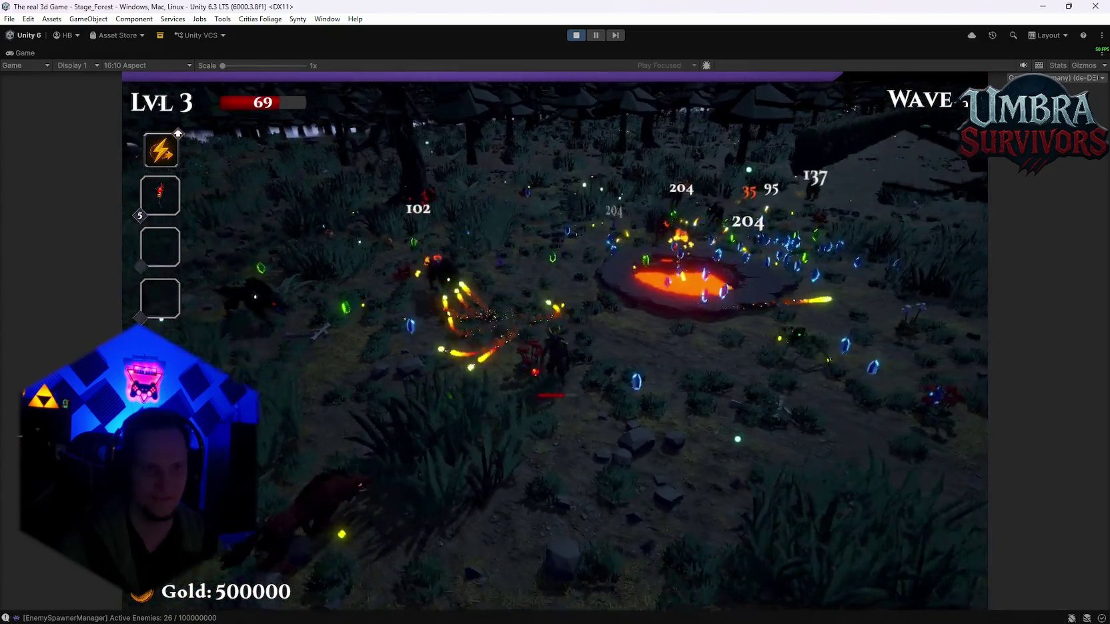
{"action": "key", "text": "d"}
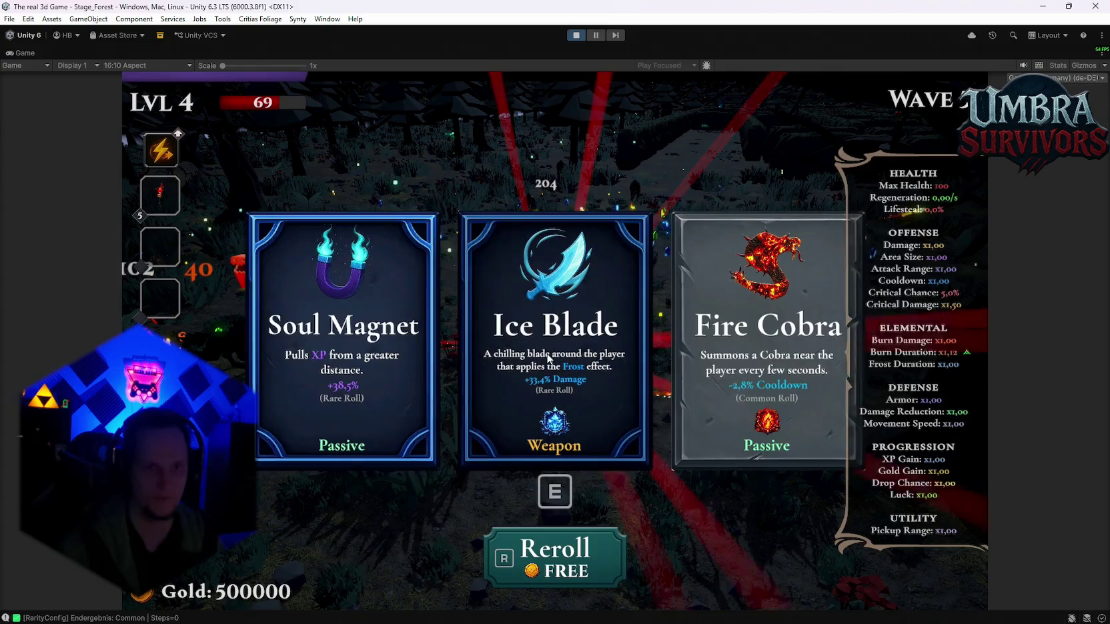
{"action": "key", "text": "e"}
{"action": "key", "text": "d"}
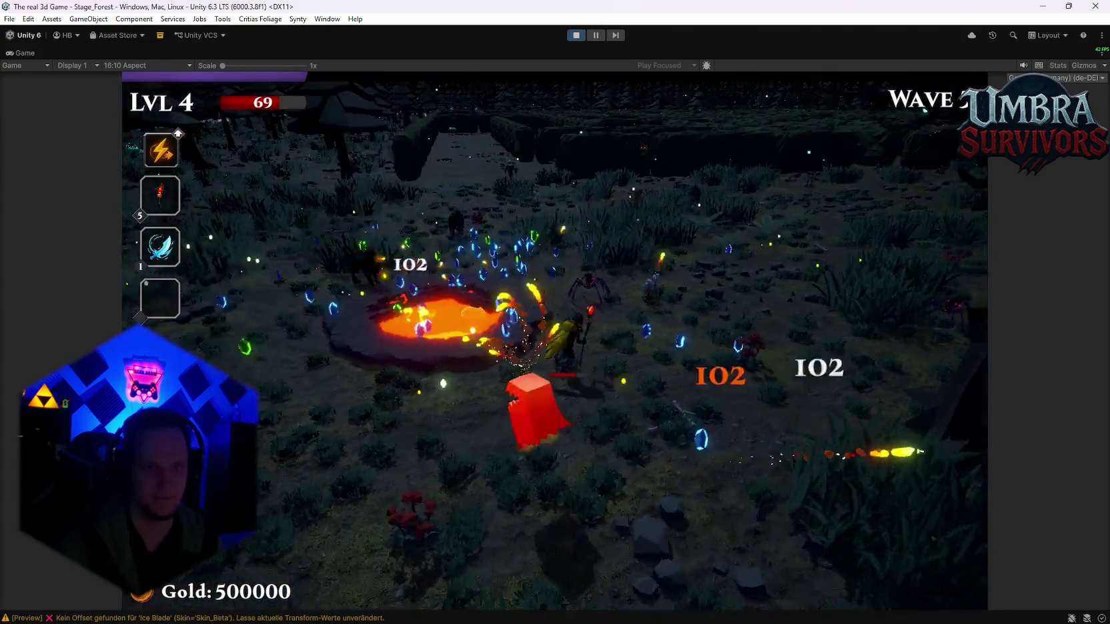
Keep fighting through the forest to level 4, then pause the run.
{"action": "key", "text": "s"}
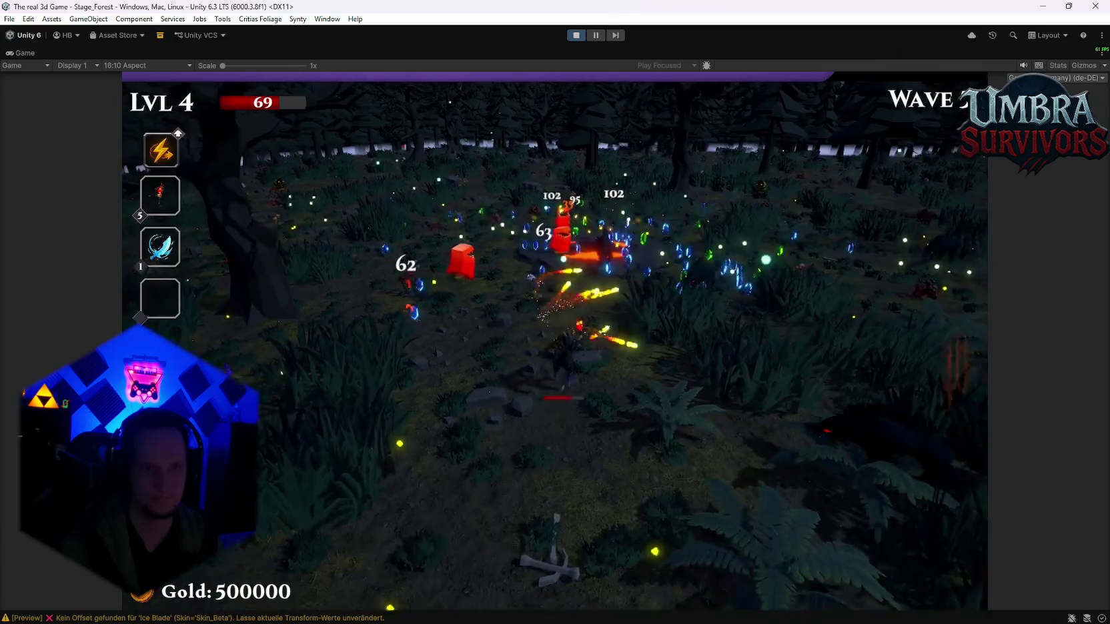
{"action": "key", "text": "s"}
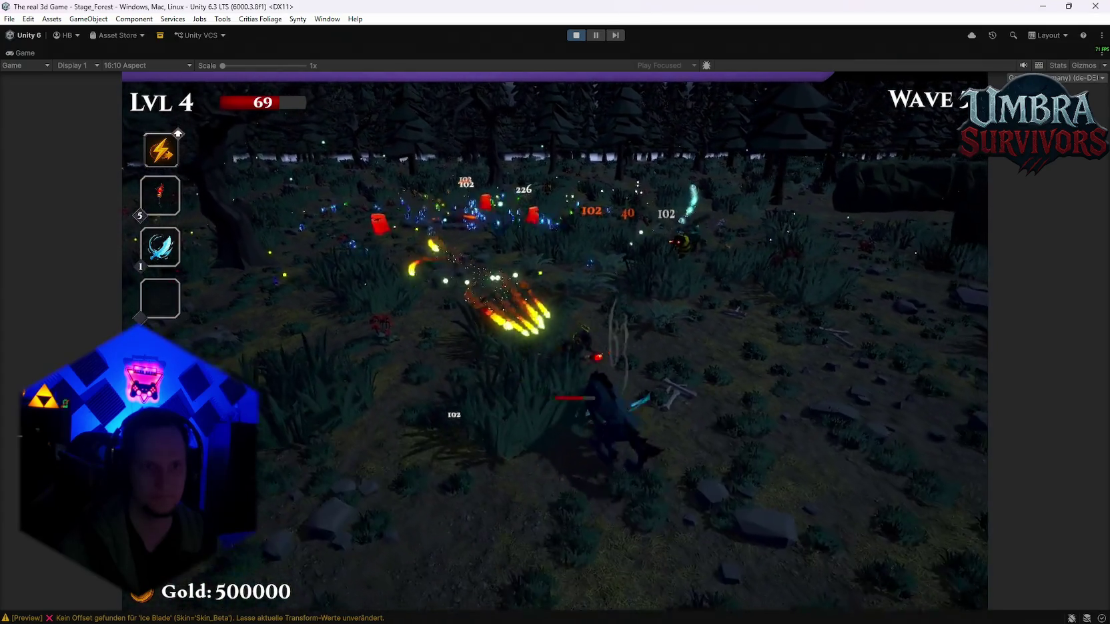
{"action": "key", "text": "d"}
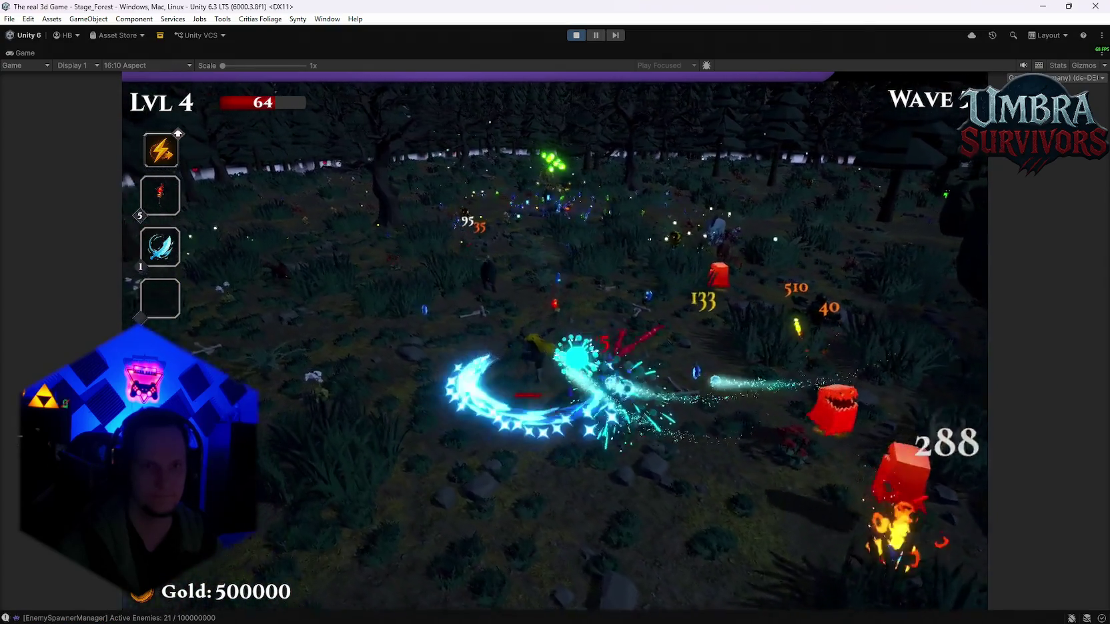
{"action": "key", "text": "s"}
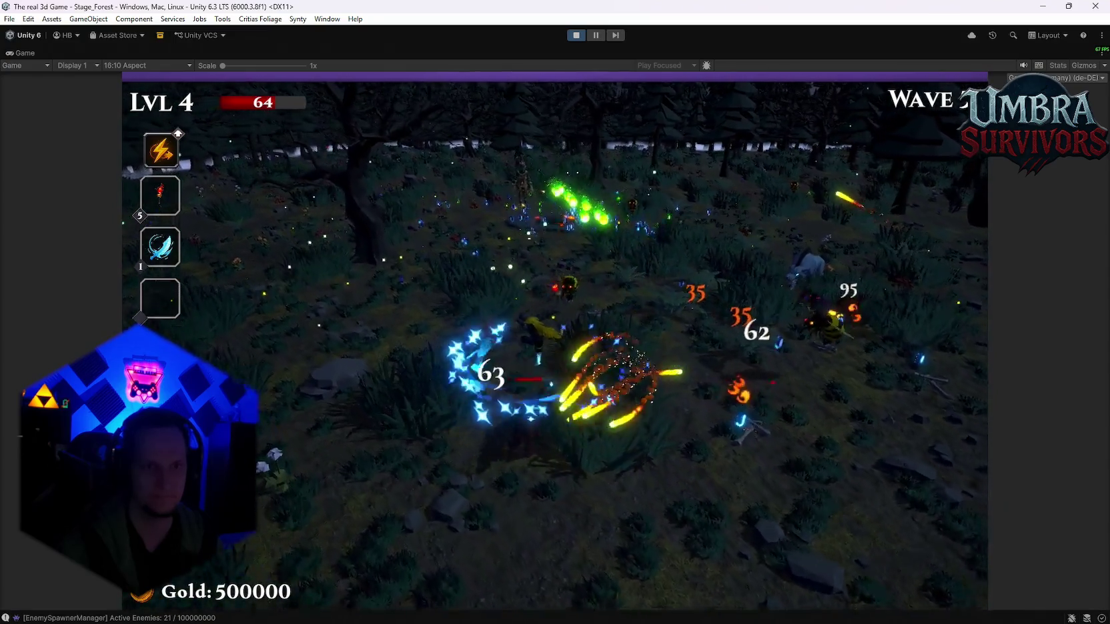
{"action": "key", "text": "w"}
{"action": "key", "text": "a"}
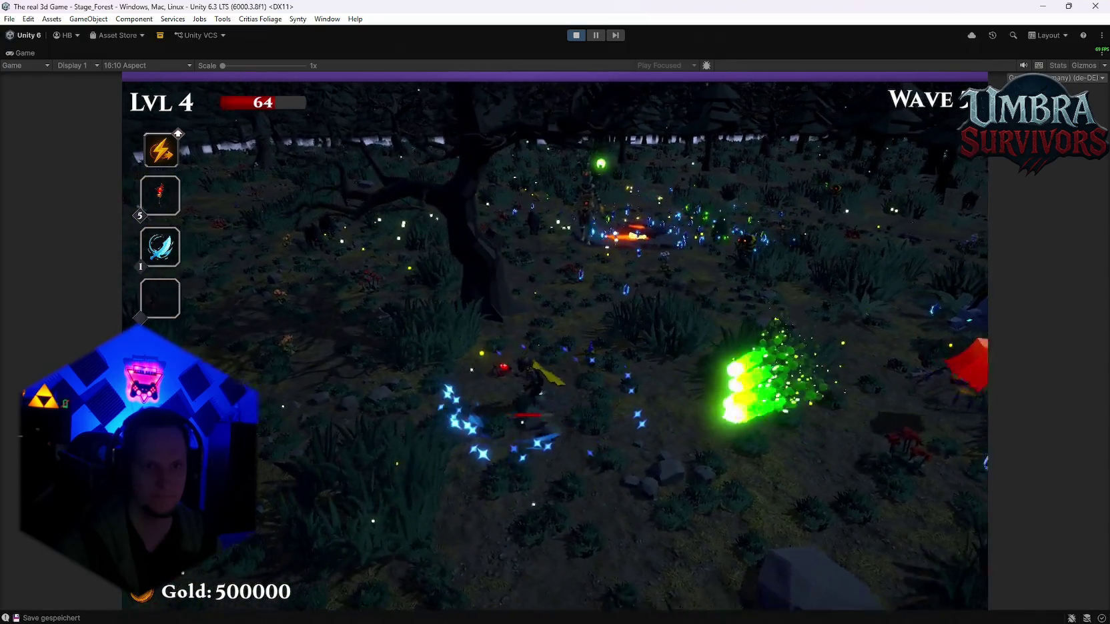
{"action": "key", "text": "w"}
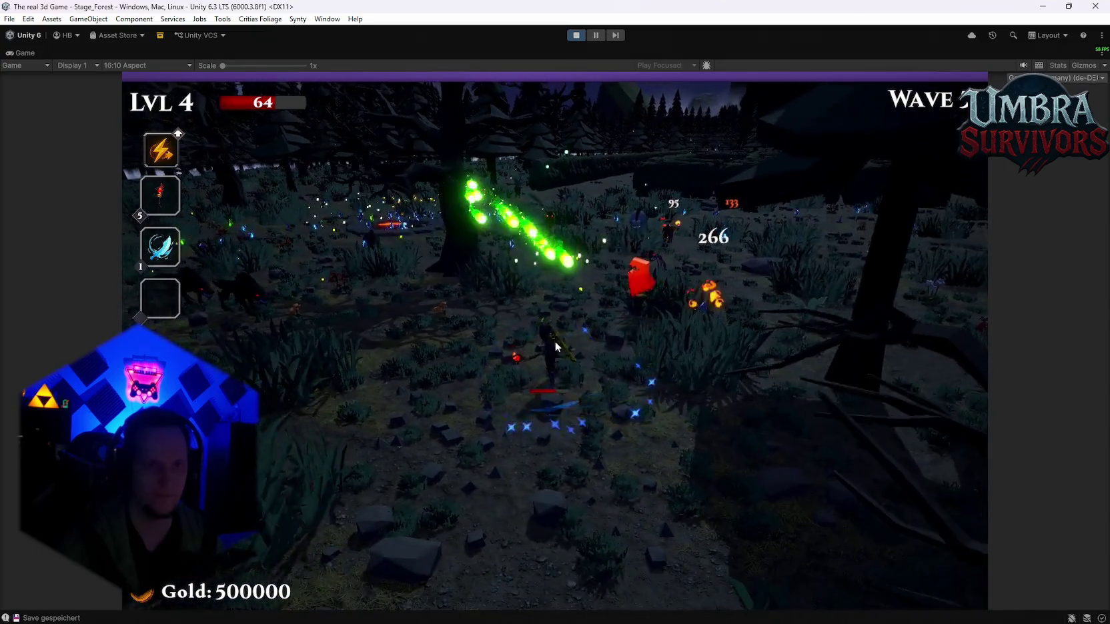
{"action": "key", "text": "Escape"}
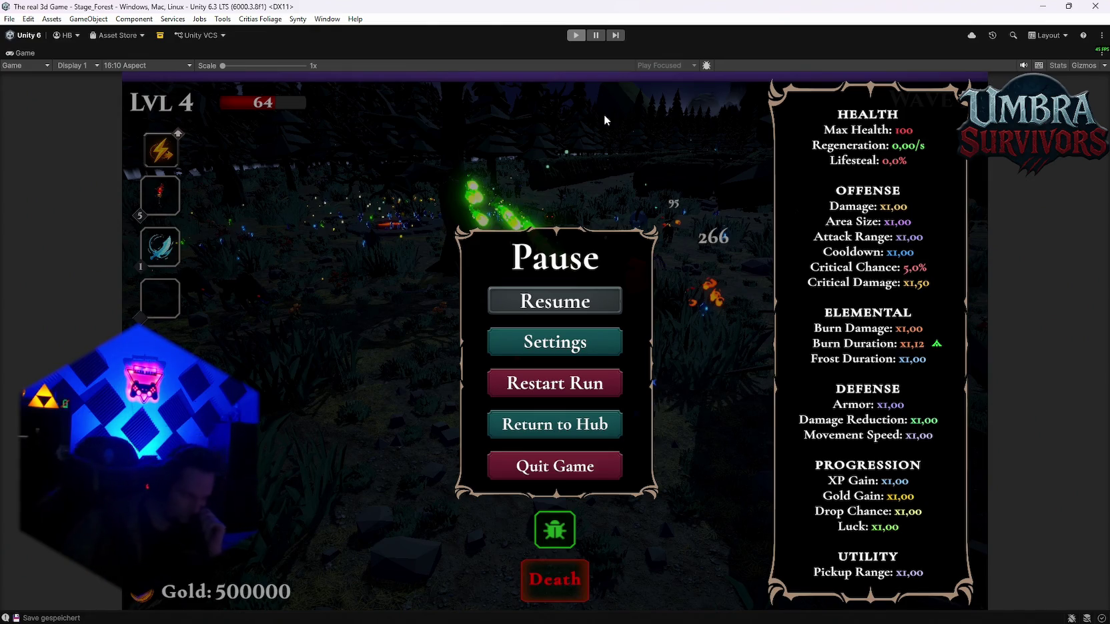
Exit Play mode, open the Cave Root prefab and inspect its Rising Lava trigger.
{"action": "key", "text": "ctrl+p"}
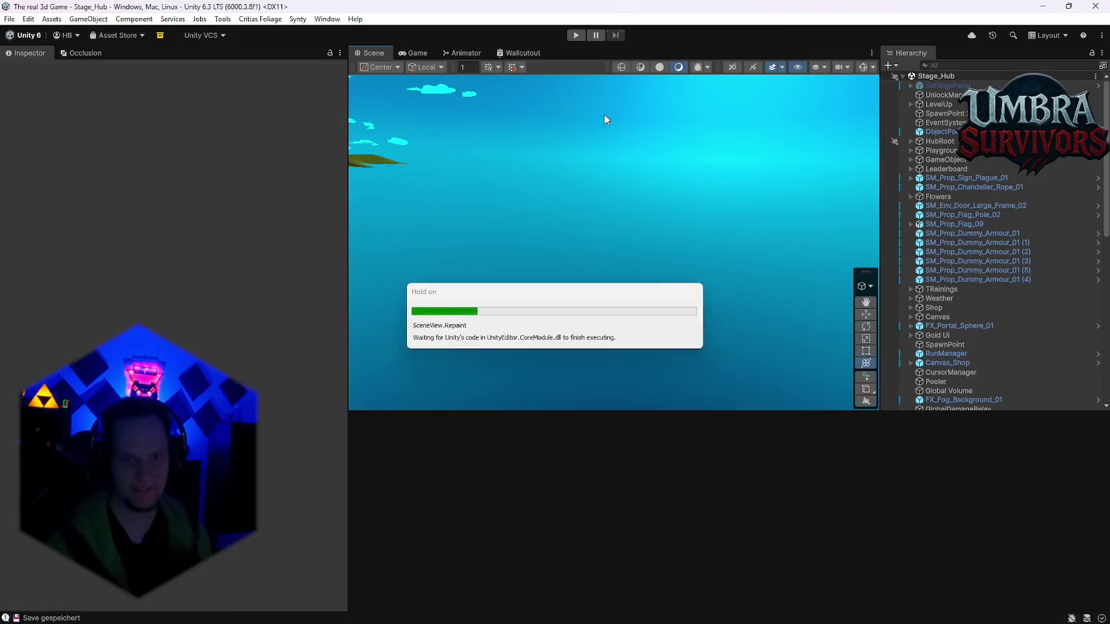
{"action": "scroll", "coordinate": [776, 499], "scroll_direction": "up", "scroll_amount": 2}
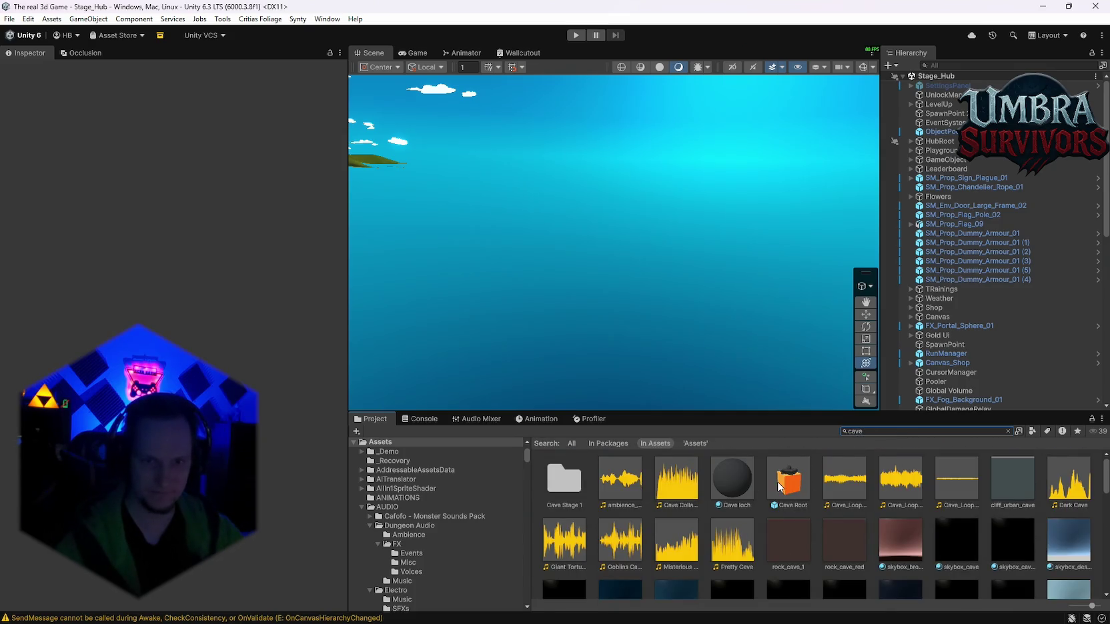
{"action": "double_click", "coordinate": [781, 487]}
{"action": "scroll", "coordinate": [967, 280], "scroll_direction": "down", "scroll_amount": 5}
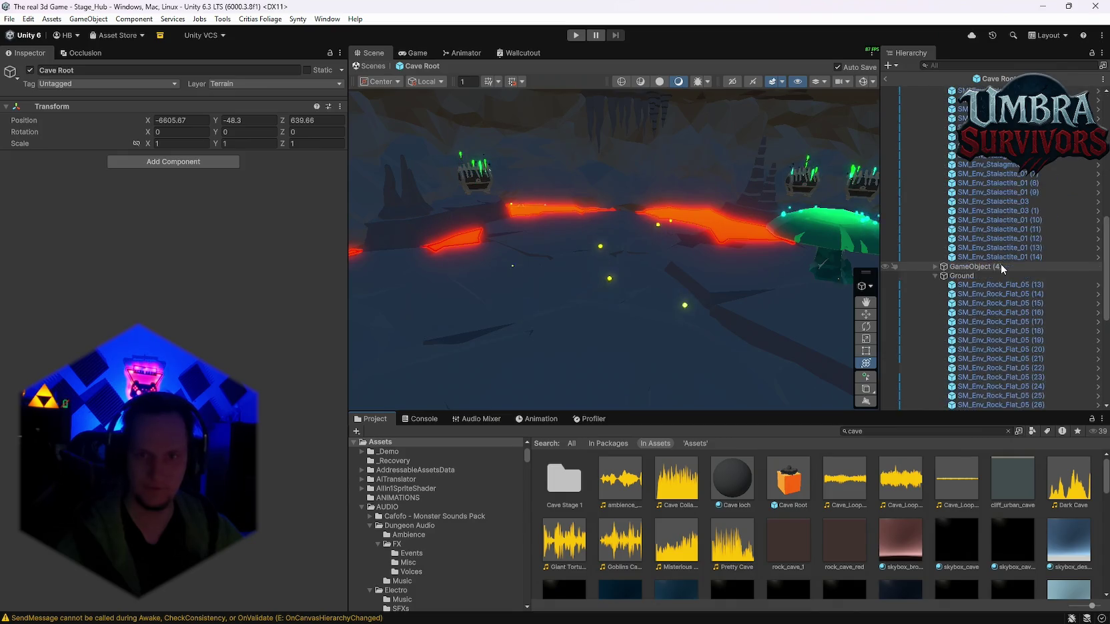
{"action": "left_click", "coordinate": [949, 404]}
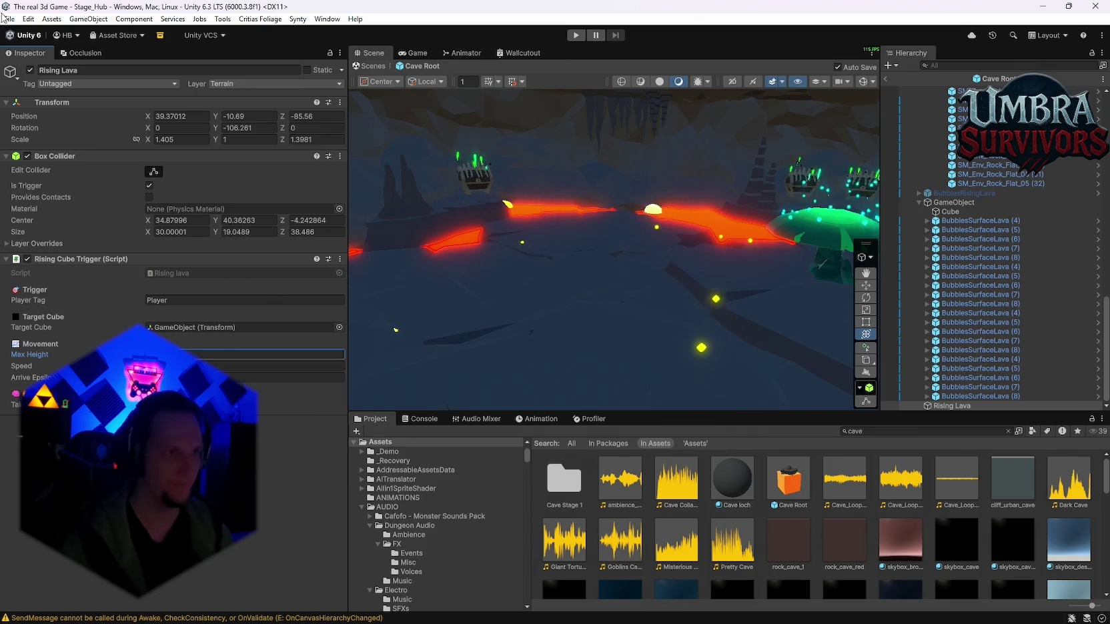
Reopen the Stage_Forest scene from File > Open Recent Scene.
{"action": "scroll", "coordinate": [996, 227], "scroll_direction": "up", "scroll_amount": 2}
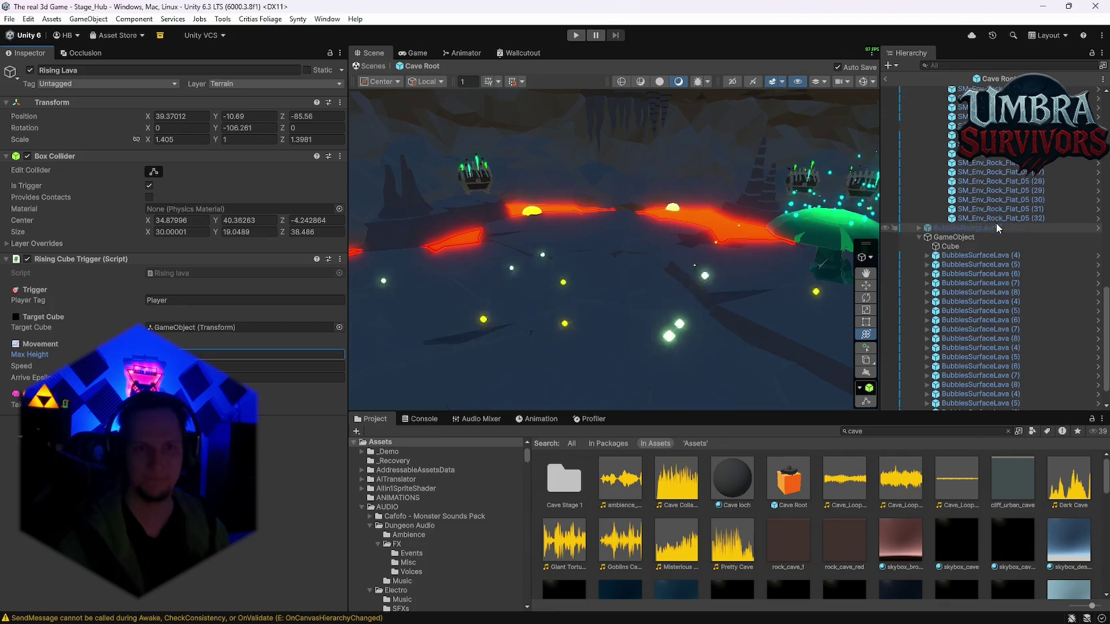
{"action": "left_click", "coordinate": [9, 19]}
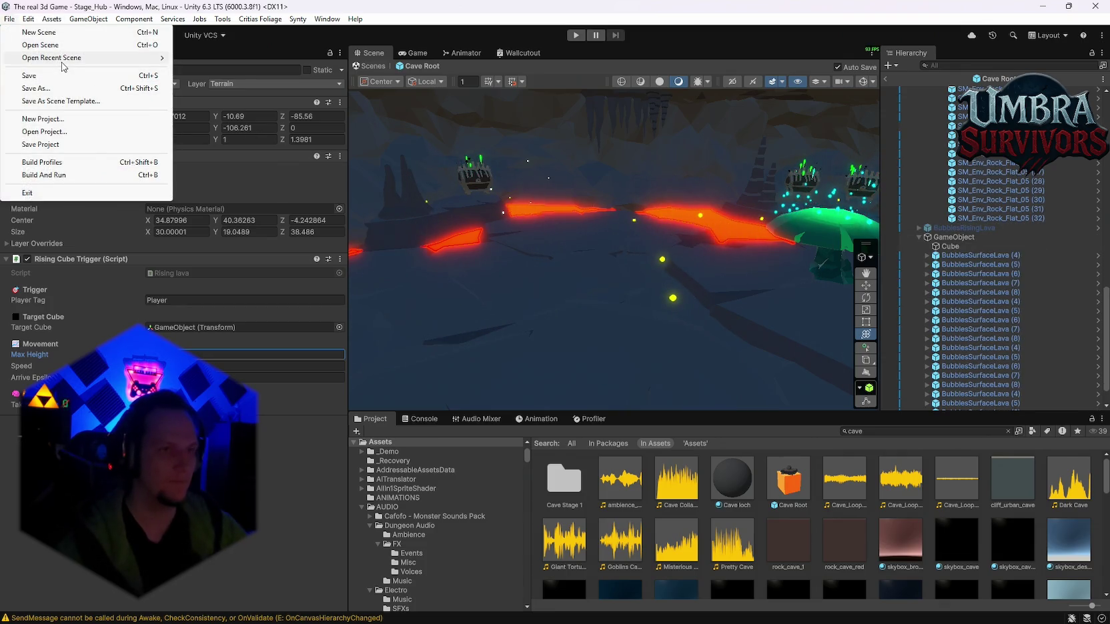
{"action": "mouse_move", "coordinate": [64, 60]}
{"action": "left_click", "coordinate": [247, 71]}
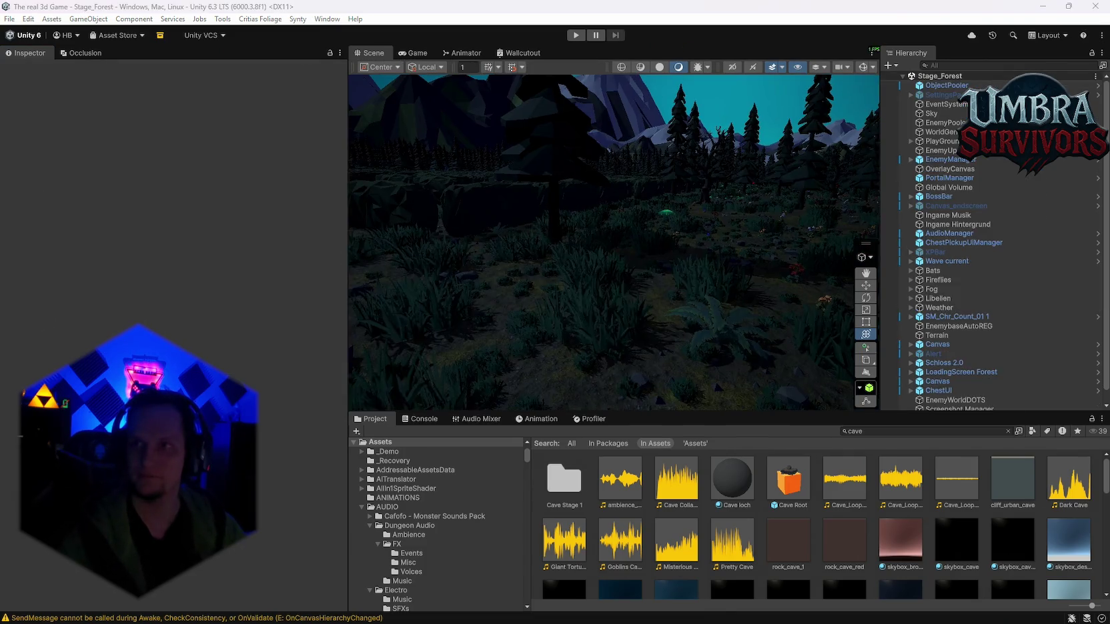
View the maze from overhead, select WorldGen, and run the Map Generator's Generate World.
{"action": "mouse_move", "coordinate": [645, 172]}
{"action": "left_mouse_down"}
{"action": "mouse_move", "coordinate": [636, 323]}
{"action": "mouse_move", "coordinate": [654, 280]}
{"action": "mouse_move", "coordinate": [703, 285]}
{"action": "mouse_move", "coordinate": [683, 267]}
{"action": "mouse_move", "coordinate": [669, 382]}
{"action": "mouse_move", "coordinate": [635, 260]}
{"action": "mouse_move", "coordinate": [664, 292]}
{"action": "mouse_move", "coordinate": [691, 136]}
{"action": "mouse_move", "coordinate": [673, 143]}
{"action": "mouse_move", "coordinate": [667, 193]}
{"action": "mouse_move", "coordinate": [628, 219]}
{"action": "left_mouse_up"}
{"action": "scroll", "coordinate": [626, 222], "scroll_direction": "up", "scroll_amount": 3}
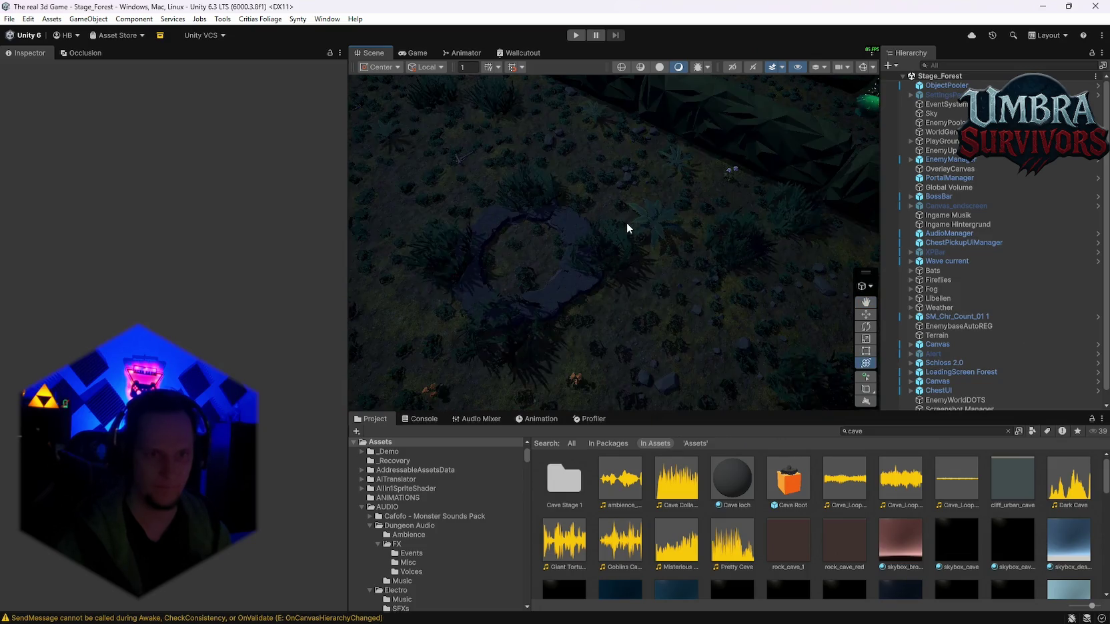
{"action": "scroll", "coordinate": [624, 204], "scroll_direction": "up", "scroll_amount": 3}
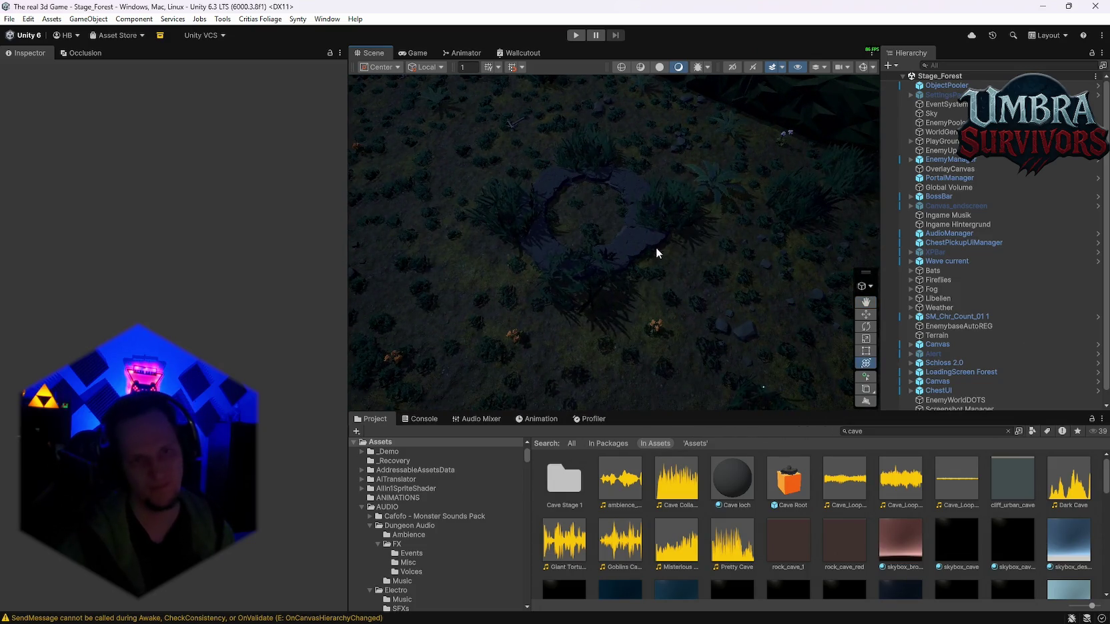
{"action": "scroll", "coordinate": [657, 230], "scroll_direction": "down", "scroll_amount": 5}
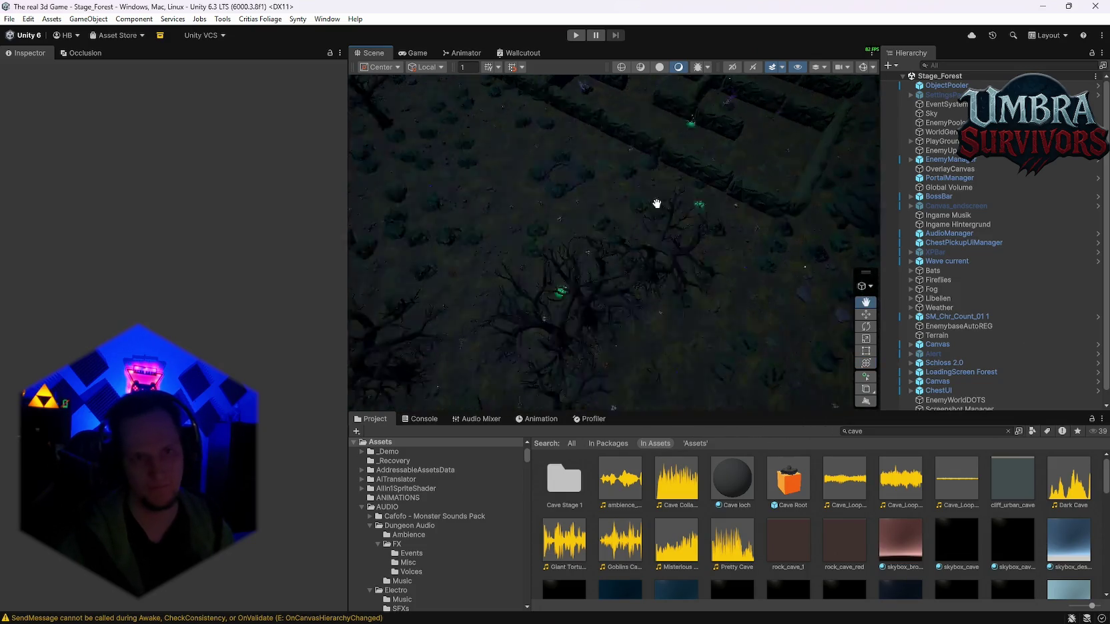
{"action": "scroll", "coordinate": [601, 190], "scroll_direction": "up", "scroll_amount": 3}
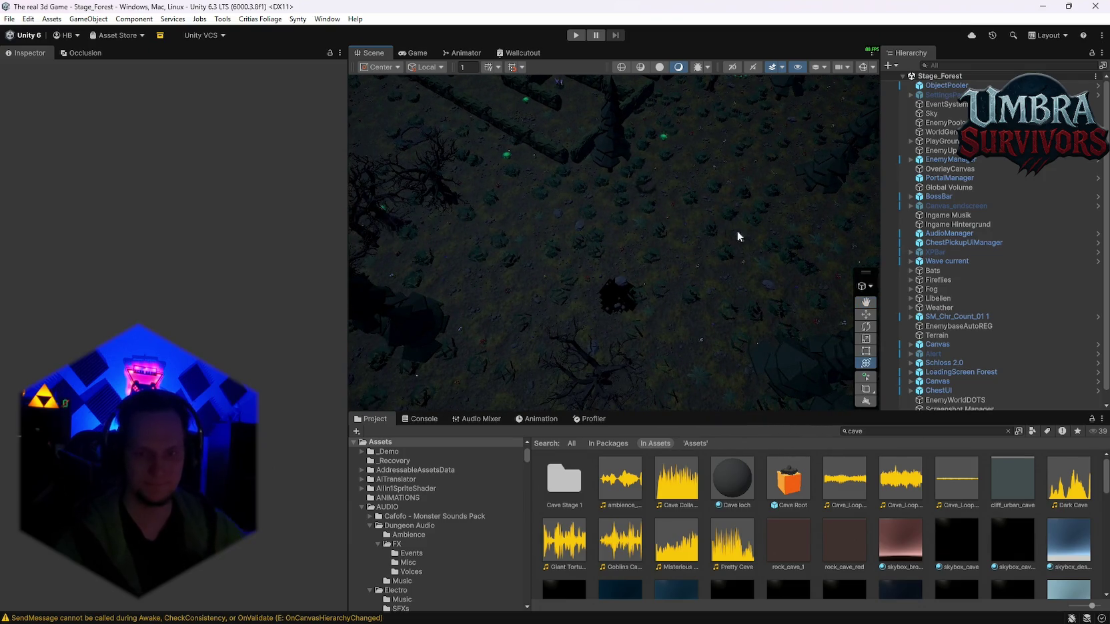
{"action": "scroll", "coordinate": [694, 220], "scroll_direction": "down", "scroll_amount": 3}
{"action": "left_click", "coordinate": [940, 131]}
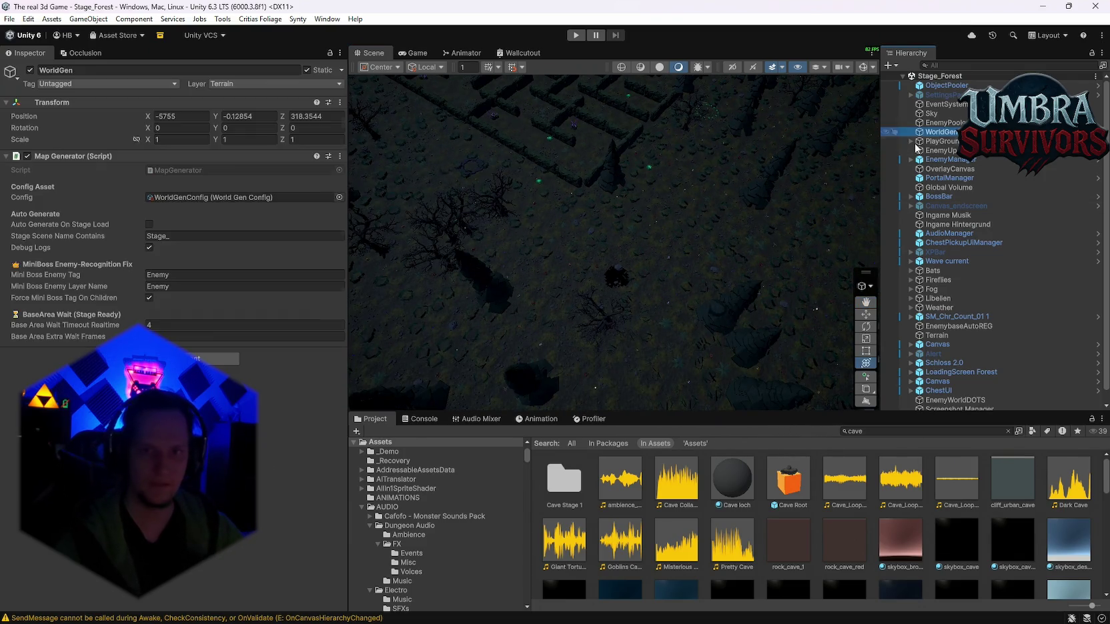
{"action": "left_click", "coordinate": [339, 156]}
{"action": "left_click", "coordinate": [380, 359]}
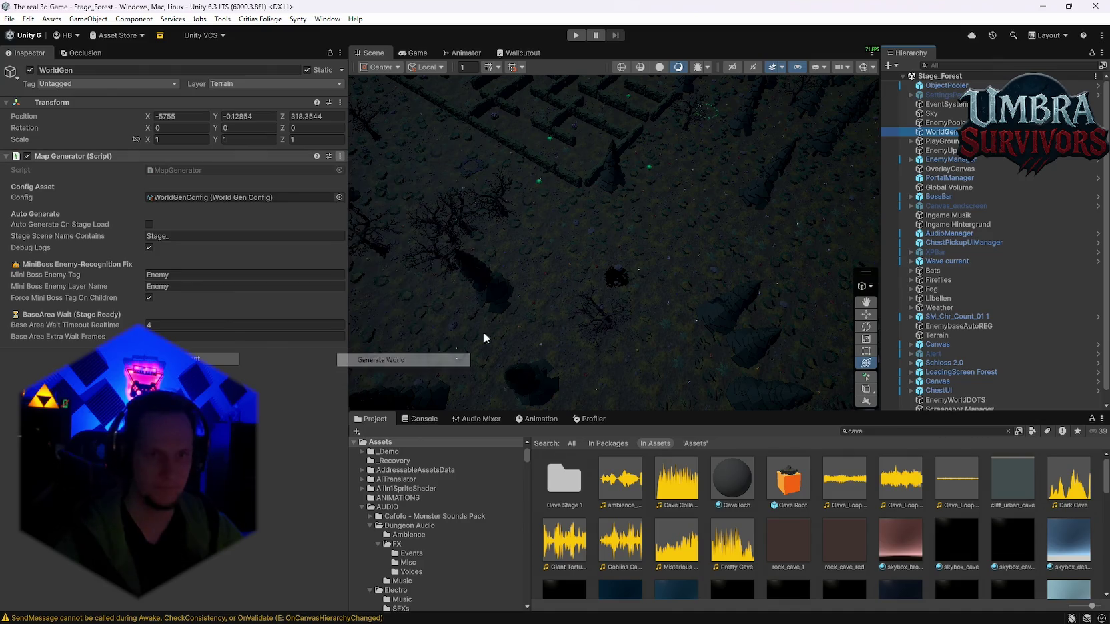
Pan over the maze and run Generate World a second time for a new layout.
{"action": "left_click_drag", "start_coordinate": [656, 275], "coordinate": [611, 271]}
{"action": "scroll", "coordinate": [611, 270], "scroll_direction": "down", "scroll_amount": 5}
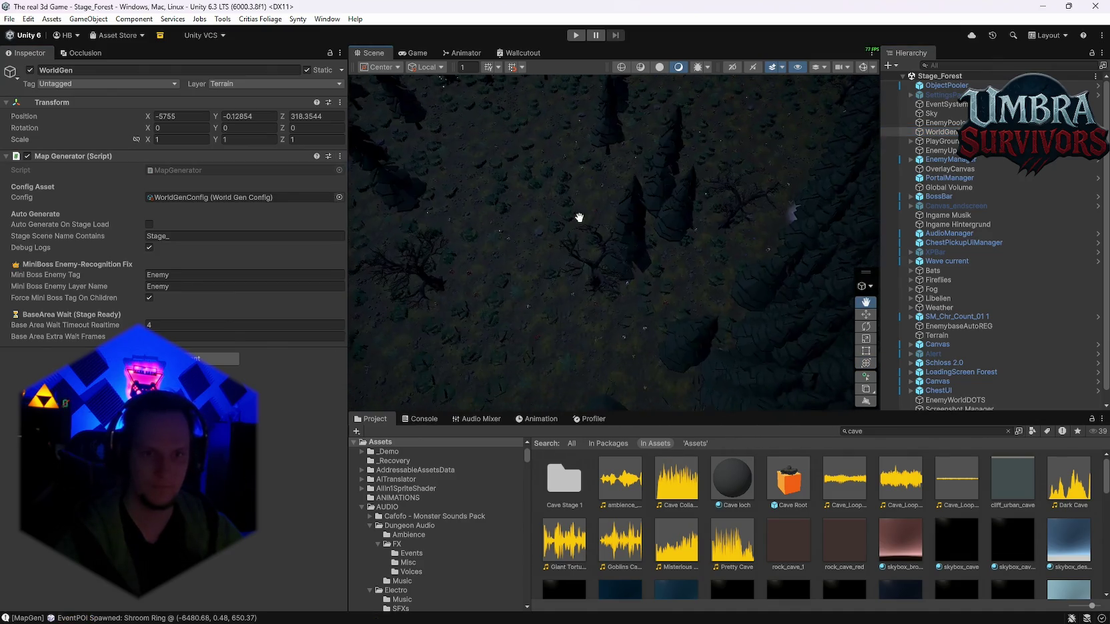
{"action": "mouse_move", "coordinate": [665, 324]}
{"action": "left_mouse_down"}
{"action": "mouse_move", "coordinate": [646, 360]}
{"action": "mouse_move", "coordinate": [622, 321]}
{"action": "left_mouse_up"}
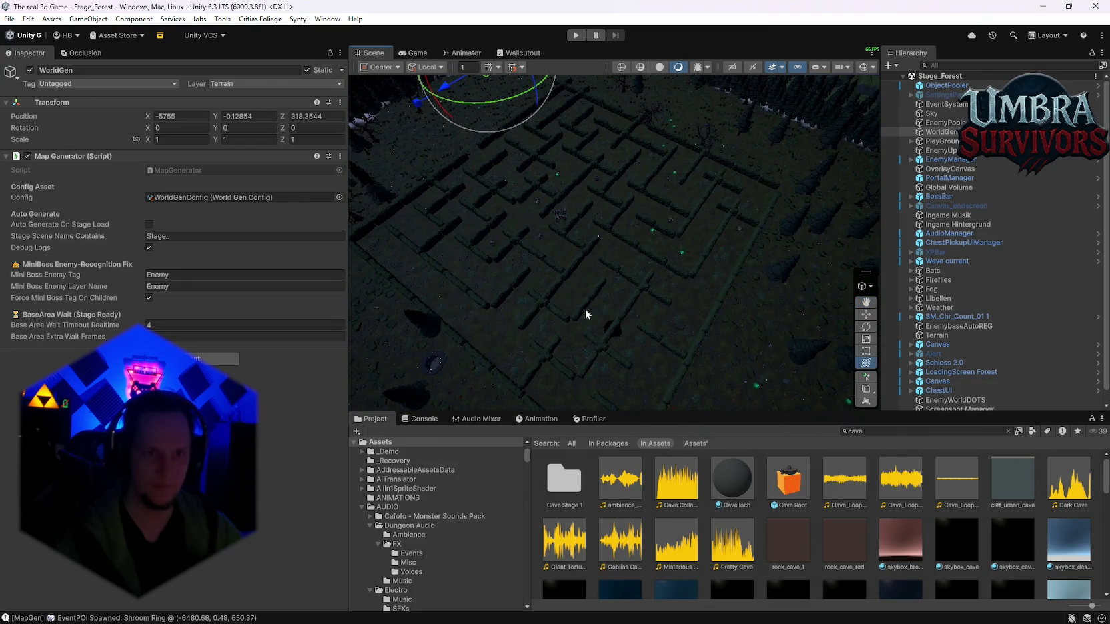
{"action": "scroll", "coordinate": [578, 320], "scroll_direction": "down", "scroll_amount": 3}
{"action": "left_click", "coordinate": [340, 156]}
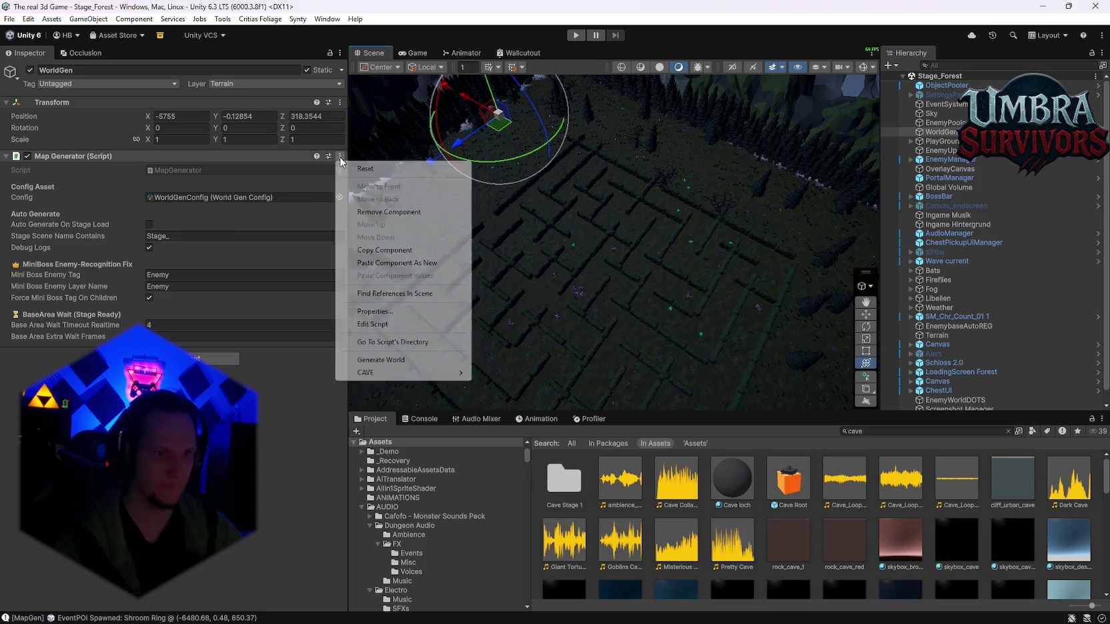
{"action": "left_click", "coordinate": [382, 359]}
{"action": "mouse_move", "coordinate": [654, 291]}
{"action": "left_mouse_down"}
{"action": "mouse_move", "coordinate": [515, 310]}
{"action": "mouse_move", "coordinate": [594, 250]}
{"action": "mouse_move", "coordinate": [548, 195]}
{"action": "mouse_move", "coordinate": [526, 333]}
{"action": "mouse_move", "coordinate": [503, 341]}
{"action": "mouse_move", "coordinate": [668, 292]}
{"action": "mouse_move", "coordinate": [602, 319]}
{"action": "mouse_move", "coordinate": [597, 336]}
{"action": "mouse_move", "coordinate": [763, 290]}
{"action": "mouse_move", "coordinate": [631, 300]}
{"action": "mouse_move", "coordinate": [763, 240]}
{"action": "mouse_move", "coordinate": [516, 290]}
{"action": "mouse_move", "coordinate": [663, 297]}
{"action": "mouse_move", "coordinate": [713, 199]}
{"action": "mouse_move", "coordinate": [568, 256]}
{"action": "left_mouse_up"}
{"action": "left_click", "coordinate": [340, 156]}
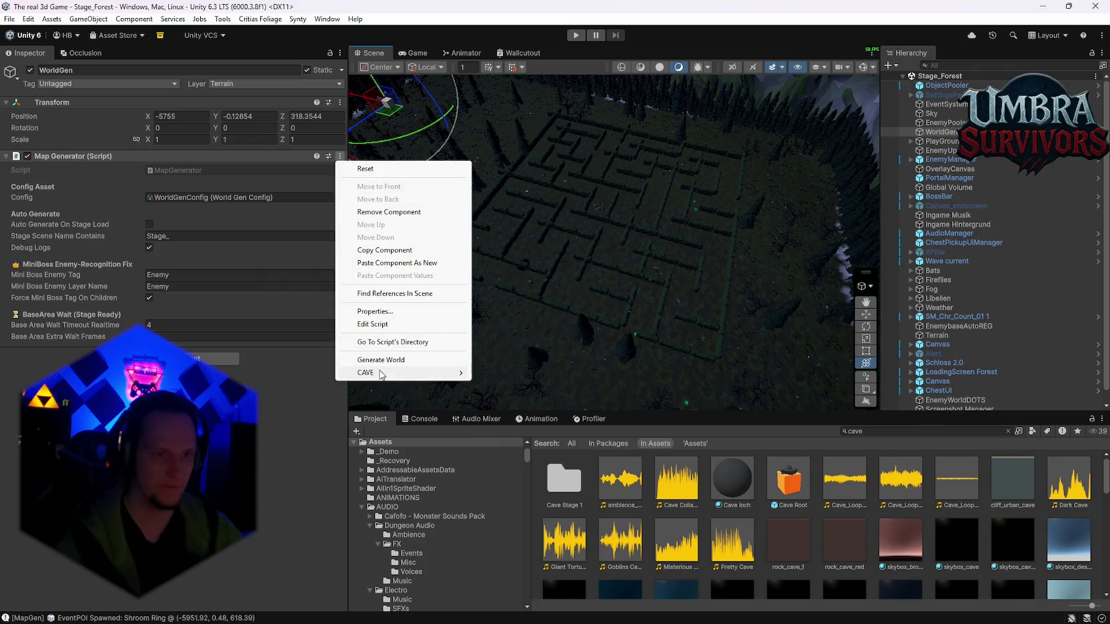
Run CAVE > RESET Terrain Holes + Clear Hole Cache, then regenerate the maze world.
{"action": "mouse_move", "coordinate": [437, 372]}
{"action": "left_click", "coordinate": [527, 371]}
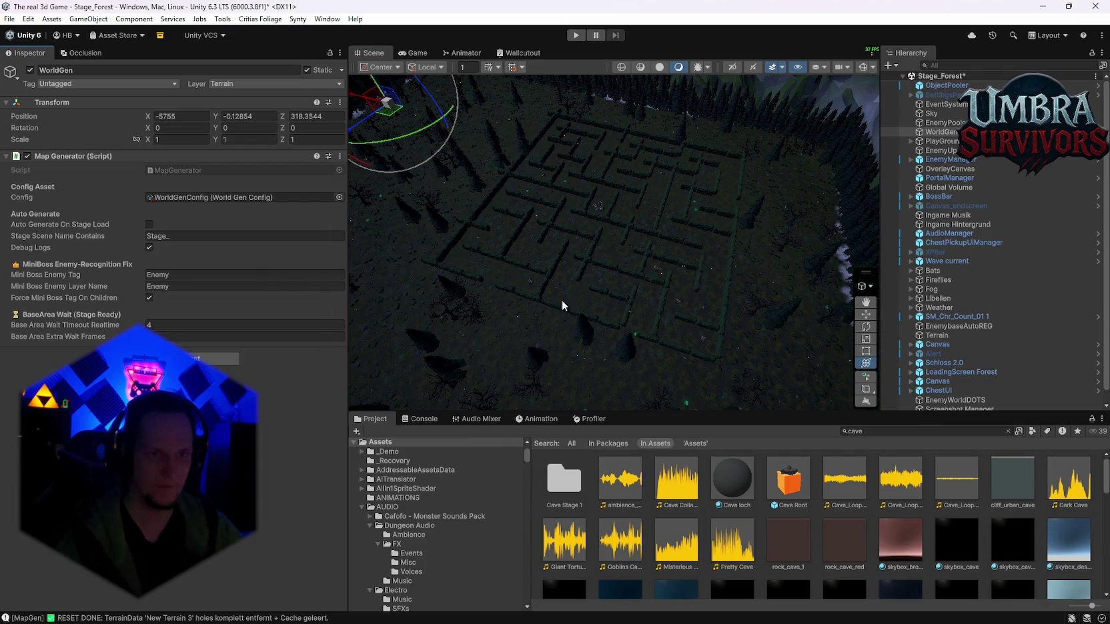
{"action": "left_click", "coordinate": [340, 156]}
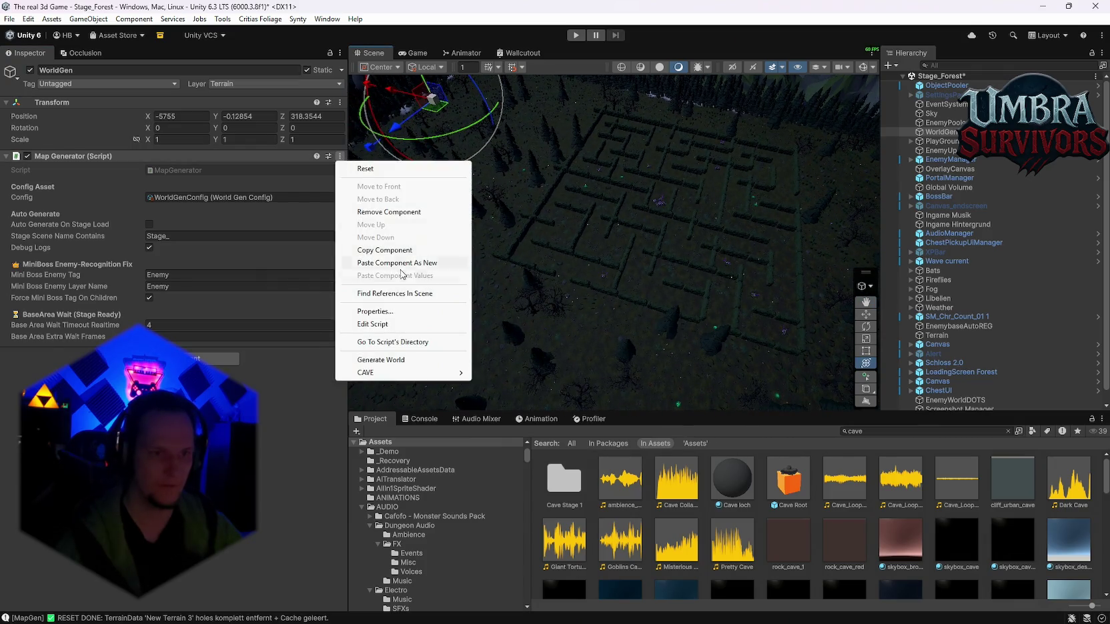
{"action": "left_click", "coordinate": [381, 360]}
{"action": "mouse_move", "coordinate": [663, 308]}
{"action": "left_mouse_down"}
{"action": "mouse_move", "coordinate": [663, 211]}
{"action": "mouse_move", "coordinate": [654, 238]}
{"action": "mouse_move", "coordinate": [693, 211]}
{"action": "mouse_move", "coordinate": [723, 231]}
{"action": "mouse_move", "coordinate": [696, 337]}
{"action": "mouse_move", "coordinate": [537, 218]}
{"action": "mouse_move", "coordinate": [554, 207]}
{"action": "mouse_move", "coordinate": [603, 220]}
{"action": "mouse_move", "coordinate": [632, 305]}
{"action": "mouse_move", "coordinate": [676, 282]}
{"action": "mouse_move", "coordinate": [601, 233]}
{"action": "mouse_move", "coordinate": [693, 277]}
{"action": "mouse_move", "coordinate": [559, 272]}
{"action": "left_mouse_up"}
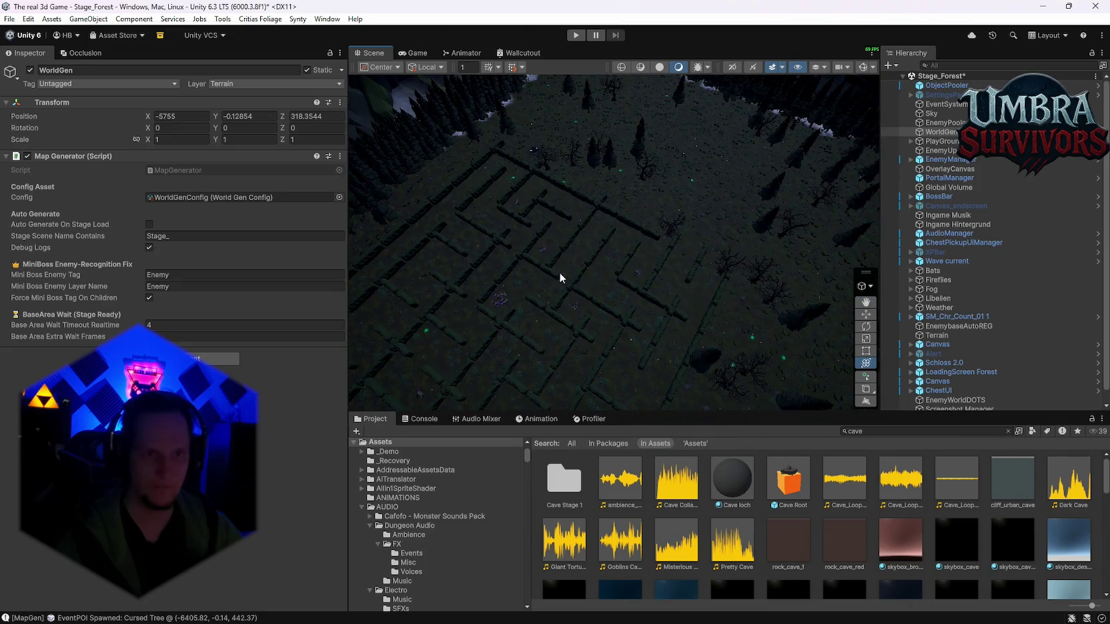
Regenerate the world twice more, orbiting to view each new maze layout.
{"action": "left_click", "coordinate": [340, 156]}
{"action": "left_click", "coordinate": [380, 360]}
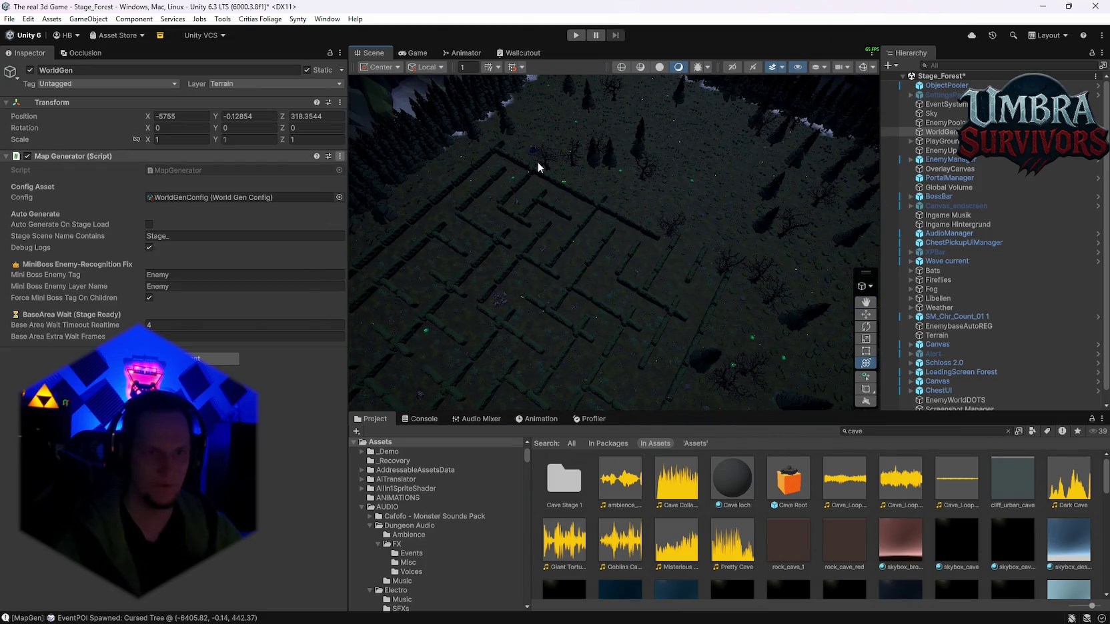
{"action": "scroll", "coordinate": [563, 163], "scroll_direction": "up", "scroll_amount": 3}
{"action": "mouse_move", "coordinate": [554, 123]}
{"action": "left_mouse_down"}
{"action": "mouse_move", "coordinate": [570, 188]}
{"action": "mouse_move", "coordinate": [739, 243]}
{"action": "mouse_move", "coordinate": [572, 146]}
{"action": "mouse_move", "coordinate": [493, 199]}
{"action": "mouse_move", "coordinate": [609, 211]}
{"action": "mouse_move", "coordinate": [636, 245]}
{"action": "mouse_move", "coordinate": [596, 253]}
{"action": "mouse_move", "coordinate": [638, 305]}
{"action": "mouse_move", "coordinate": [620, 287]}
{"action": "left_mouse_up"}
{"action": "left_click", "coordinate": [339, 156]}
{"action": "left_click", "coordinate": [367, 360]}
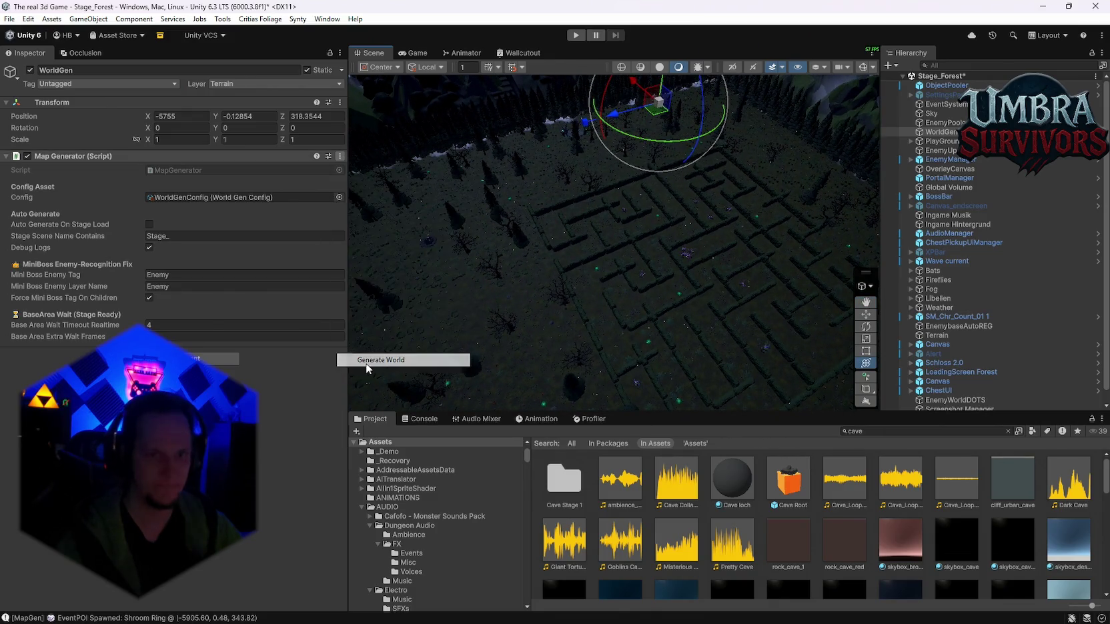
{"action": "mouse_move", "coordinate": [692, 274]}
{"action": "left_mouse_down"}
{"action": "mouse_move", "coordinate": [603, 183]}
{"action": "mouse_move", "coordinate": [628, 288]}
{"action": "mouse_move", "coordinate": [634, 218]}
{"action": "mouse_move", "coordinate": [607, 205]}
{"action": "mouse_move", "coordinate": [535, 266]}
{"action": "mouse_move", "coordinate": [535, 299]}
{"action": "mouse_move", "coordinate": [723, 258]}
{"action": "mouse_move", "coordinate": [566, 252]}
{"action": "mouse_move", "coordinate": [549, 358]}
{"action": "mouse_move", "coordinate": [649, 265]}
{"action": "mouse_move", "coordinate": [663, 267]}
{"action": "mouse_move", "coordinate": [649, 272]}
{"action": "mouse_move", "coordinate": [657, 326]}
{"action": "mouse_move", "coordinate": [674, 277]}
{"action": "mouse_move", "coordinate": [612, 250]}
{"action": "mouse_move", "coordinate": [654, 243]}
{"action": "mouse_move", "coordinate": [438, 252]}
{"action": "left_mouse_up"}
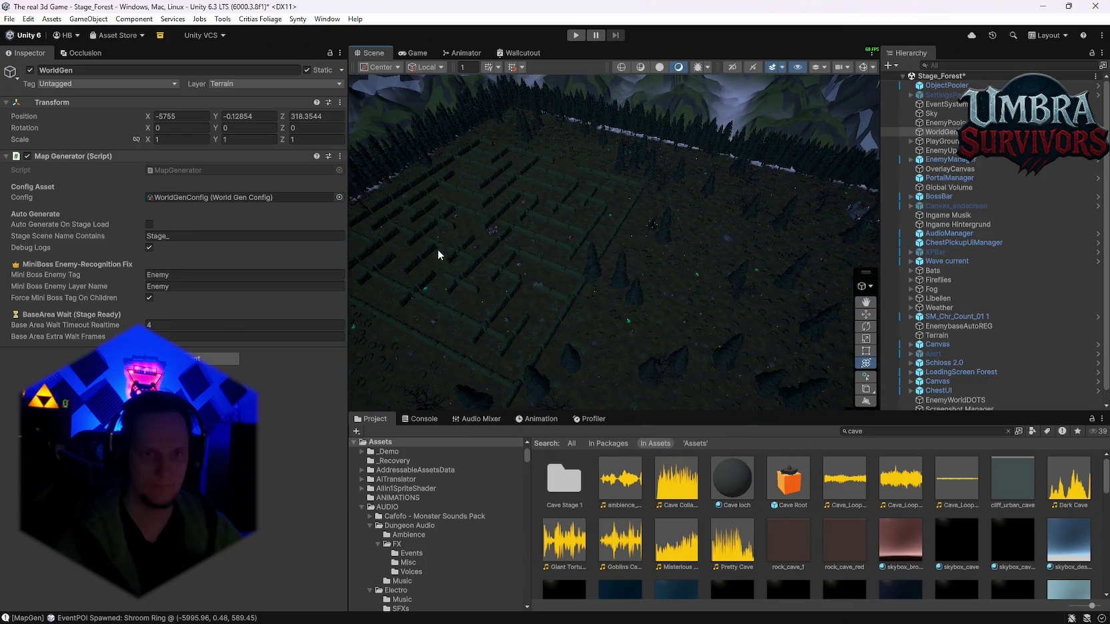
{"action": "left_click", "coordinate": [335, 158]}
{"action": "left_click", "coordinate": [339, 156]}
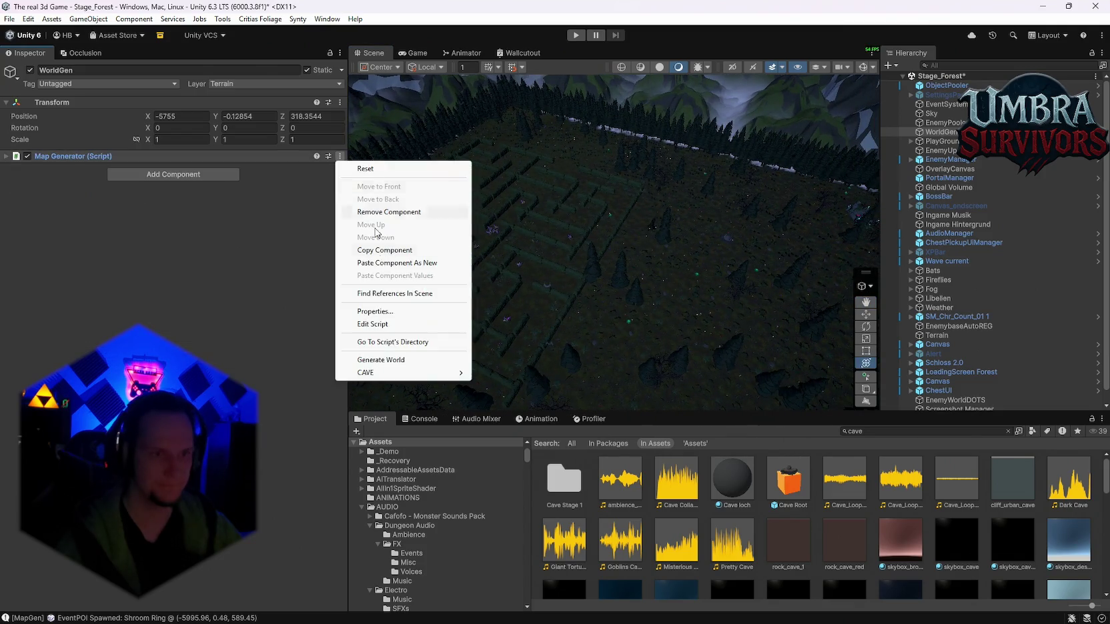
Run Generate World again, then pan, zoom and orbit to the tree-lined corner of the maze.
{"action": "left_click", "coordinate": [379, 359]}
{"action": "mouse_move", "coordinate": [595, 291]}
{"action": "left_mouse_down"}
{"action": "mouse_move", "coordinate": [614, 295]}
{"action": "mouse_move", "coordinate": [644, 203]}
{"action": "mouse_move", "coordinate": [709, 162]}
{"action": "mouse_move", "coordinate": [527, 223]}
{"action": "mouse_move", "coordinate": [564, 241]}
{"action": "mouse_move", "coordinate": [597, 362]}
{"action": "mouse_move", "coordinate": [567, 264]}
{"action": "mouse_move", "coordinate": [540, 378]}
{"action": "mouse_move", "coordinate": [628, 294]}
{"action": "mouse_move", "coordinate": [628, 263]}
{"action": "mouse_move", "coordinate": [617, 298]}
{"action": "mouse_move", "coordinate": [537, 208]}
{"action": "mouse_move", "coordinate": [692, 233]}
{"action": "mouse_move", "coordinate": [739, 171]}
{"action": "mouse_move", "coordinate": [761, 166]}
{"action": "mouse_move", "coordinate": [736, 186]}
{"action": "mouse_move", "coordinate": [794, 147]}
{"action": "mouse_move", "coordinate": [645, 260]}
{"action": "mouse_move", "coordinate": [800, 173]}
{"action": "mouse_move", "coordinate": [787, 172]}
{"action": "mouse_move", "coordinate": [725, 244]}
{"action": "mouse_move", "coordinate": [736, 225]}
{"action": "mouse_move", "coordinate": [587, 329]}
{"action": "mouse_move", "coordinate": [728, 240]}
{"action": "mouse_move", "coordinate": [574, 234]}
{"action": "mouse_move", "coordinate": [715, 245]}
{"action": "mouse_move", "coordinate": [611, 163]}
{"action": "mouse_move", "coordinate": [712, 225]}
{"action": "mouse_move", "coordinate": [696, 141]}
{"action": "mouse_move", "coordinate": [533, 183]}
{"action": "mouse_move", "coordinate": [503, 374]}
{"action": "mouse_move", "coordinate": [650, 177]}
{"action": "left_mouse_up"}
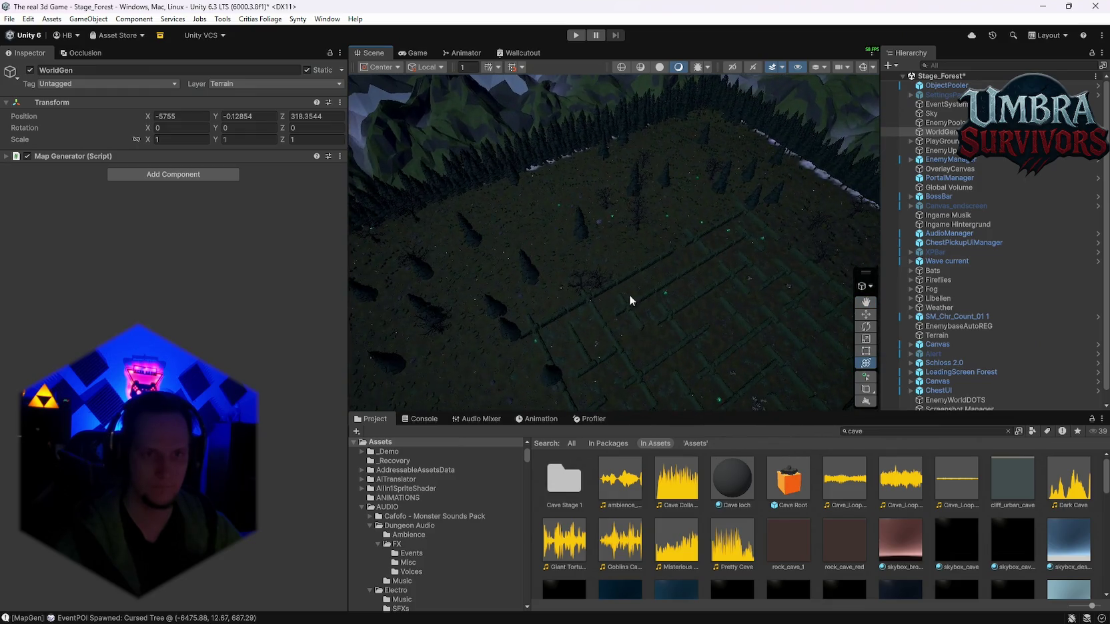
{"action": "key", "text": "y"}
{"action": "scroll", "coordinate": [676, 275], "scroll_direction": "down", "scroll_amount": 5}
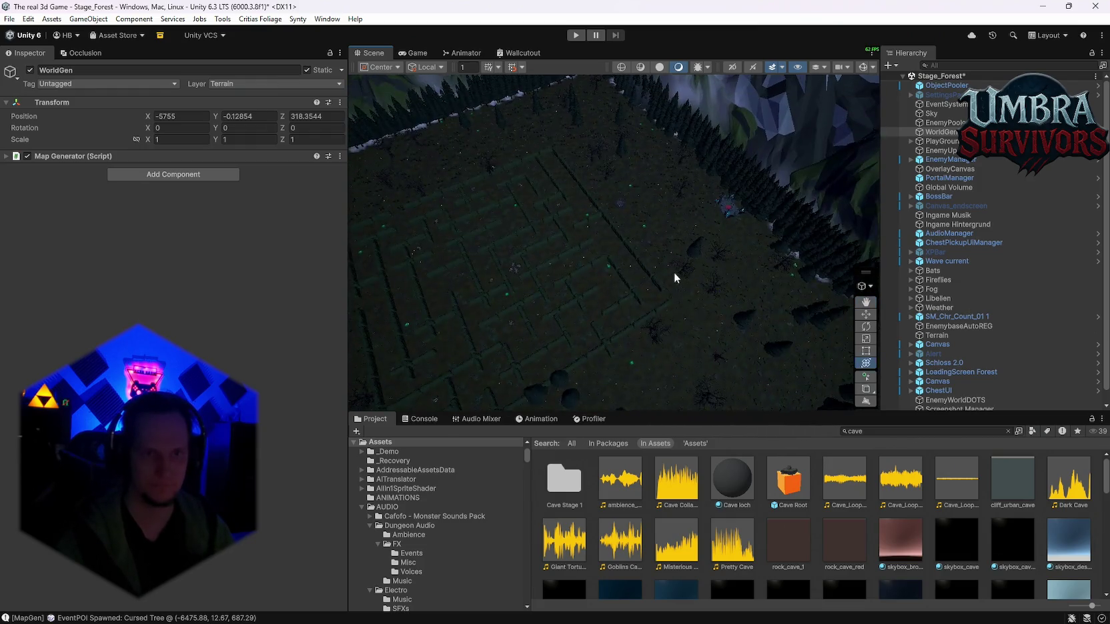
{"action": "mouse_move", "coordinate": [668, 264]}
{"action": "left_mouse_down"}
{"action": "mouse_move", "coordinate": [598, 143]}
{"action": "mouse_move", "coordinate": [618, 275]}
{"action": "left_mouse_up"}
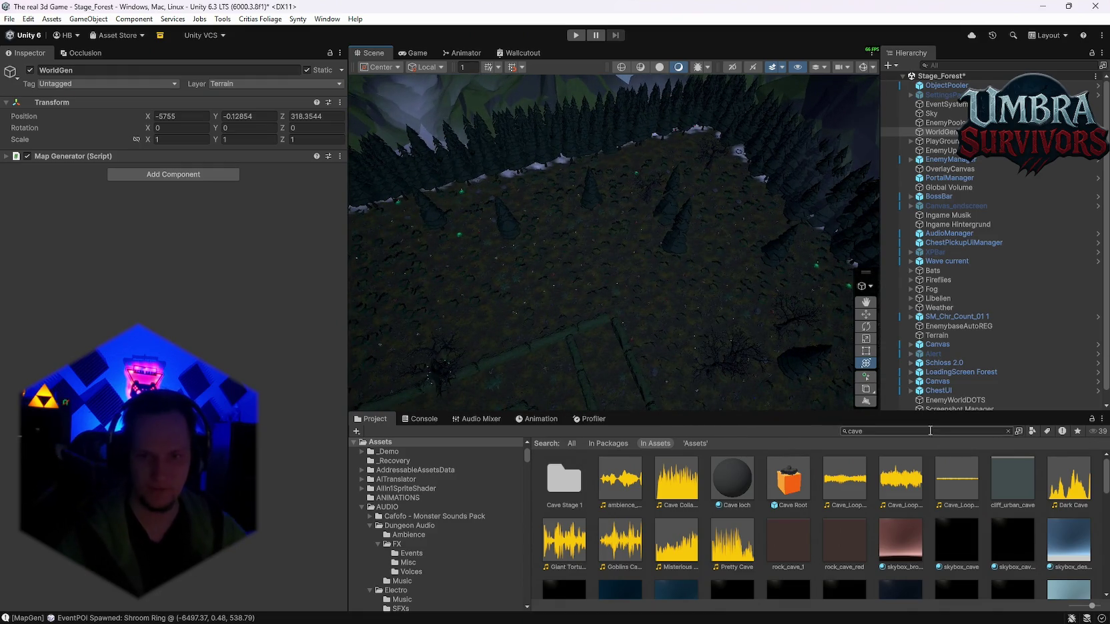
Search the Project for 'stage_forest', open the Stage_Forest folder, and select the Map gen event poi script.
{"action": "left_click", "coordinate": [893, 433]}
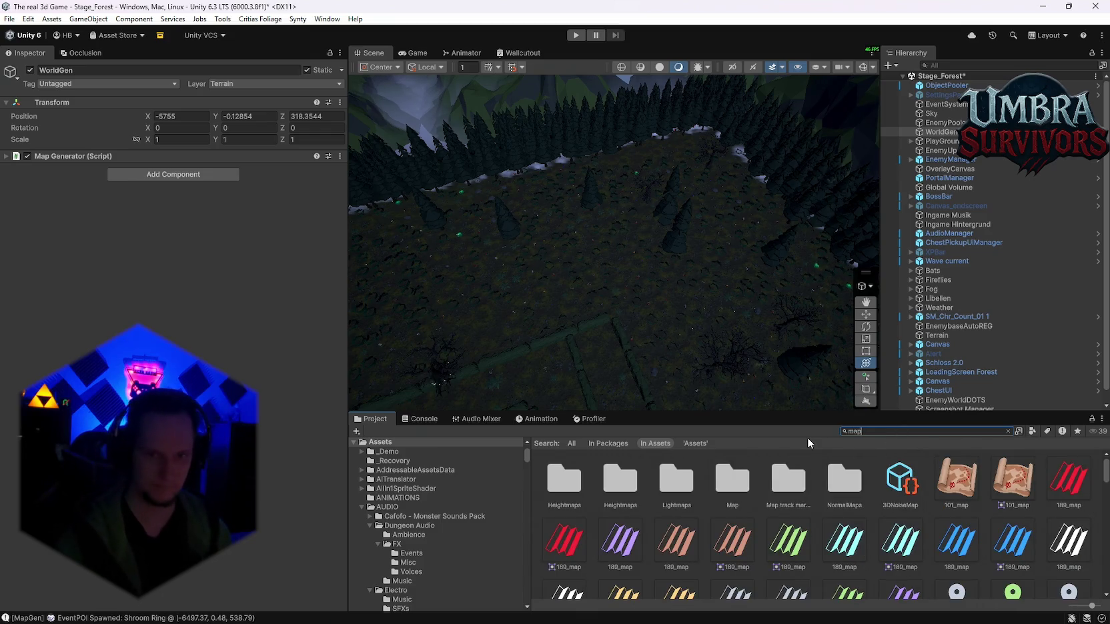
{"action": "type", "text": "stage_fore"}
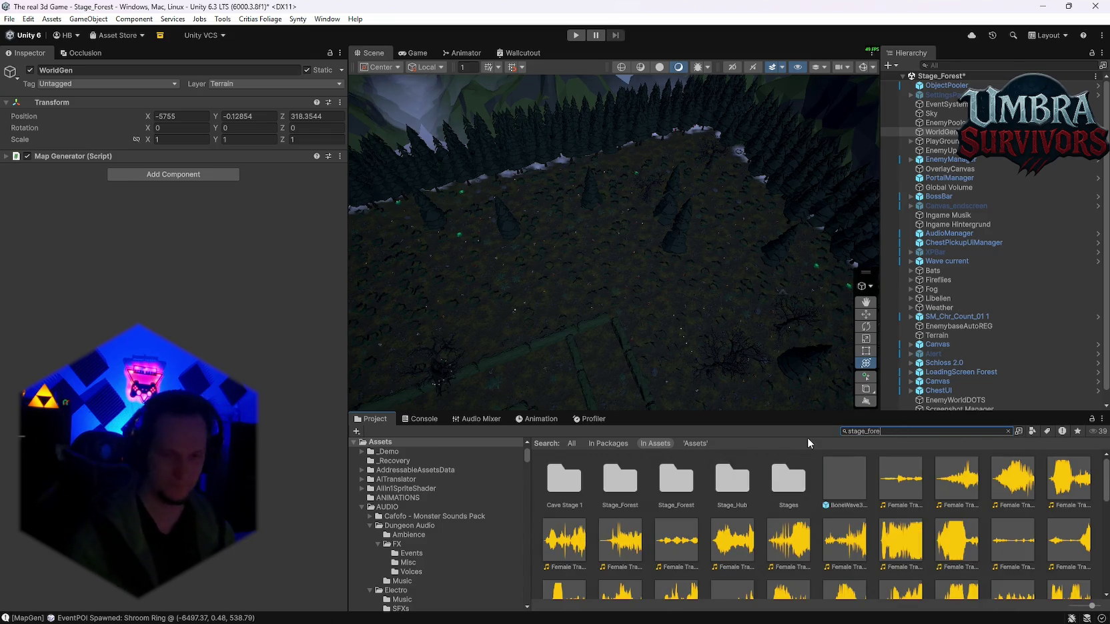
{"action": "type", "text": "st"}
{"action": "double_click", "coordinate": [604, 488]}
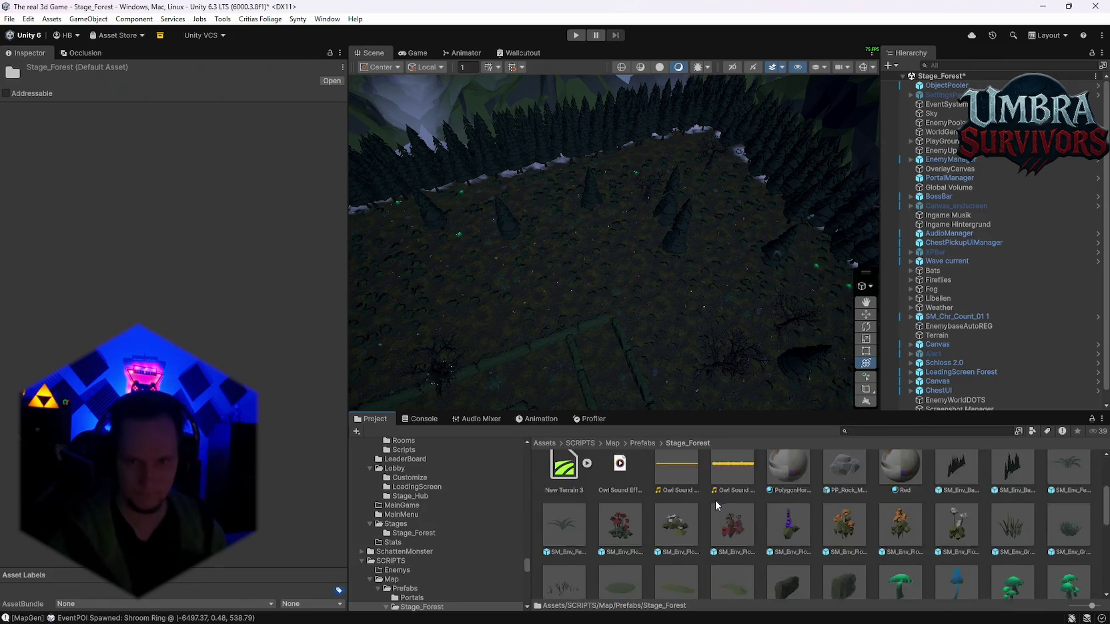
{"action": "scroll", "coordinate": [729, 543], "scroll_direction": "down", "scroll_amount": 1}
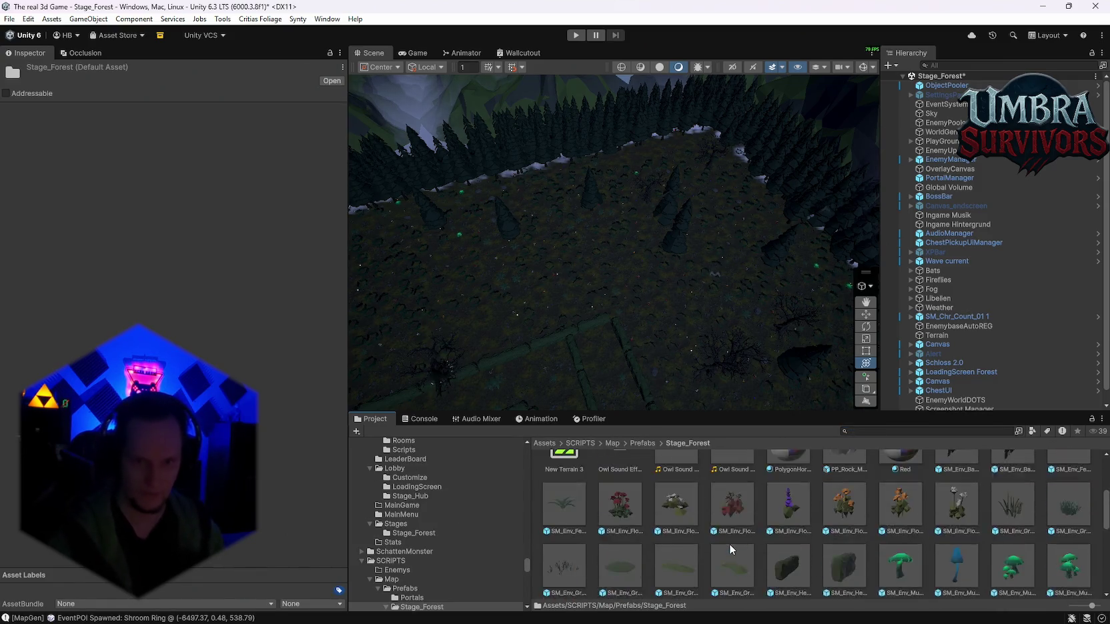
{"action": "scroll", "coordinate": [728, 544], "scroll_direction": "up", "scroll_amount": 5}
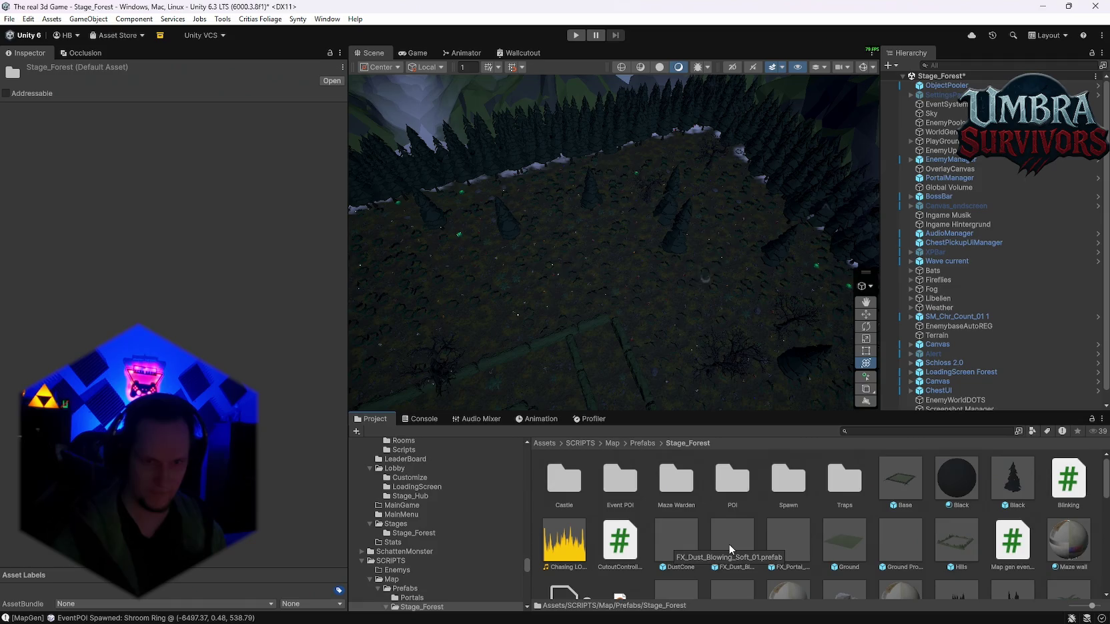
{"action": "left_click", "coordinate": [1018, 547]}
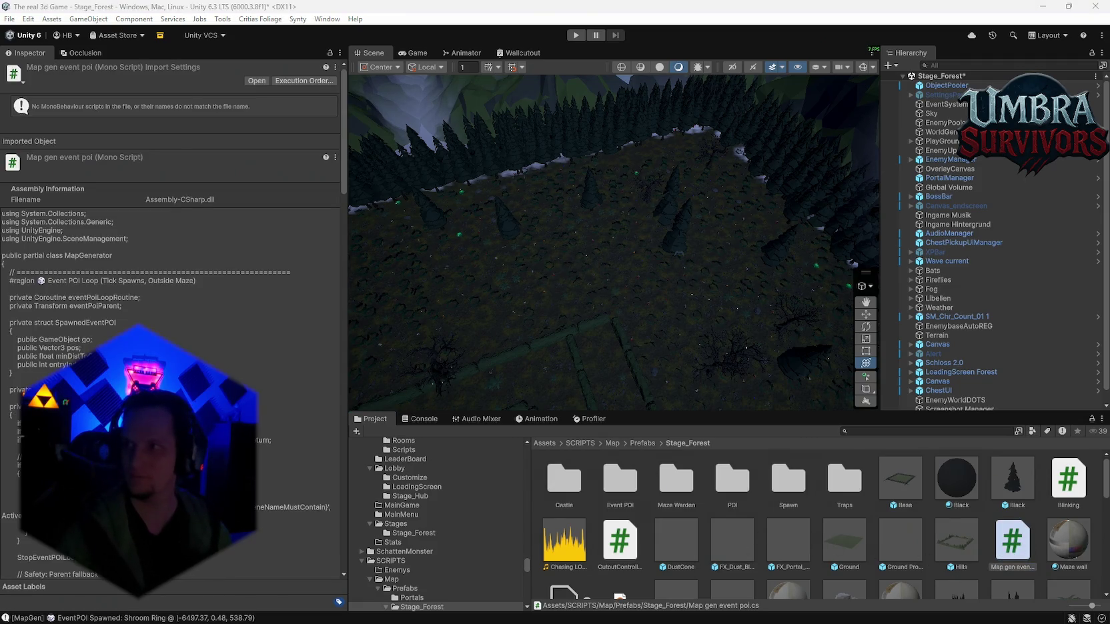
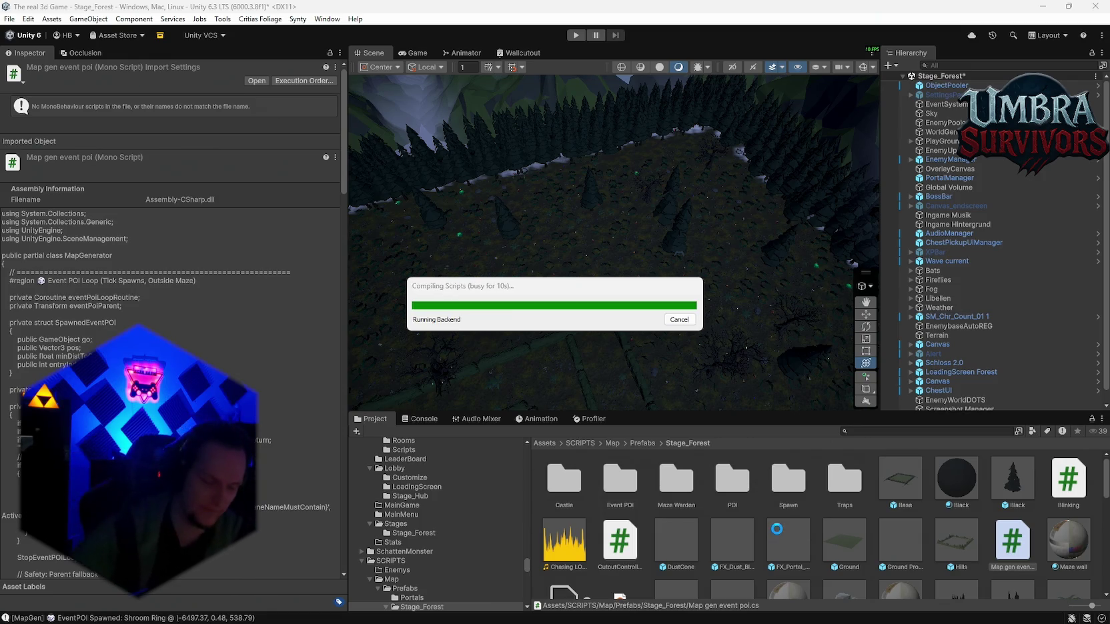
Select the FX_Portal_Sphere_01 prefab and look around the forest maze, including the large tree.
{"action": "left_click", "coordinate": [776, 529]}
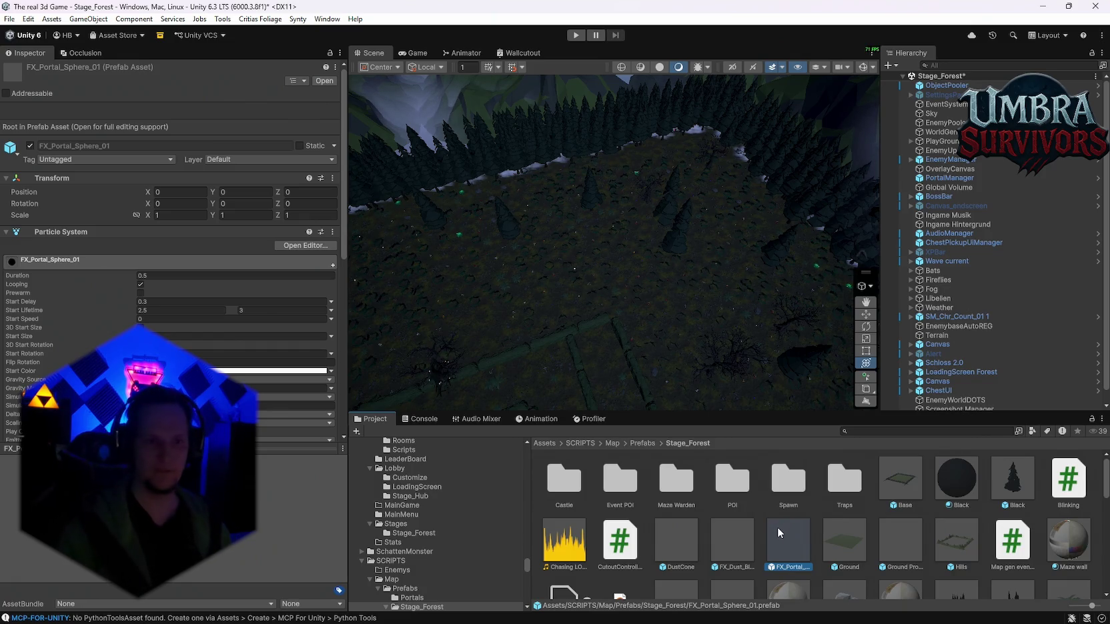
{"action": "mouse_move", "coordinate": [686, 274]}
{"action": "left_mouse_down"}
{"action": "mouse_move", "coordinate": [741, 228]}
{"action": "mouse_move", "coordinate": [641, 270]}
{"action": "mouse_move", "coordinate": [543, 228]}
{"action": "mouse_move", "coordinate": [653, 243]}
{"action": "mouse_move", "coordinate": [615, 188]}
{"action": "mouse_move", "coordinate": [663, 242]}
{"action": "mouse_move", "coordinate": [614, 238]}
{"action": "mouse_move", "coordinate": [514, 269]}
{"action": "mouse_move", "coordinate": [660, 302]}
{"action": "mouse_move", "coordinate": [609, 257]}
{"action": "mouse_move", "coordinate": [691, 250]}
{"action": "mouse_move", "coordinate": [587, 136]}
{"action": "mouse_move", "coordinate": [671, 219]}
{"action": "mouse_move", "coordinate": [622, 166]}
{"action": "mouse_move", "coordinate": [598, 183]}
{"action": "mouse_move", "coordinate": [580, 178]}
{"action": "mouse_move", "coordinate": [661, 198]}
{"action": "mouse_move", "coordinate": [671, 169]}
{"action": "mouse_move", "coordinate": [719, 232]}
{"action": "left_mouse_up"}
{"action": "scroll", "coordinate": [627, 230], "scroll_direction": "up", "scroll_amount": 3}
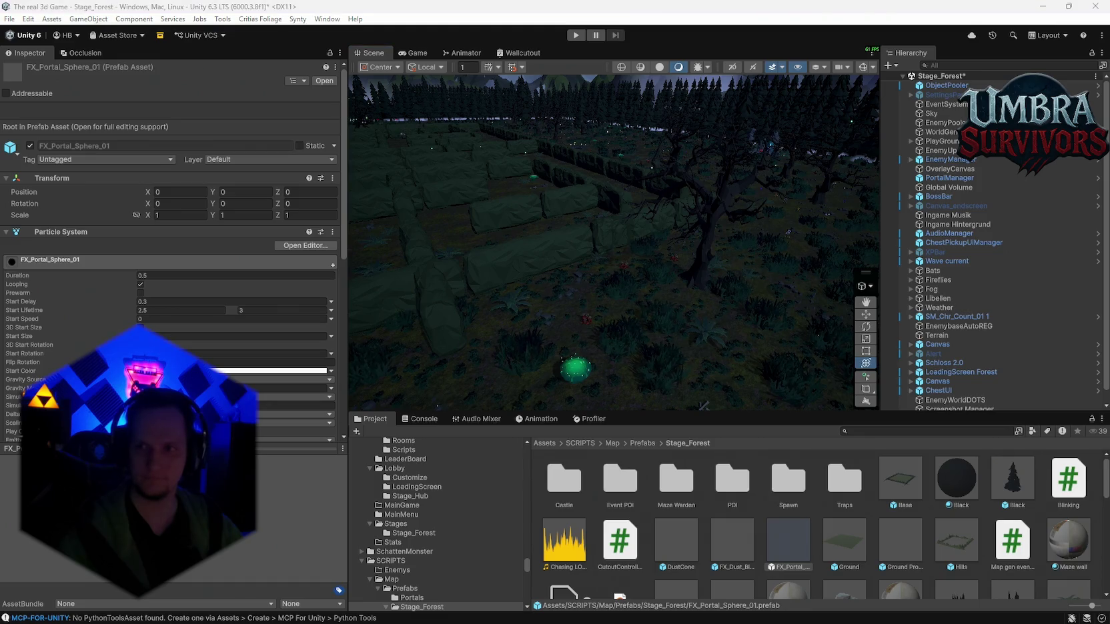
{"action": "mouse_move", "coordinate": [771, 253]}
{"action": "left_mouse_down"}
{"action": "mouse_move", "coordinate": [709, 250]}
{"action": "mouse_move", "coordinate": [646, 219]}
{"action": "left_mouse_up"}
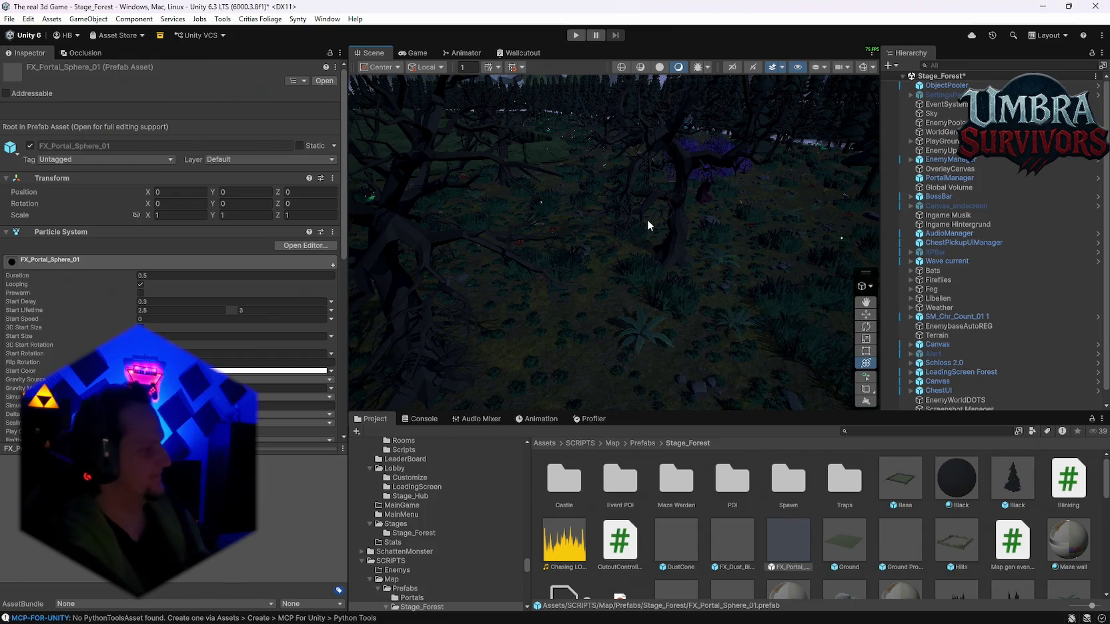
{"action": "mouse_move", "coordinate": [647, 219]}
{"action": "left_mouse_down"}
{"action": "mouse_move", "coordinate": [721, 208]}
{"action": "mouse_move", "coordinate": [680, 132]}
{"action": "mouse_move", "coordinate": [680, 174]}
{"action": "mouse_move", "coordinate": [703, 156]}
{"action": "mouse_move", "coordinate": [706, 174]}
{"action": "mouse_move", "coordinate": [610, 193]}
{"action": "mouse_move", "coordinate": [708, 200]}
{"action": "mouse_move", "coordinate": [659, 208]}
{"action": "mouse_move", "coordinate": [680, 292]}
{"action": "mouse_move", "coordinate": [656, 201]}
{"action": "left_mouse_up"}
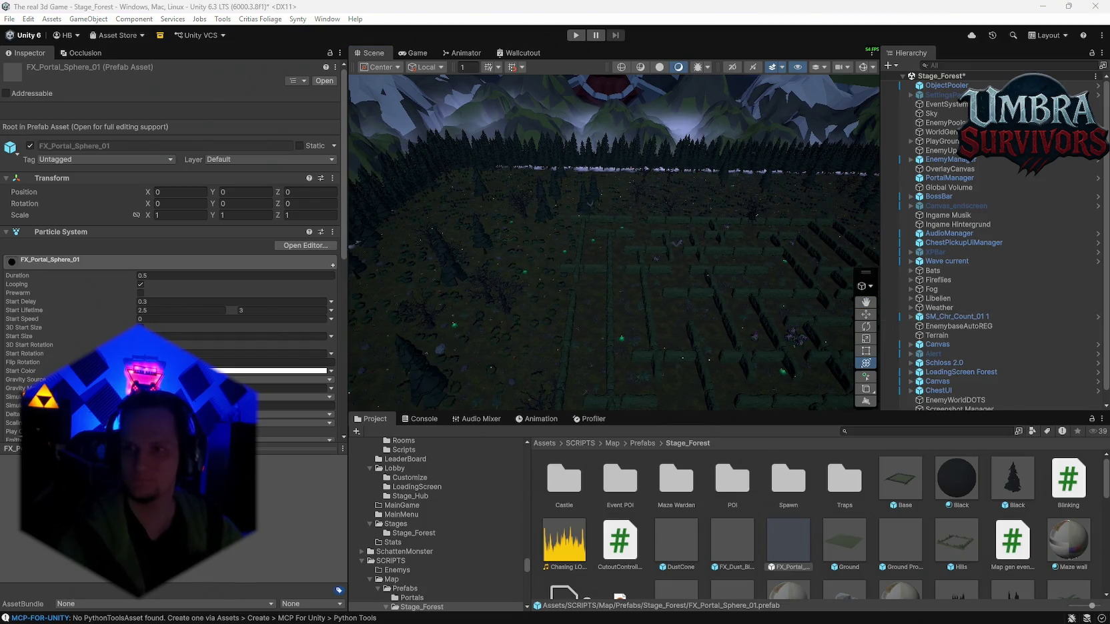
Save the Stage_Forest scene with Ctrl+S.
{"action": "left_click", "coordinate": [8, 19]}
{"action": "left_click", "coordinate": [7, 18]}
{"action": "key", "text": "ctrl+s"}
{"action": "left_click", "coordinate": [12, 20]}
Pan the Scene view so the whole maze fills it.
{"action": "left_click", "coordinate": [508, 149]}
{"action": "scroll", "coordinate": [677, 232], "scroll_direction": "up", "scroll_amount": 3}
{"action": "scroll", "coordinate": [677, 233], "scroll_direction": "down", "scroll_amount": 5}
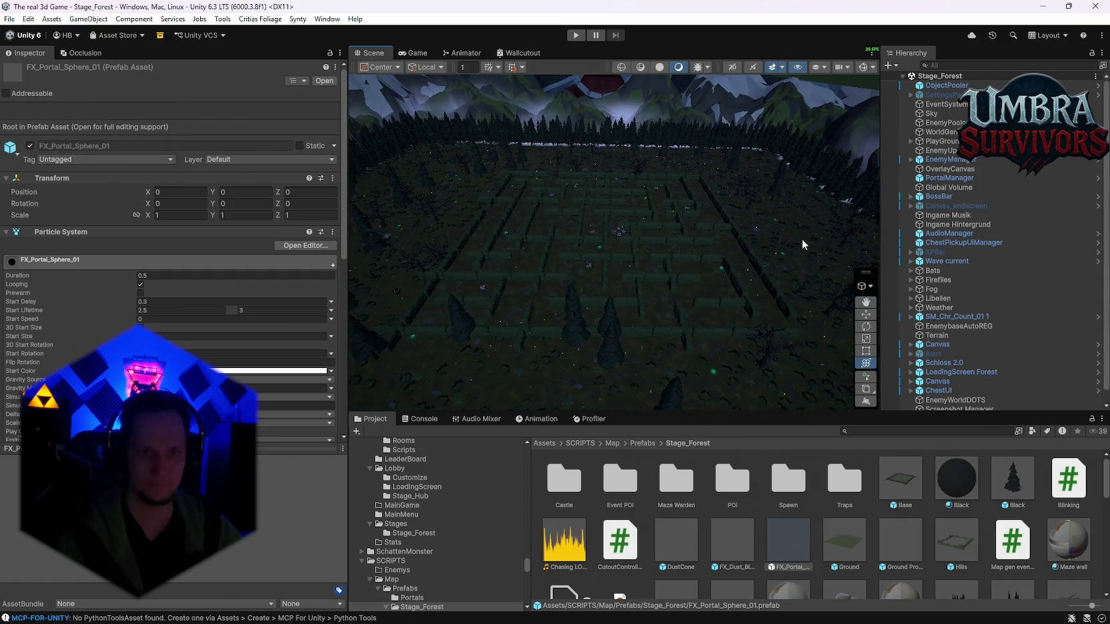
{"action": "mouse_move", "coordinate": [676, 245]}
{"action": "left_mouse_down"}
{"action": "mouse_move", "coordinate": [676, 283]}
{"action": "mouse_move", "coordinate": [542, 277]}
{"action": "mouse_move", "coordinate": [601, 388]}
{"action": "mouse_move", "coordinate": [505, 154]}
{"action": "left_mouse_up"}
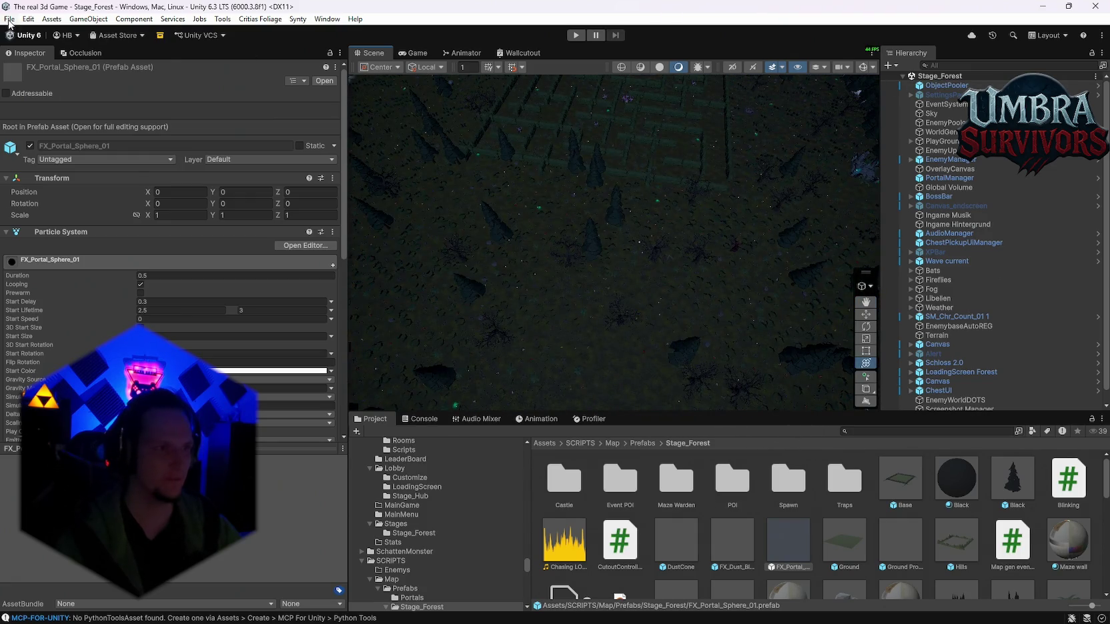
{"action": "left_click", "coordinate": [10, 19]}
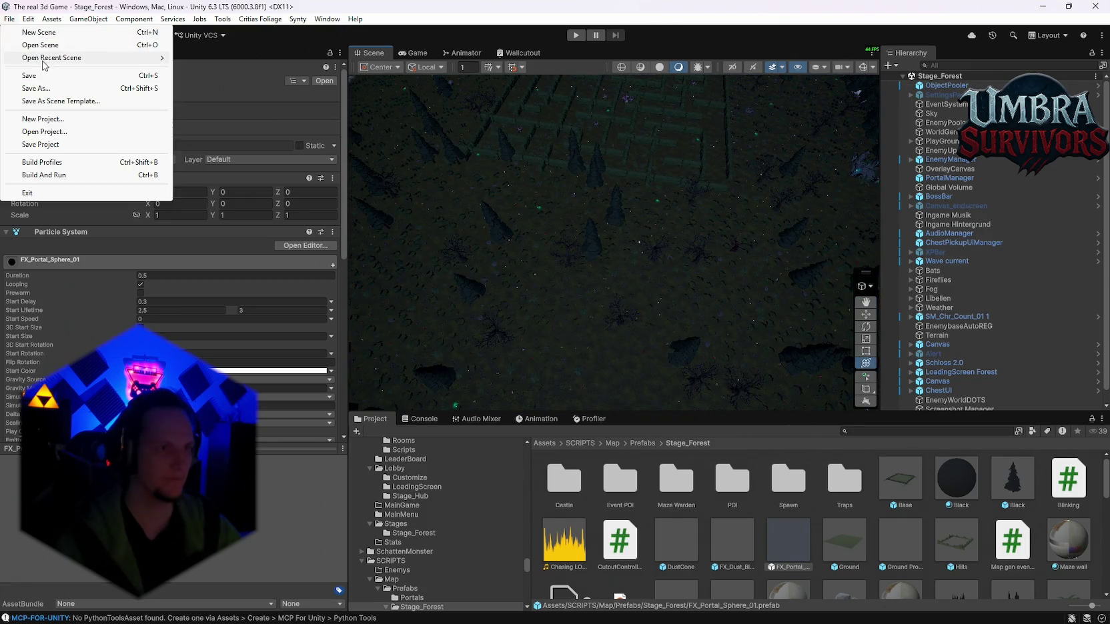
Load Stage_Hub from the recent scenes and enter play mode.
{"action": "mouse_move", "coordinate": [44, 63]}
{"action": "left_click", "coordinate": [260, 77]}
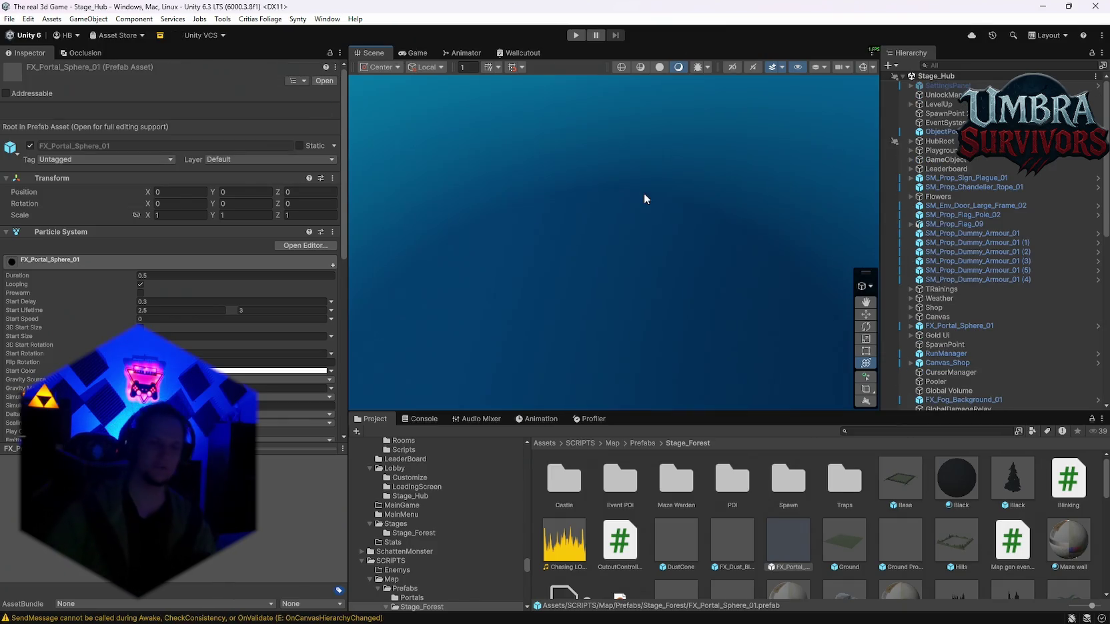
{"action": "left_click", "coordinate": [575, 35]}
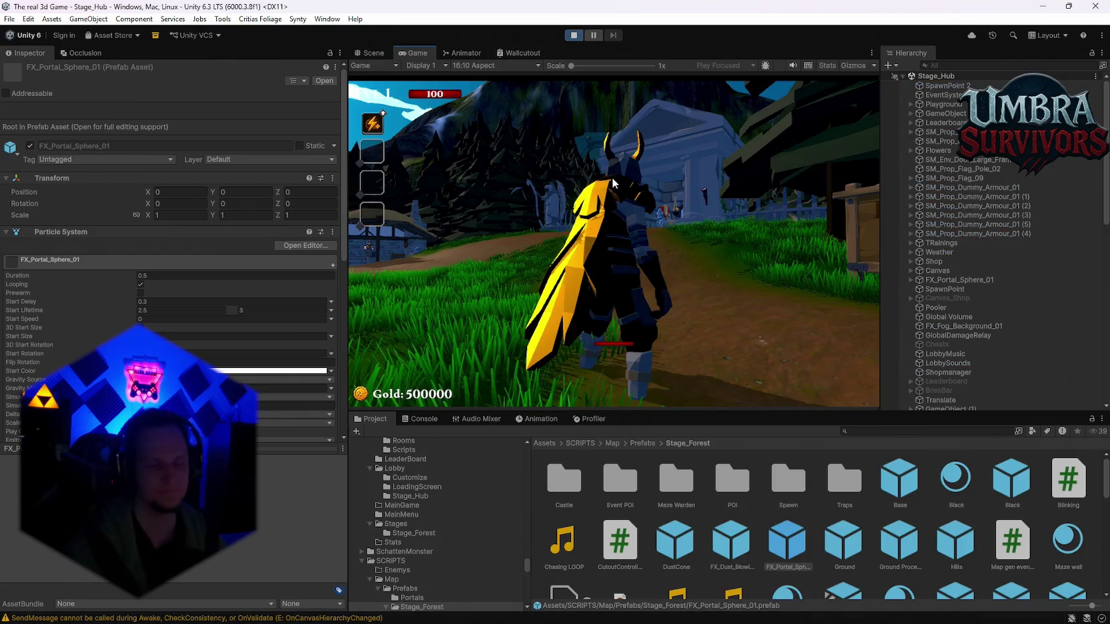
Walk the character toward the gate, open the spellbook, and select the Fire Staff card.
{"action": "left_click", "coordinate": [613, 184]}
{"action": "key", "text": "w"}
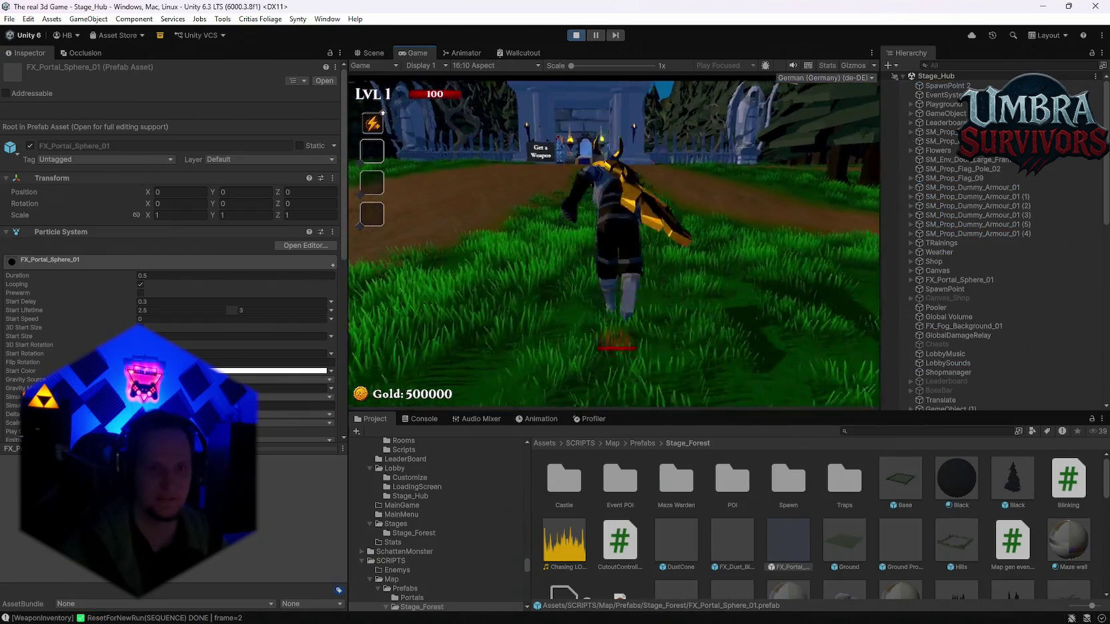
{"action": "key", "text": "s"}
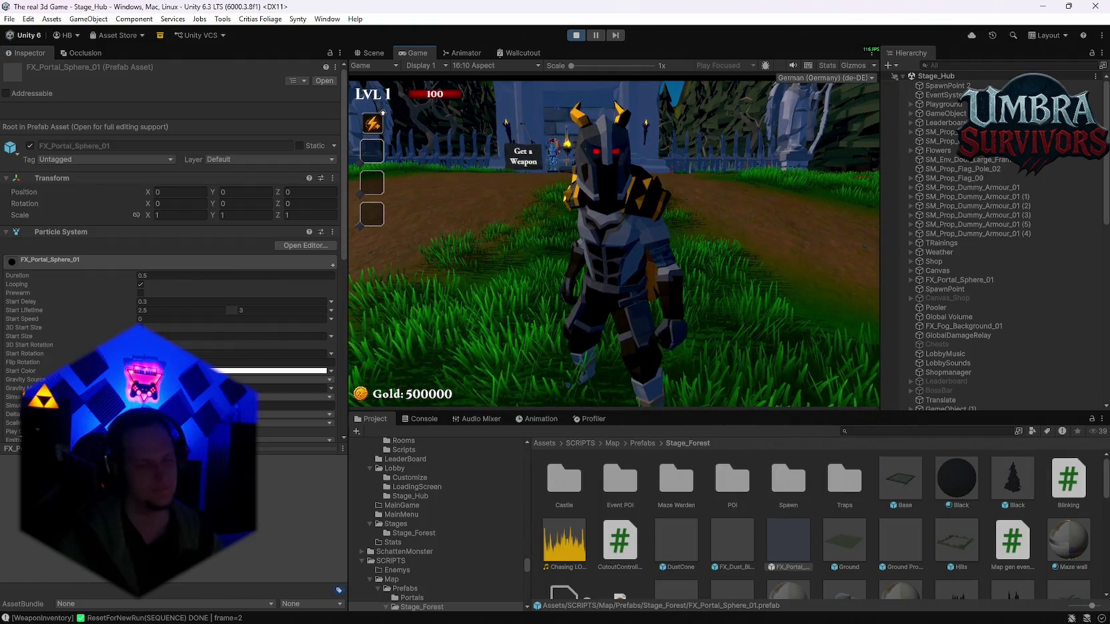
{"action": "key", "text": "w"}
{"action": "key", "text": "w"}
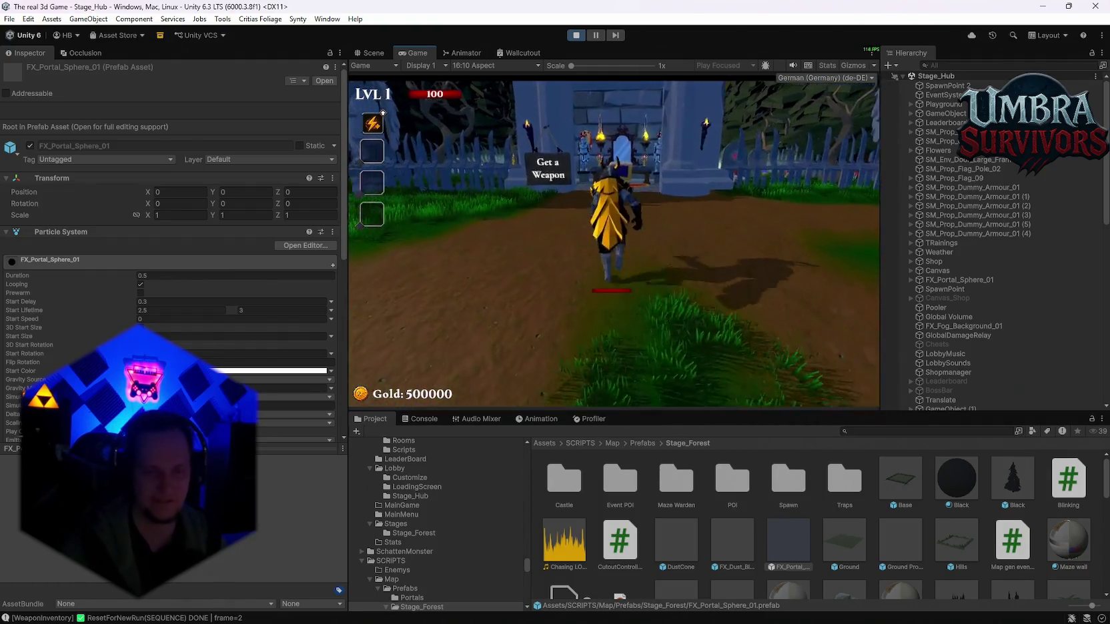
{"action": "key", "text": "e"}
{"action": "scroll", "coordinate": [493, 220], "scroll_direction": "down", "scroll_amount": 2}
{"action": "scroll", "coordinate": [483, 193], "scroll_direction": "up", "scroll_amount": 2}
{"action": "left_click", "coordinate": [465, 155]}
{"action": "left_click", "coordinate": [805, 116]}
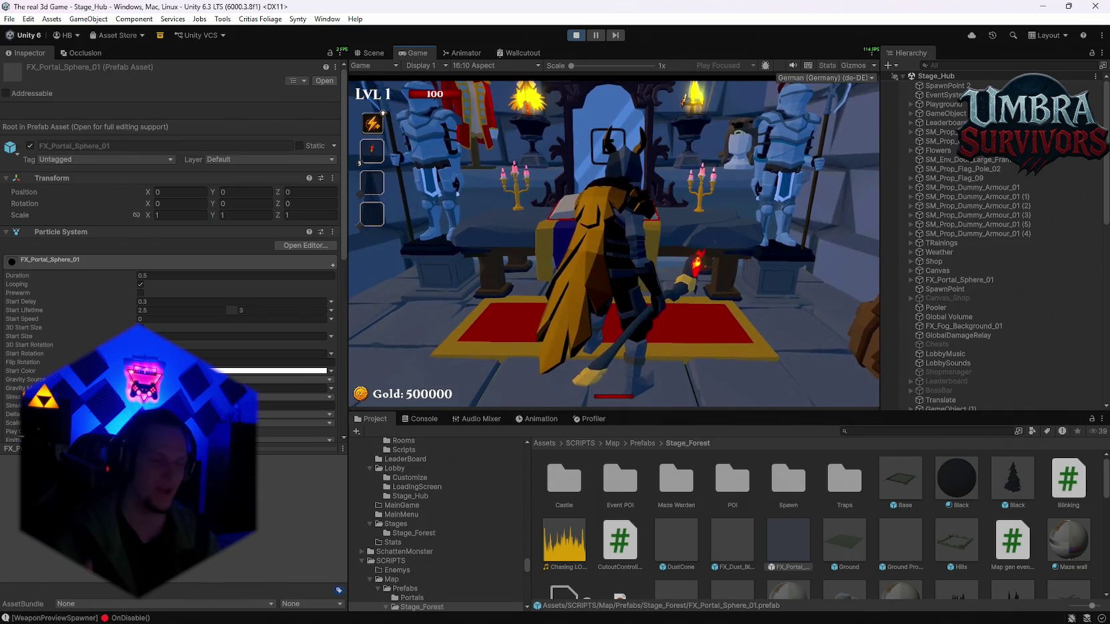
View the spellbook's skin cards, then walk into the portal to load Stage 1.
{"action": "key", "text": "s"}
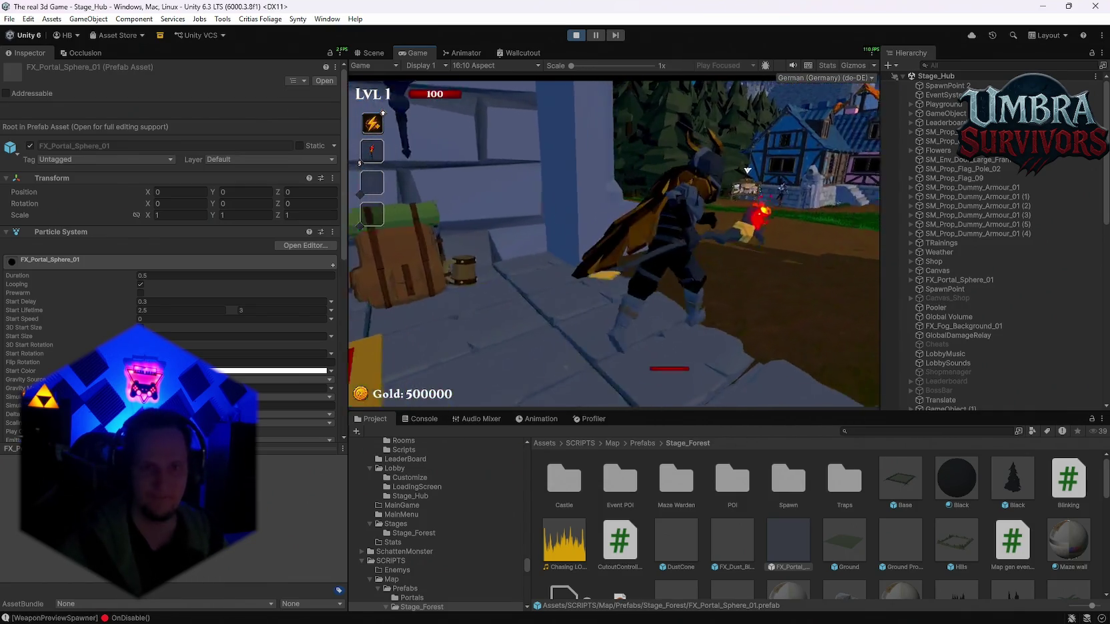
{"action": "key", "text": "w"}
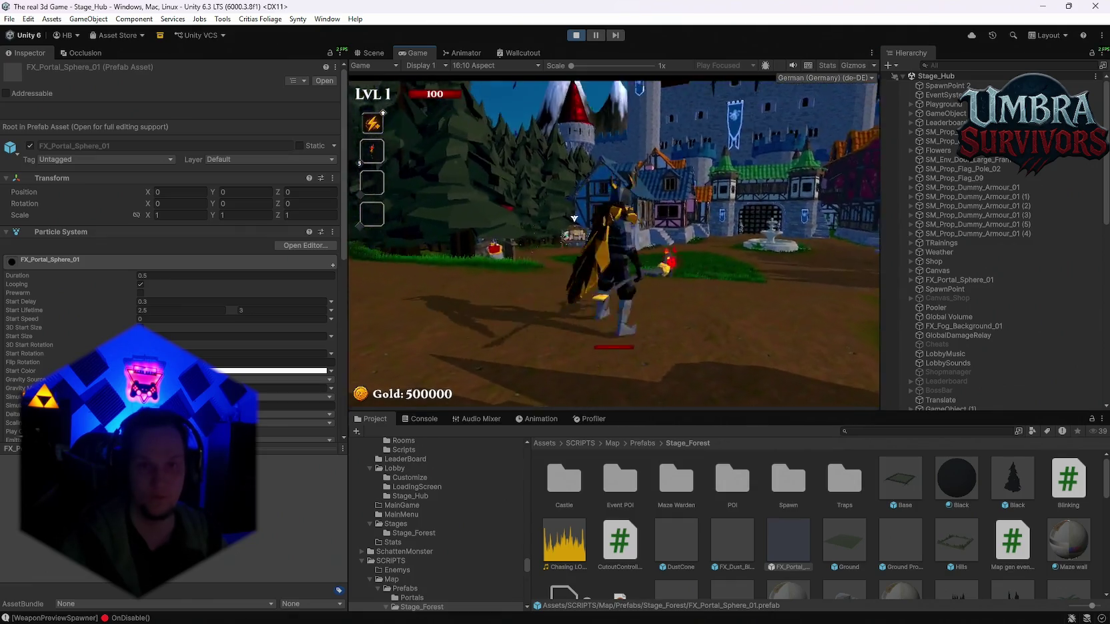
{"action": "key", "text": "e"}
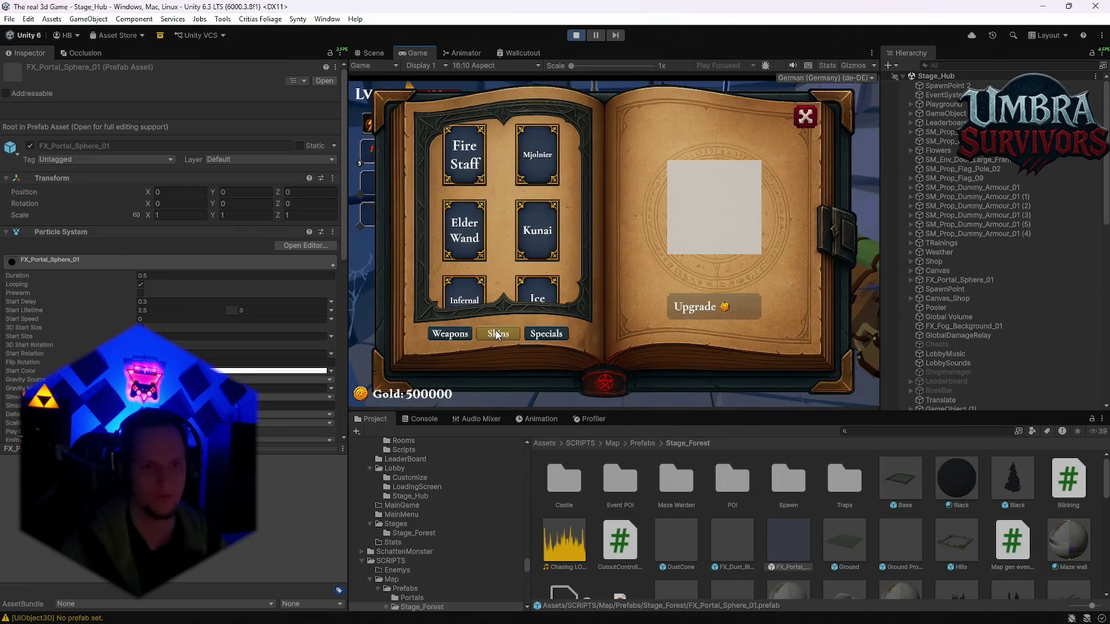
{"action": "left_click", "coordinate": [497, 334]}
{"action": "left_click", "coordinate": [806, 117]}
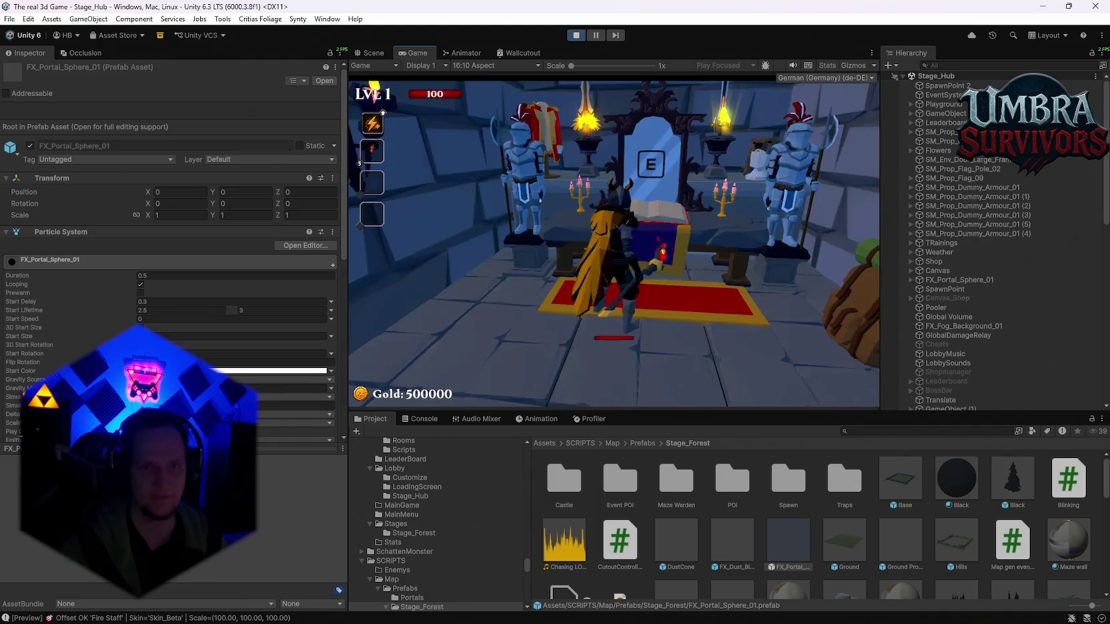
{"action": "key", "text": "e"}
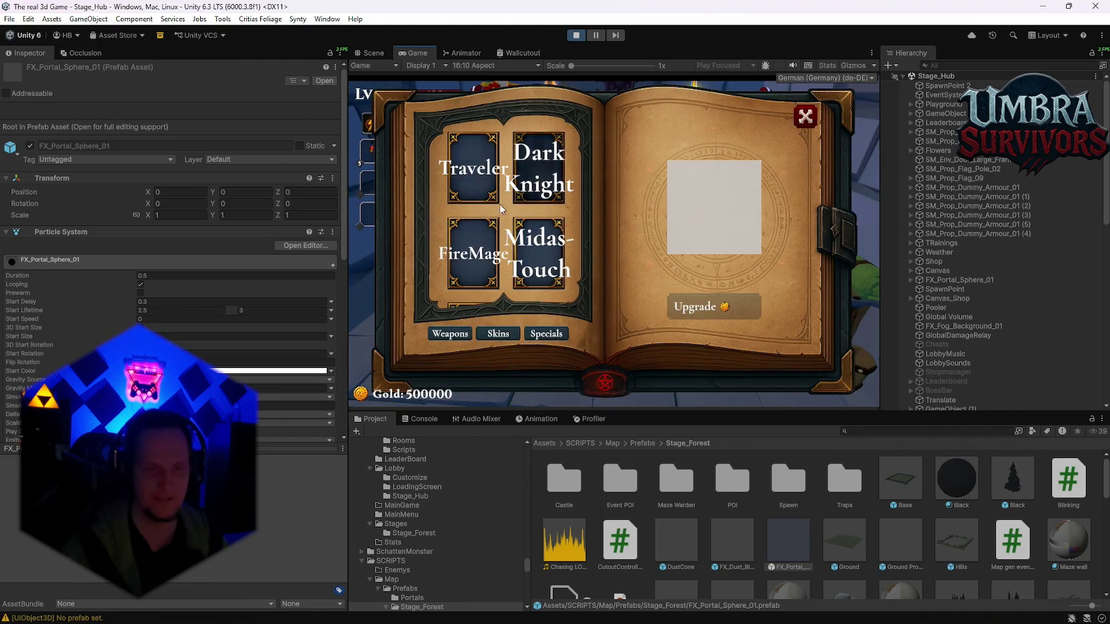
{"action": "left_click", "coordinate": [806, 117]}
{"action": "key", "text": "e"}
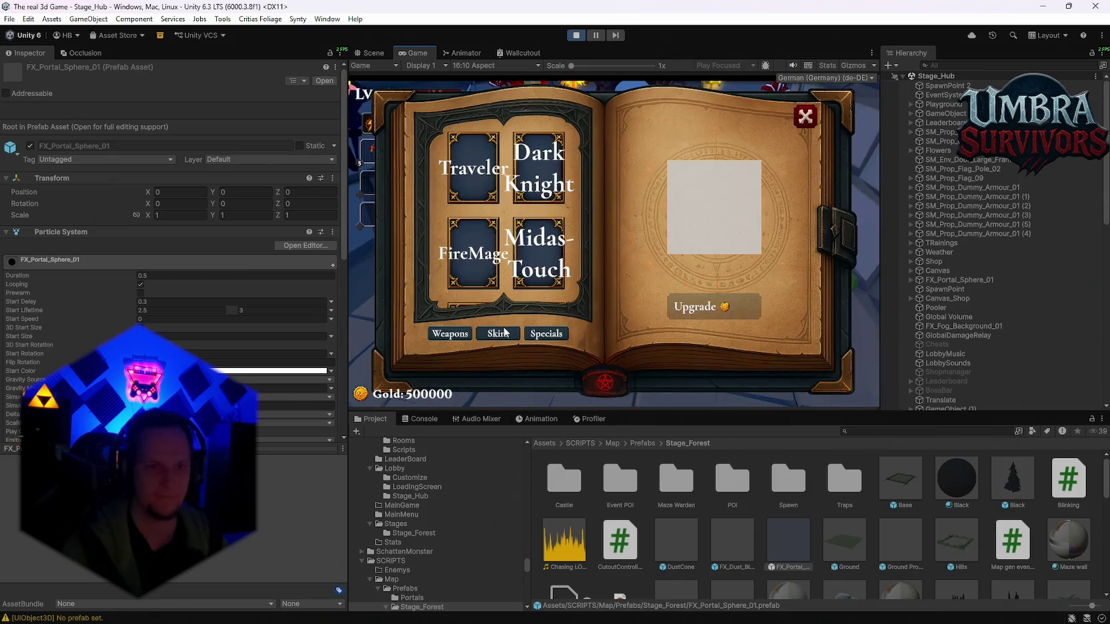
{"action": "left_click", "coordinate": [804, 118]}
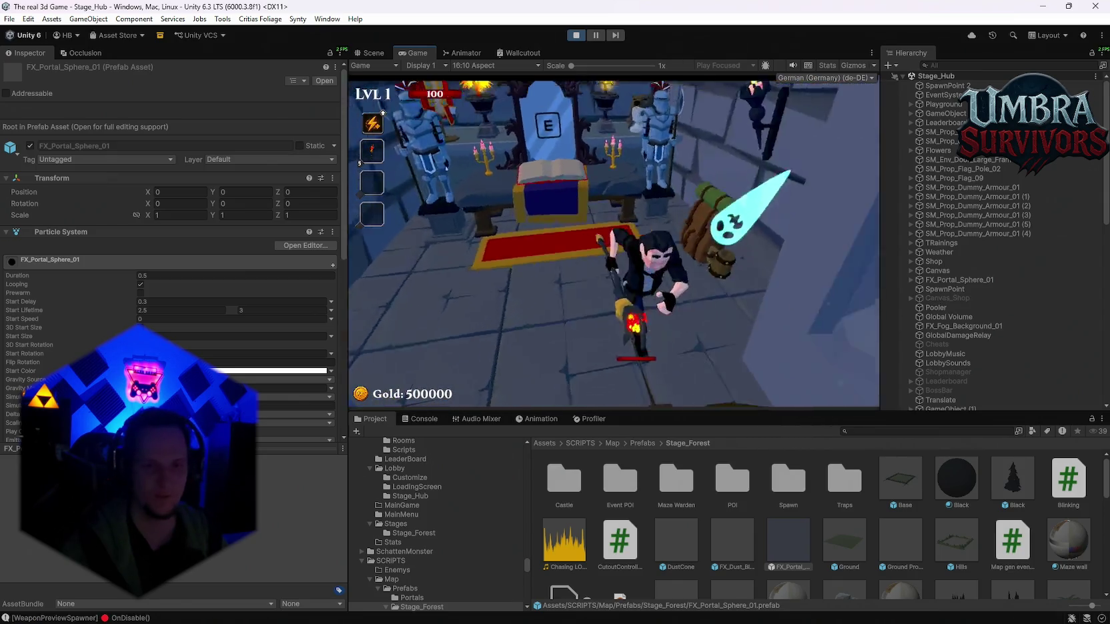
{"action": "key", "text": "w"}
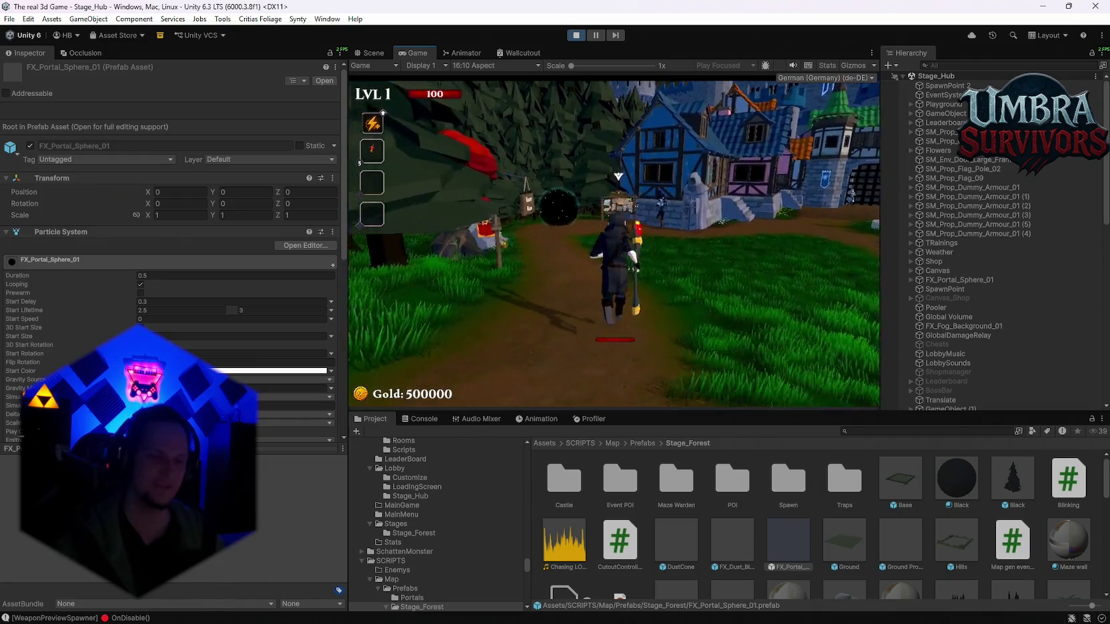
{"action": "key", "text": "w"}
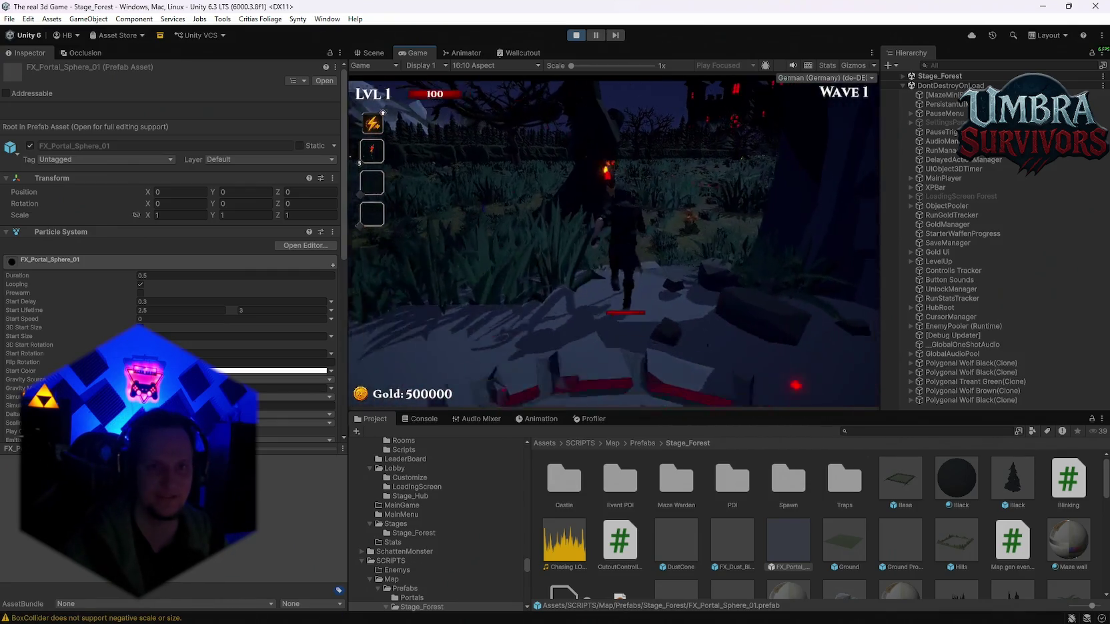
Pause on load and orbit the Scene view across the forest floor toward the red portal.
{"action": "key", "text": "Escape"}
{"action": "left_click", "coordinate": [380, 54]}
{"action": "scroll", "coordinate": [650, 256], "scroll_direction": "down", "scroll_amount": 10}
{"action": "scroll", "coordinate": [628, 215], "scroll_direction": "up", "scroll_amount": 10}
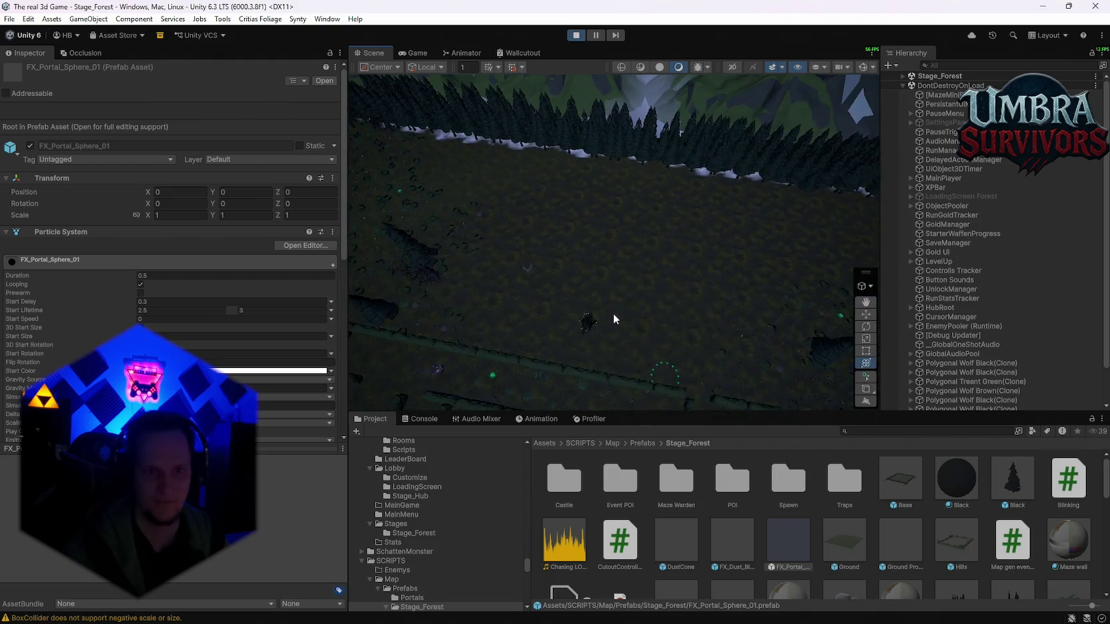
{"action": "mouse_move", "coordinate": [613, 319]}
{"action": "left_mouse_down"}
{"action": "mouse_move", "coordinate": [678, 238]}
{"action": "mouse_move", "coordinate": [661, 284]}
{"action": "mouse_move", "coordinate": [617, 188]}
{"action": "mouse_move", "coordinate": [478, 292]}
{"action": "mouse_move", "coordinate": [663, 255]}
{"action": "mouse_move", "coordinate": [515, 291]}
{"action": "mouse_move", "coordinate": [464, 202]}
{"action": "mouse_move", "coordinate": [633, 312]}
{"action": "left_mouse_up"}
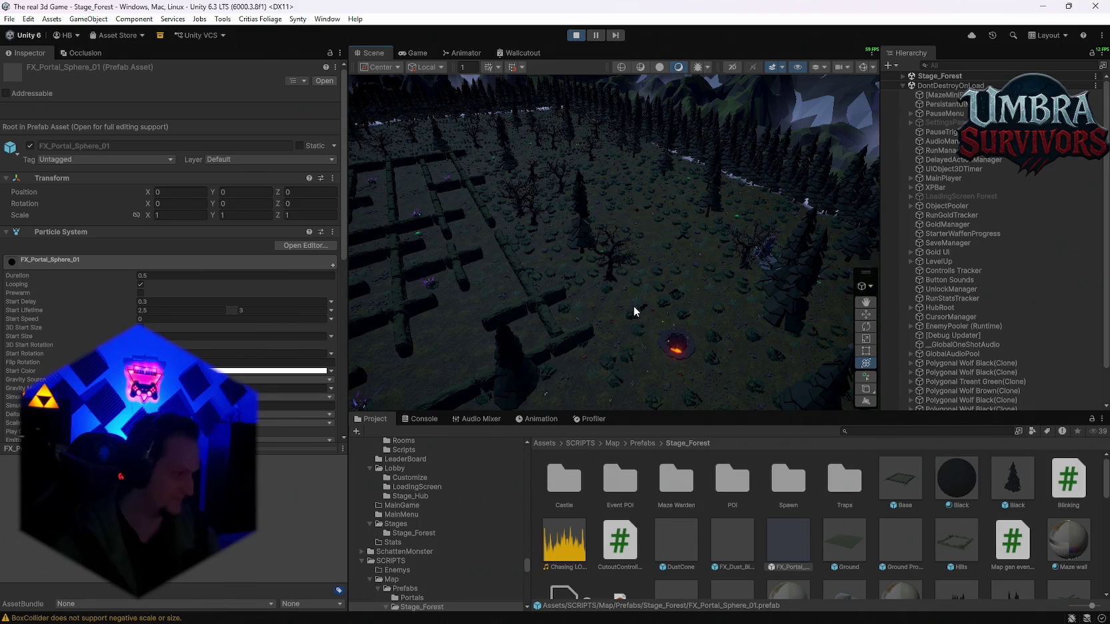
{"action": "mouse_move", "coordinate": [672, 307]}
{"action": "left_mouse_down"}
{"action": "mouse_move", "coordinate": [663, 272]}
{"action": "mouse_move", "coordinate": [508, 169]}
{"action": "mouse_move", "coordinate": [426, 230]}
{"action": "mouse_move", "coordinate": [613, 368]}
{"action": "mouse_move", "coordinate": [826, 434]}
{"action": "mouse_move", "coordinate": [773, 238]}
{"action": "mouse_move", "coordinate": [461, 329]}
{"action": "mouse_move", "coordinate": [784, 166]}
{"action": "mouse_move", "coordinate": [629, 238]}
{"action": "mouse_move", "coordinate": [595, 281]}
{"action": "mouse_move", "coordinate": [512, 240]}
{"action": "mouse_move", "coordinate": [624, 246]}
{"action": "mouse_move", "coordinate": [614, 246]}
{"action": "mouse_move", "coordinate": [571, 330]}
{"action": "left_mouse_up"}
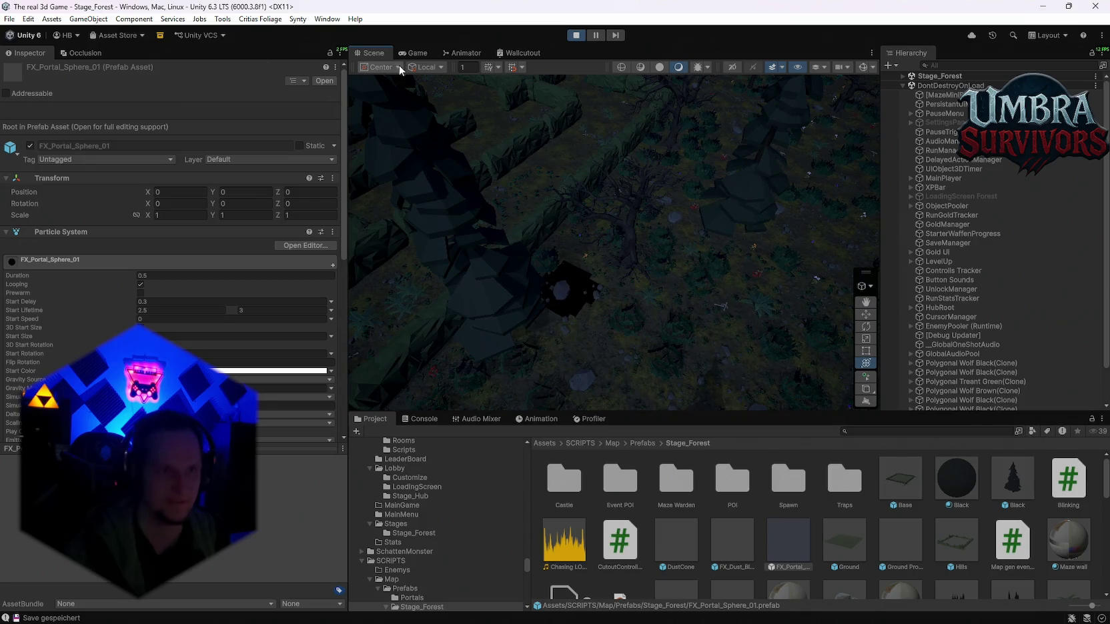
Resume the game, fight wave 1, then pause and maximize the Game view.
{"action": "left_click", "coordinate": [413, 53]}
{"action": "key", "text": "Escape"}
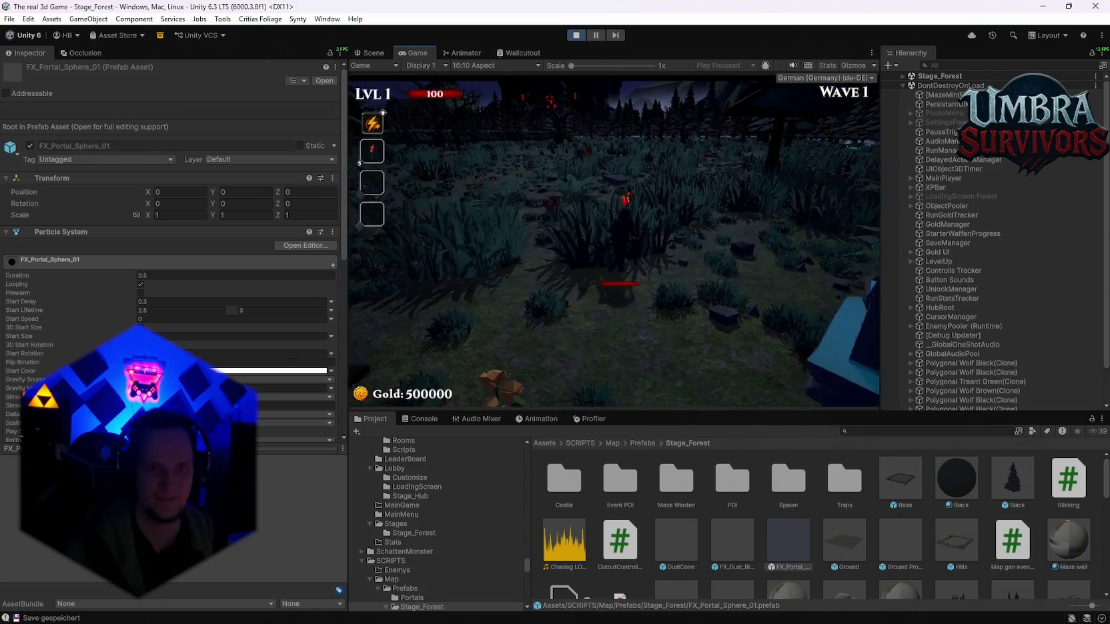
{"action": "key", "text": "w"}
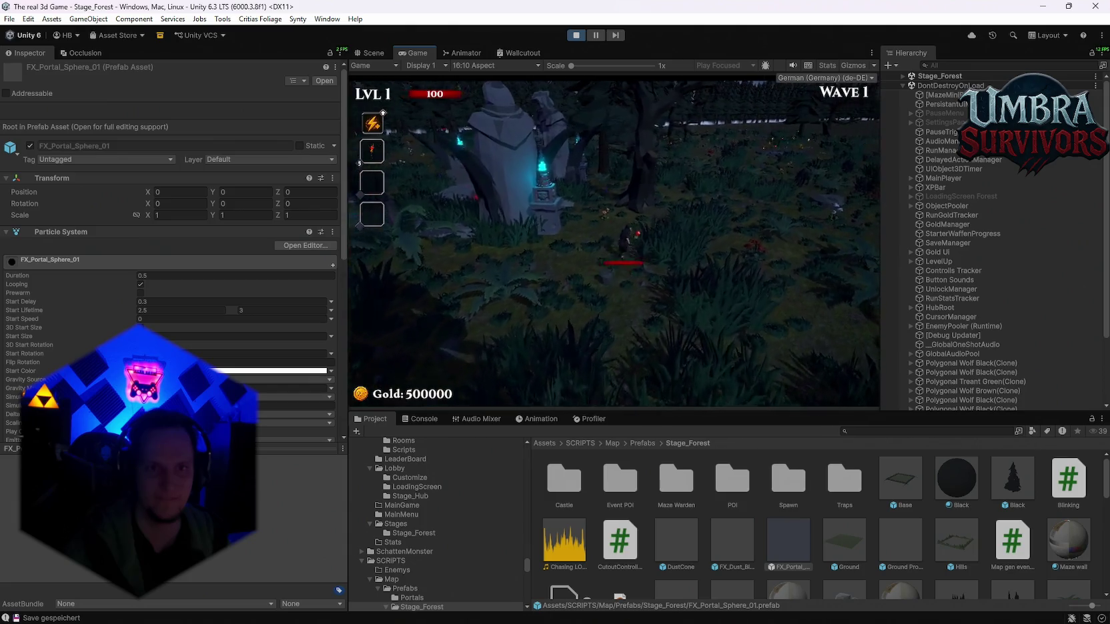
{"action": "key", "text": "s"}
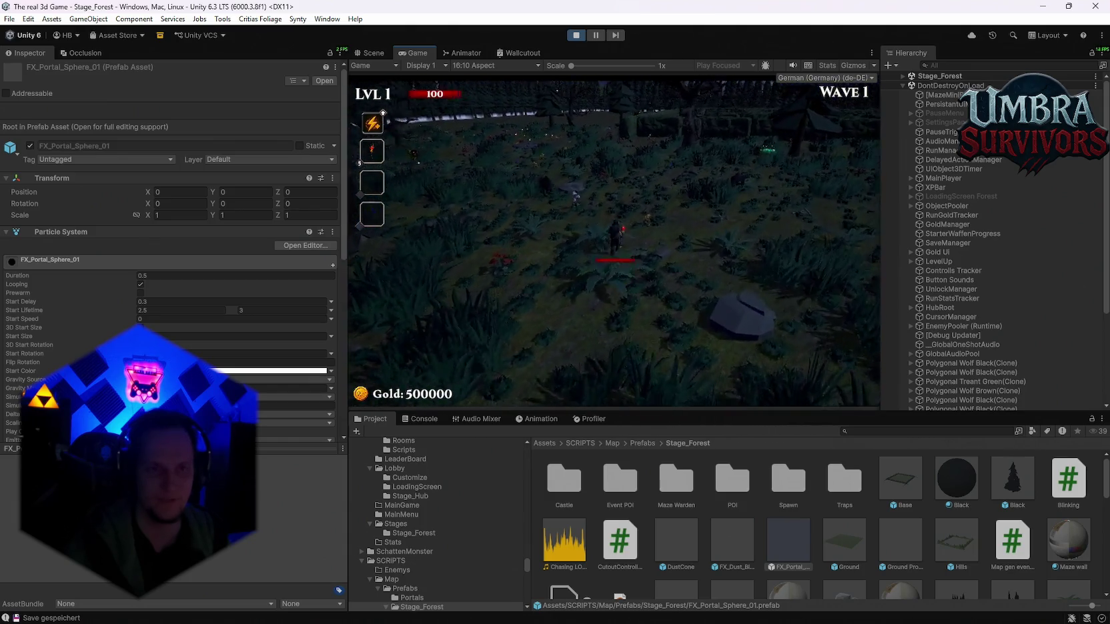
{"action": "key", "text": "s"}
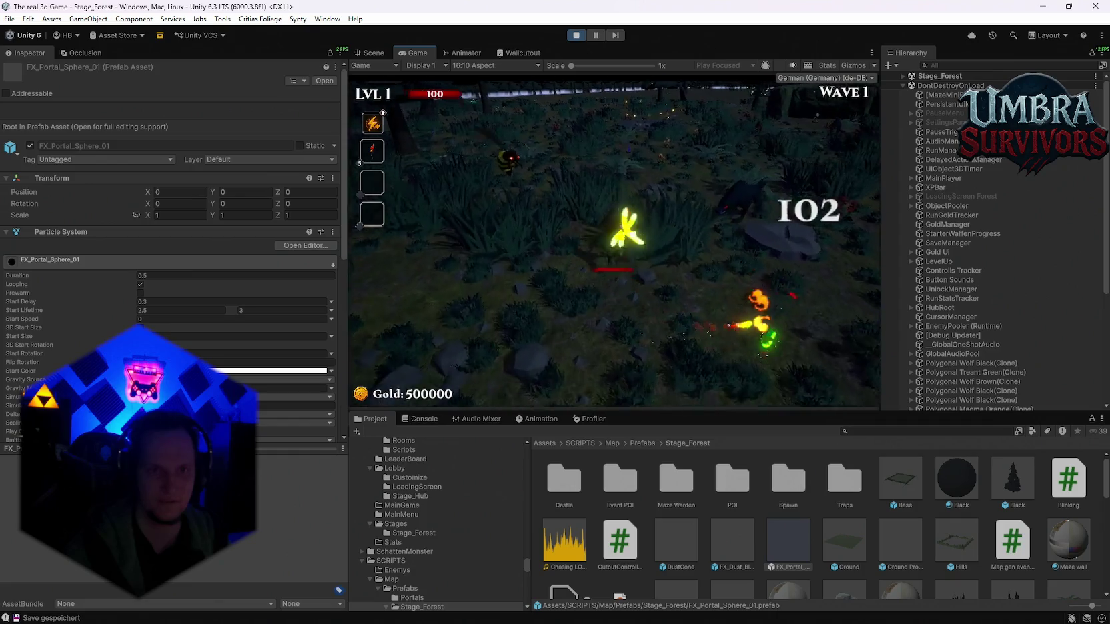
{"action": "key", "text": "Escape"}
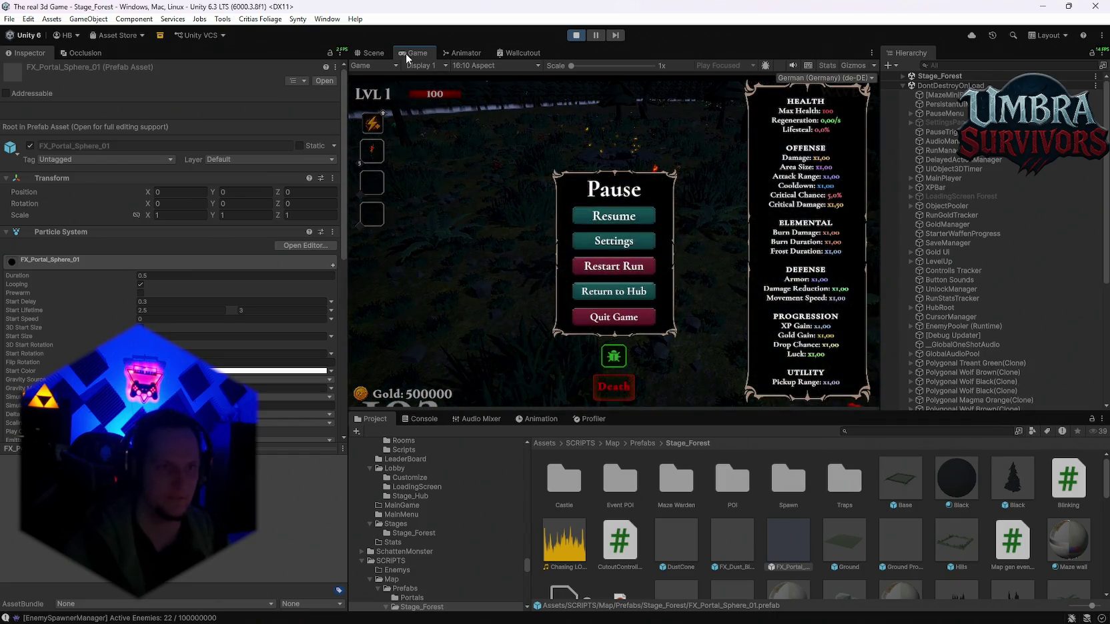
{"action": "double_click", "coordinate": [407, 58]}
{"action": "left_click", "coordinate": [551, 309]}
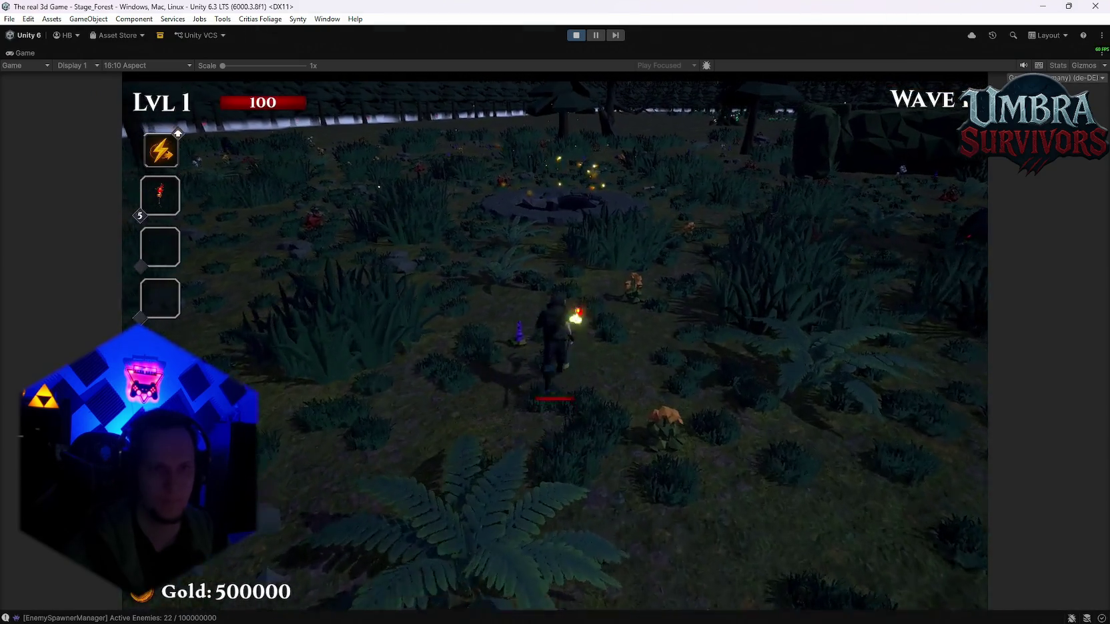
Walk through the rock crater into the lava cave and collect the Heart of the Vampire reward.
{"action": "key", "text": "w"}
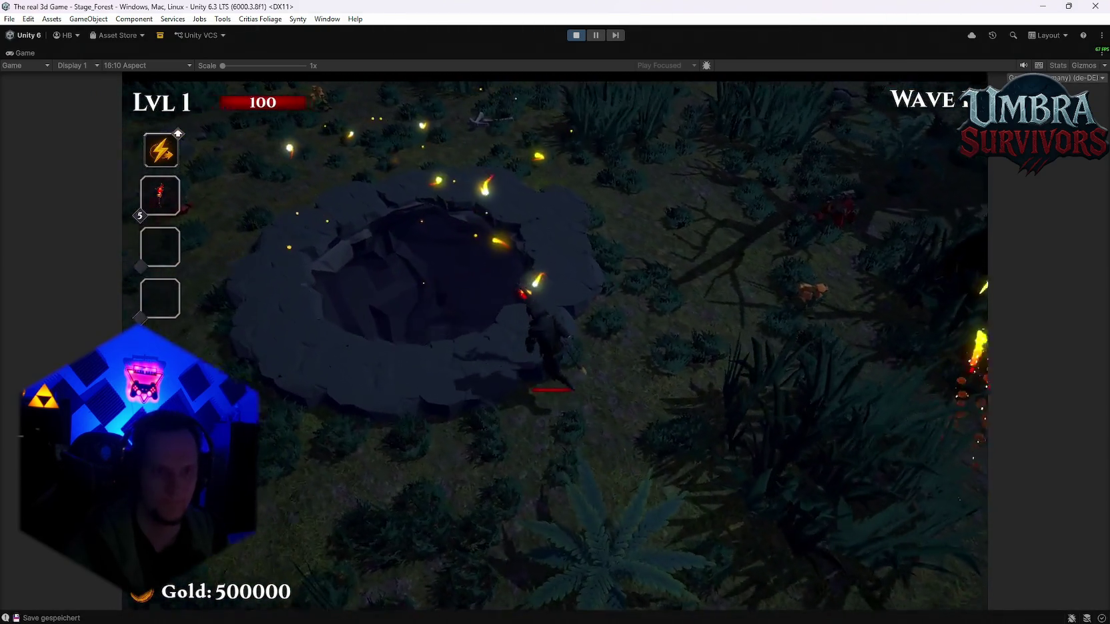
{"action": "key", "text": "a"}
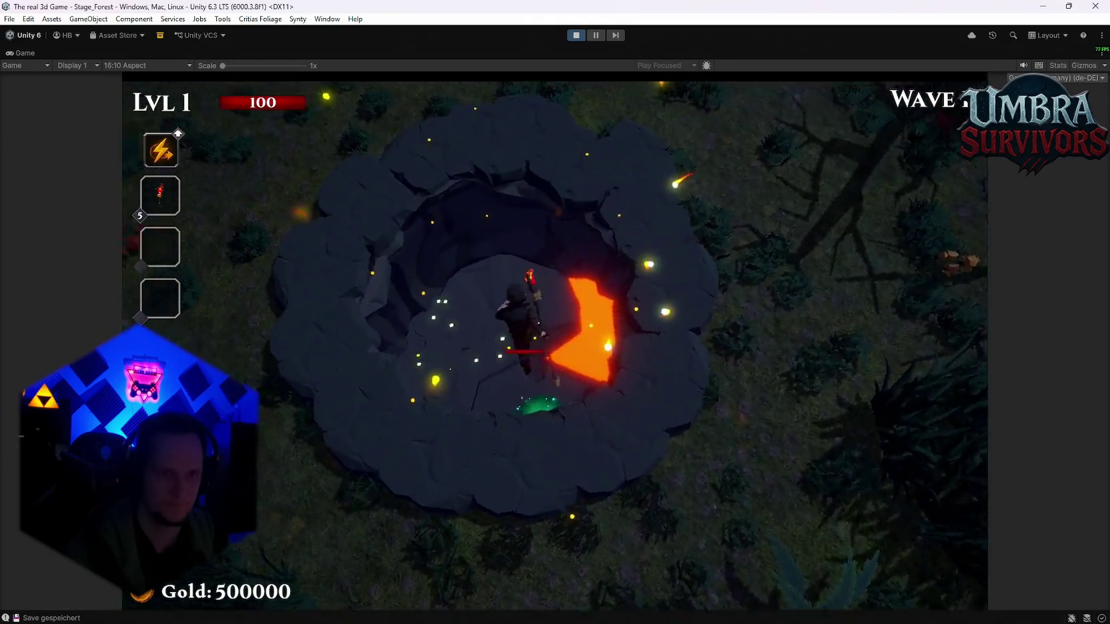
{"action": "key", "text": "w"}
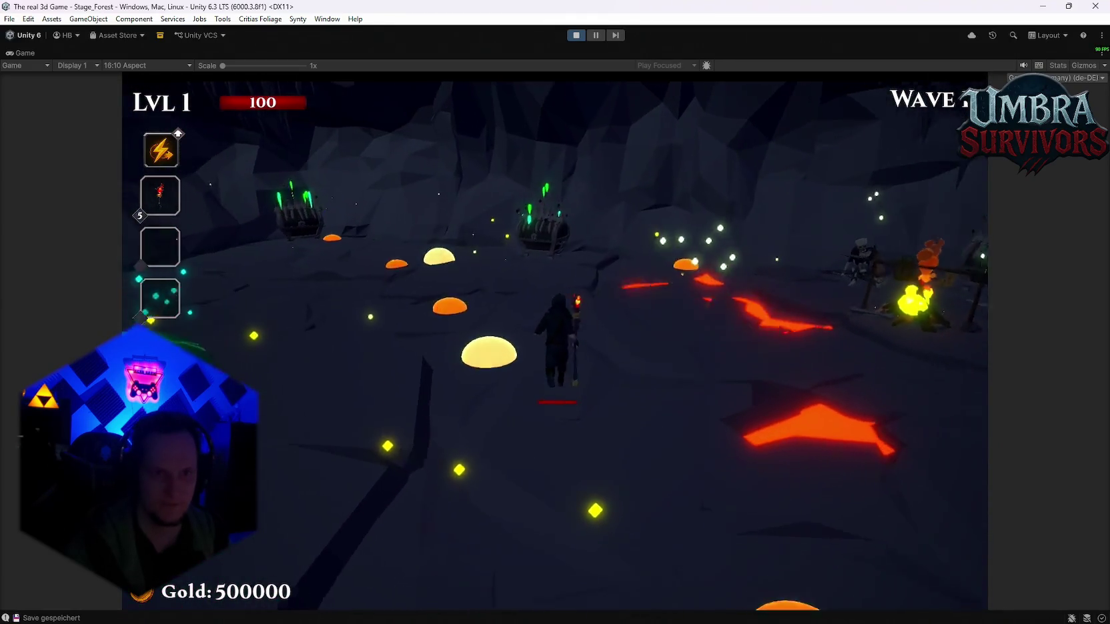
{"action": "key", "text": "w"}
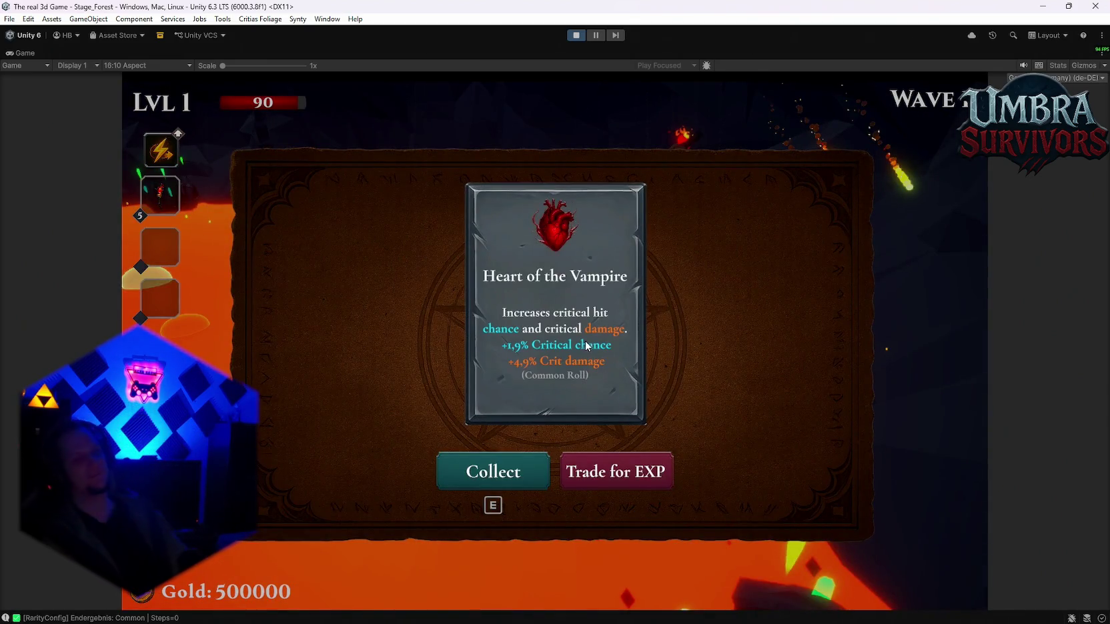
{"action": "left_click", "coordinate": [496, 467]}
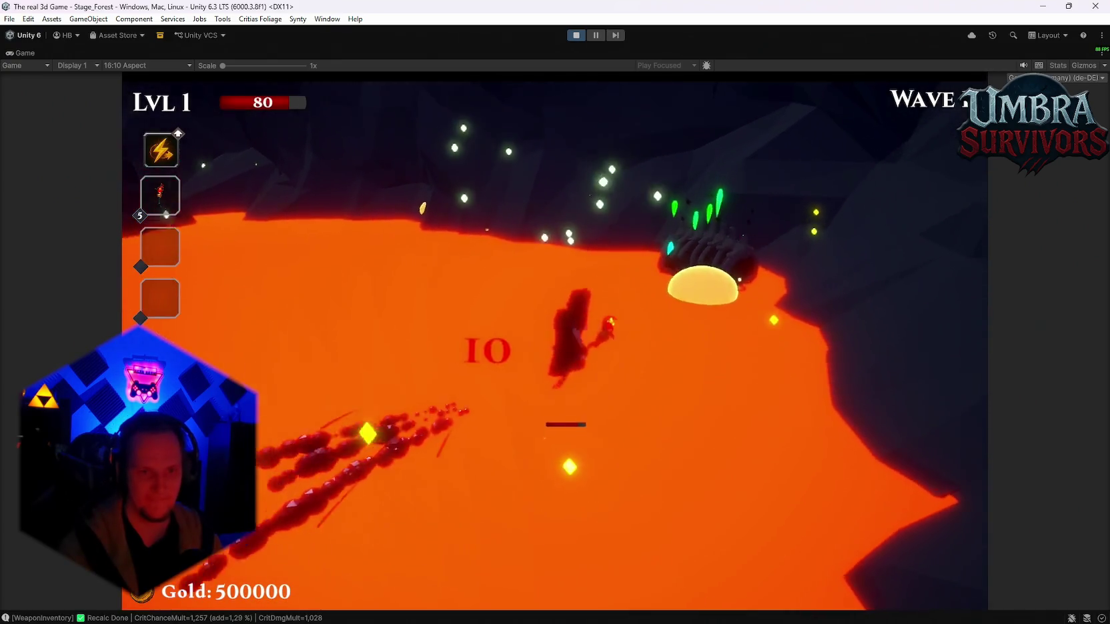
{"action": "key", "text": "e"}
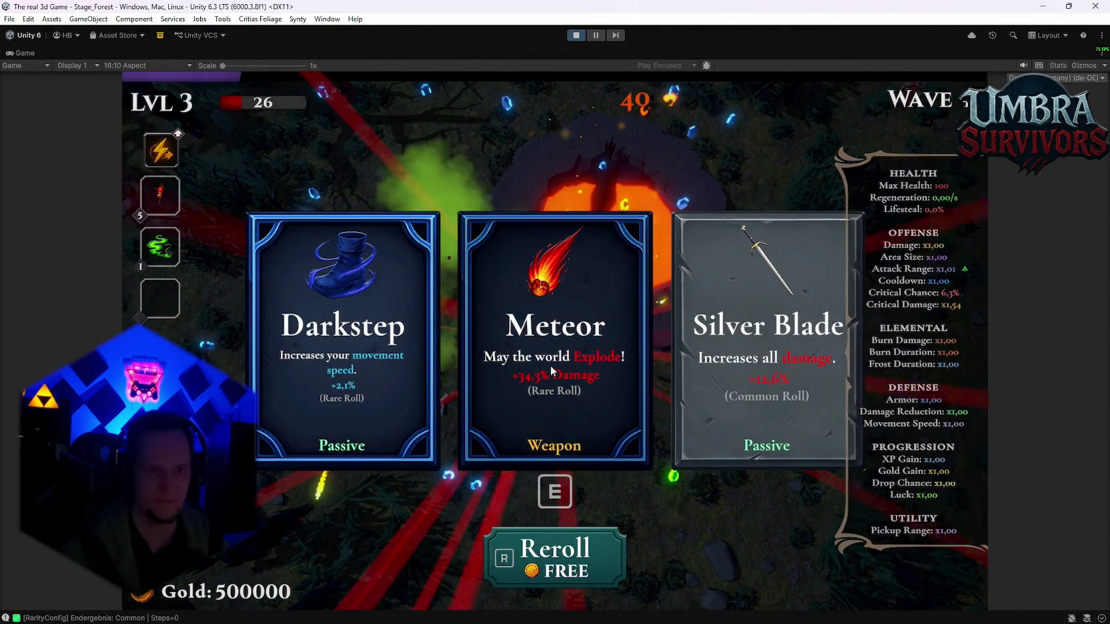
Take the Meteor and Heart of the Vampire upgrades, then pause and stop play mode.
{"action": "left_click", "coordinate": [551, 366]}
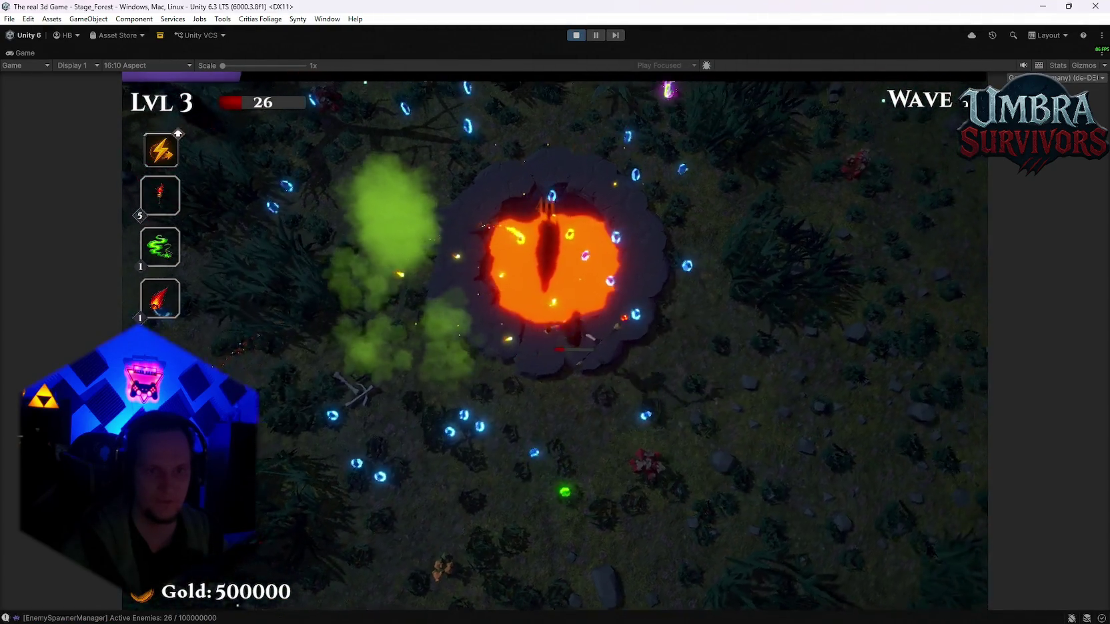
{"action": "left_click", "coordinate": [342, 337]}
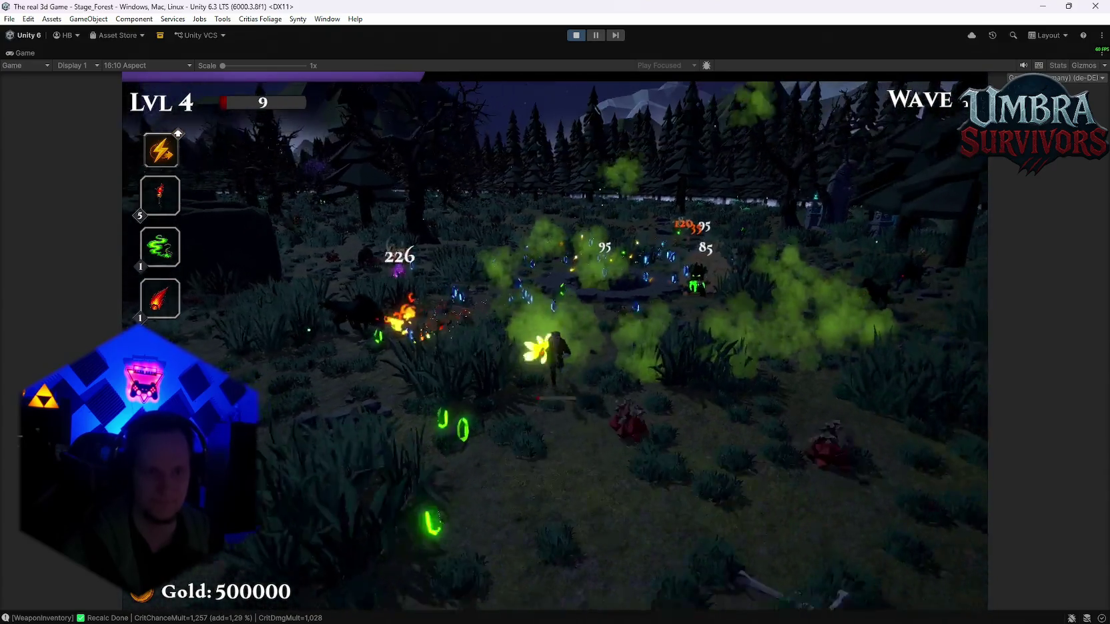
{"action": "key", "text": "Escape"}
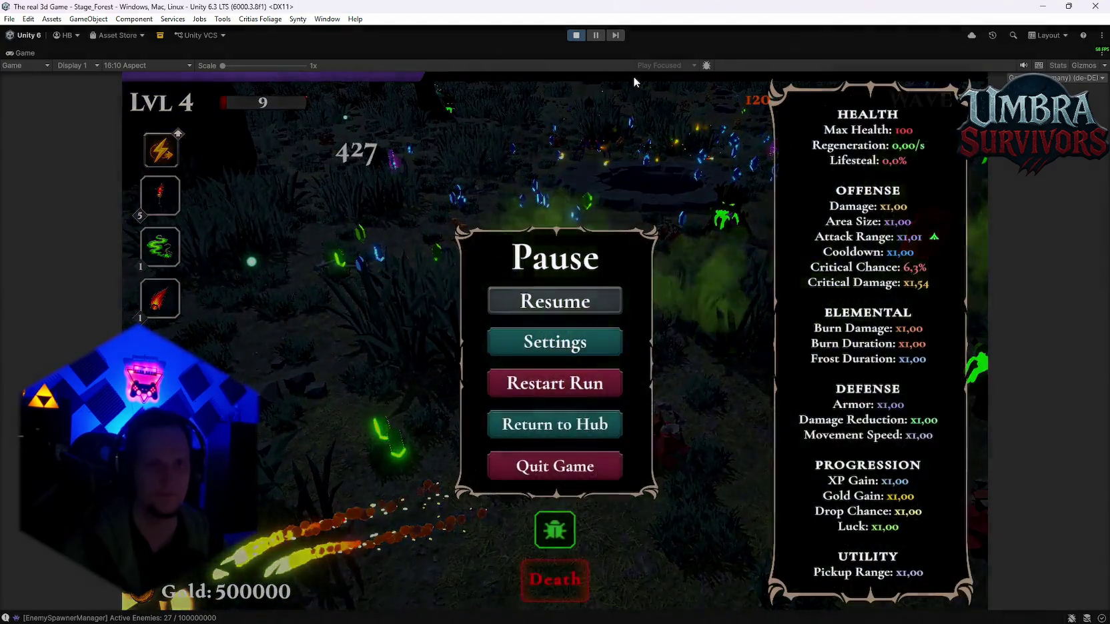
{"action": "left_click", "coordinate": [574, 36]}
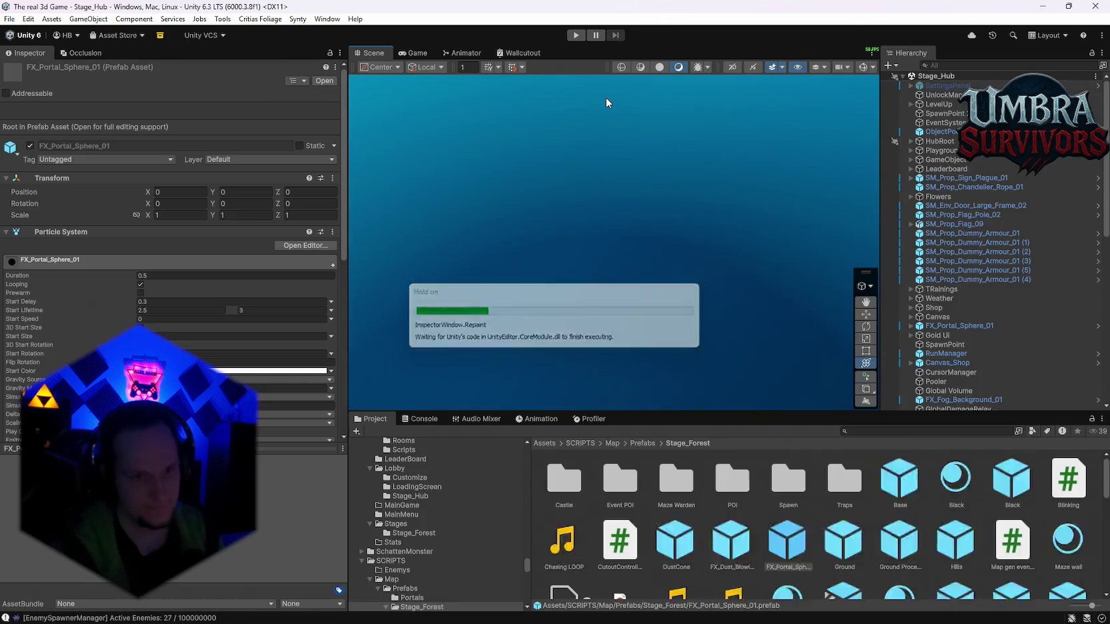
Open the Cave Root prefab and inspect its Rising Lava object.
{"action": "scroll", "coordinate": [990, 316], "scroll_direction": "down", "scroll_amount": 10}
{"action": "type", "text": "cav"}
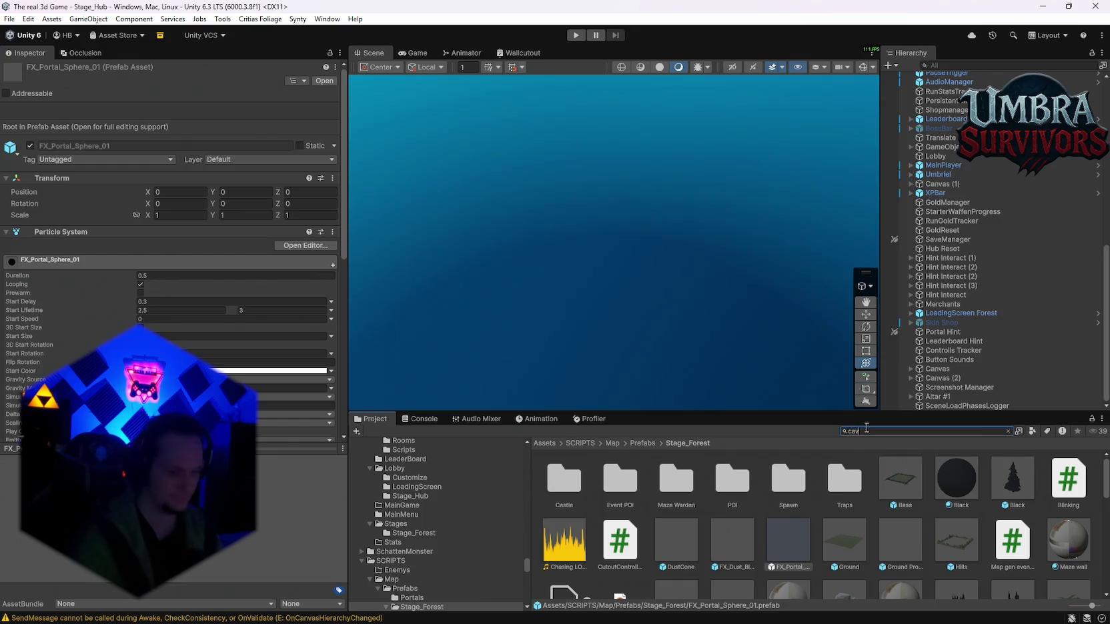
{"action": "type", "text": "e"}
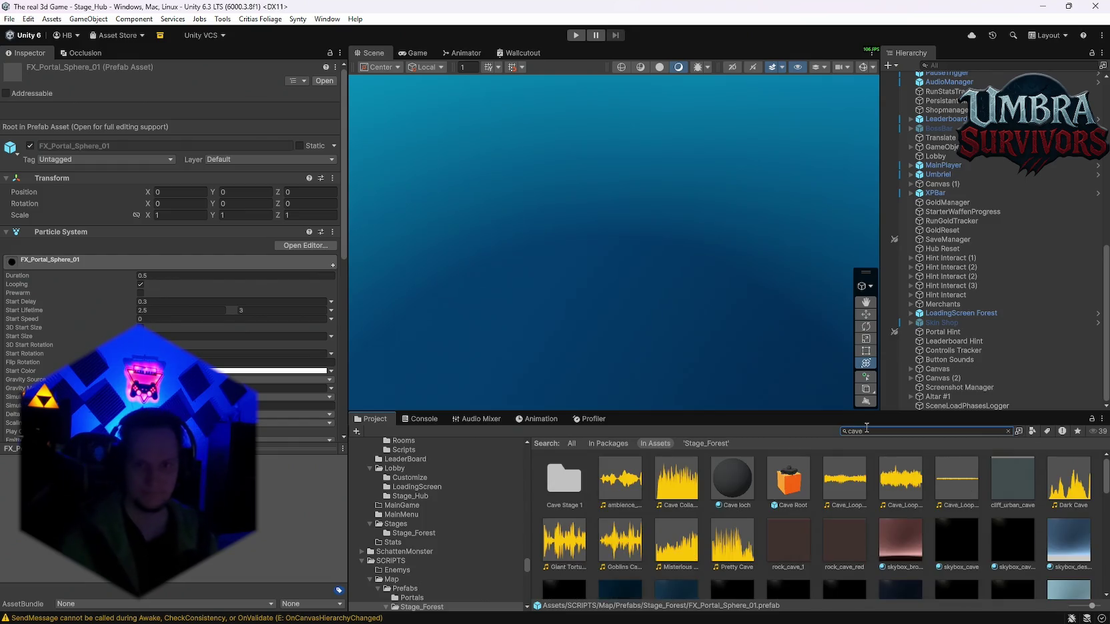
{"action": "double_click", "coordinate": [790, 480]}
{"action": "scroll", "coordinate": [983, 368], "scroll_direction": "down", "scroll_amount": 5}
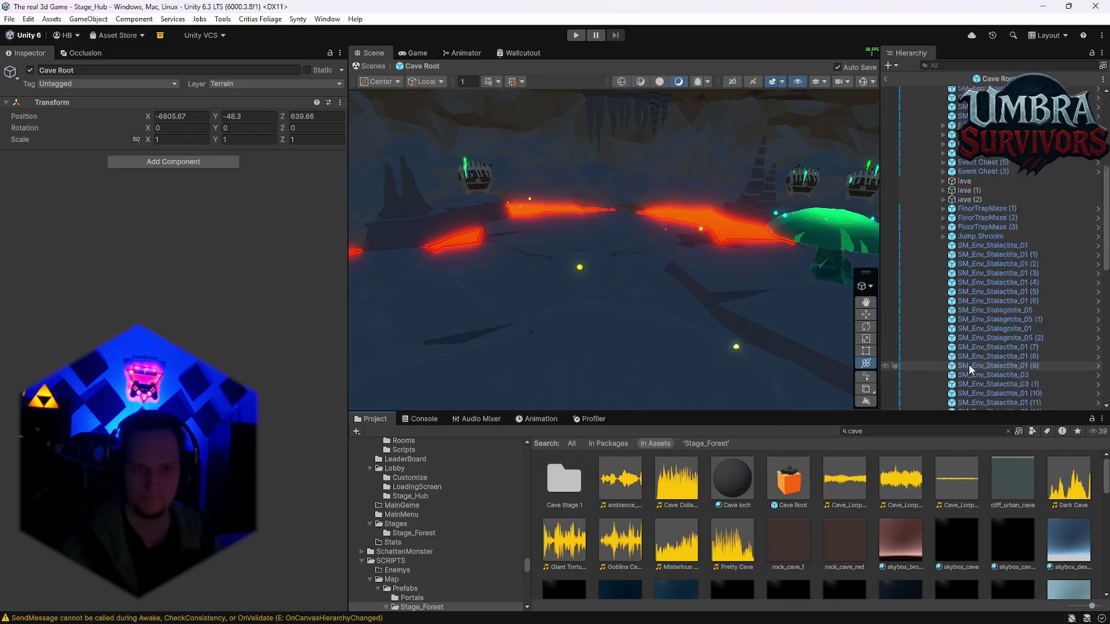
{"action": "left_click", "coordinate": [945, 404]}
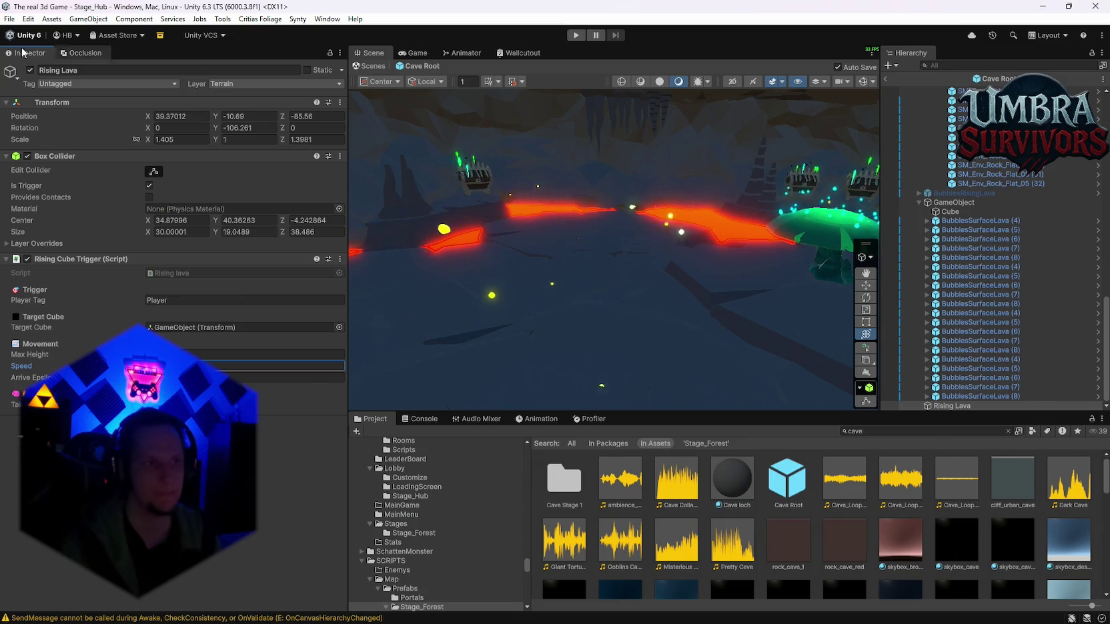
Load Stage_Forest, then Stage_Hub, from the recent scenes list.
{"action": "left_click", "coordinate": [9, 19]}
{"action": "mouse_move", "coordinate": [54, 60]}
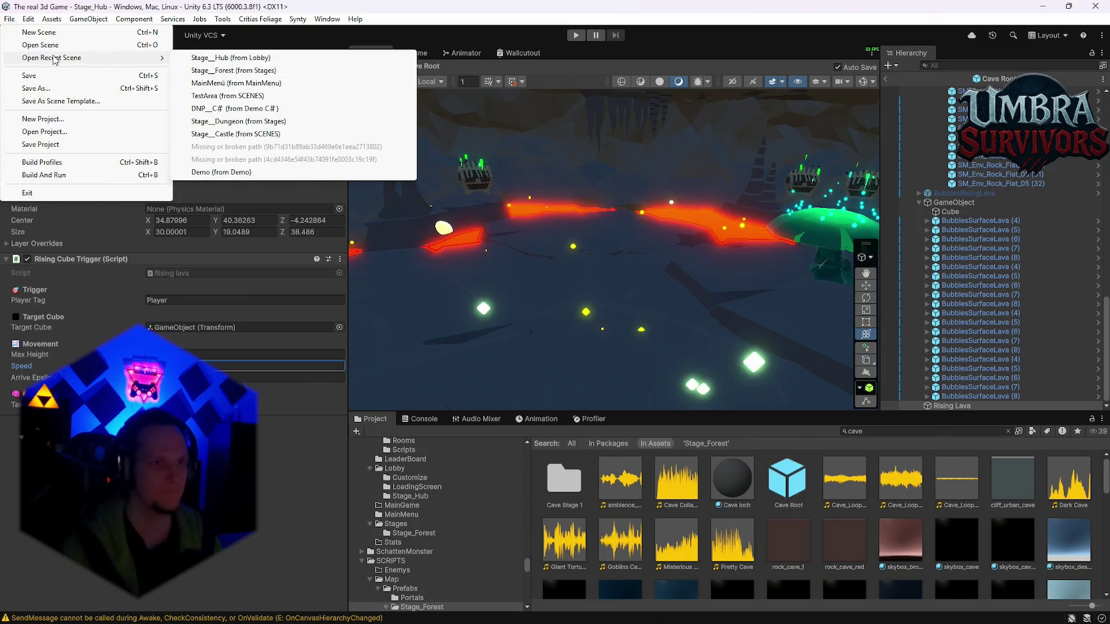
{"action": "left_click", "coordinate": [239, 70]}
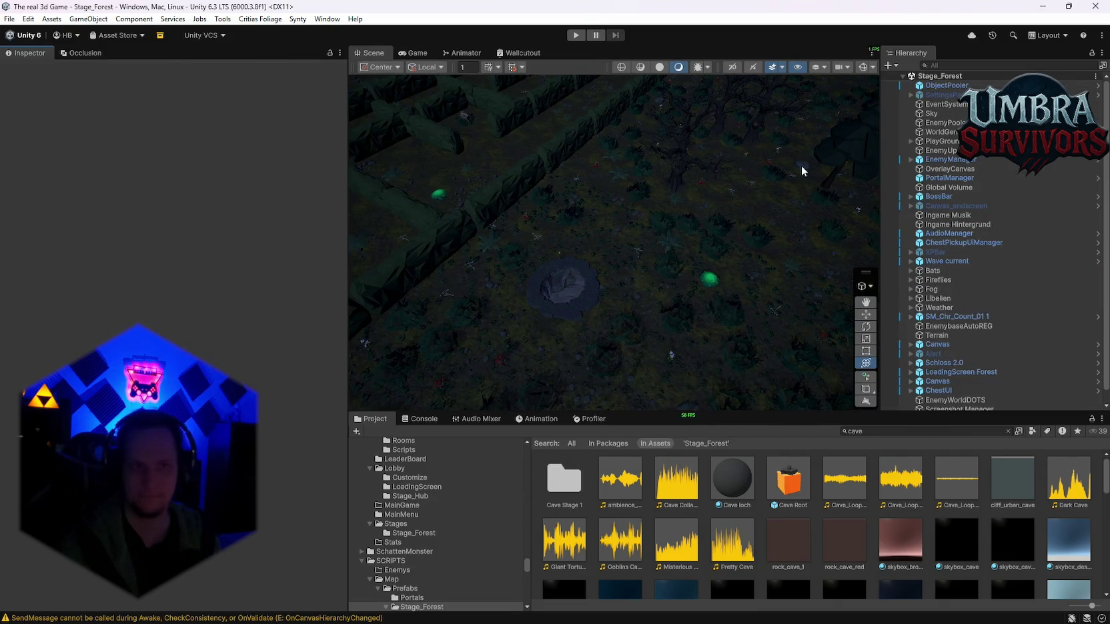
{"action": "left_click", "coordinate": [8, 19]}
{"action": "mouse_move", "coordinate": [154, 67]}
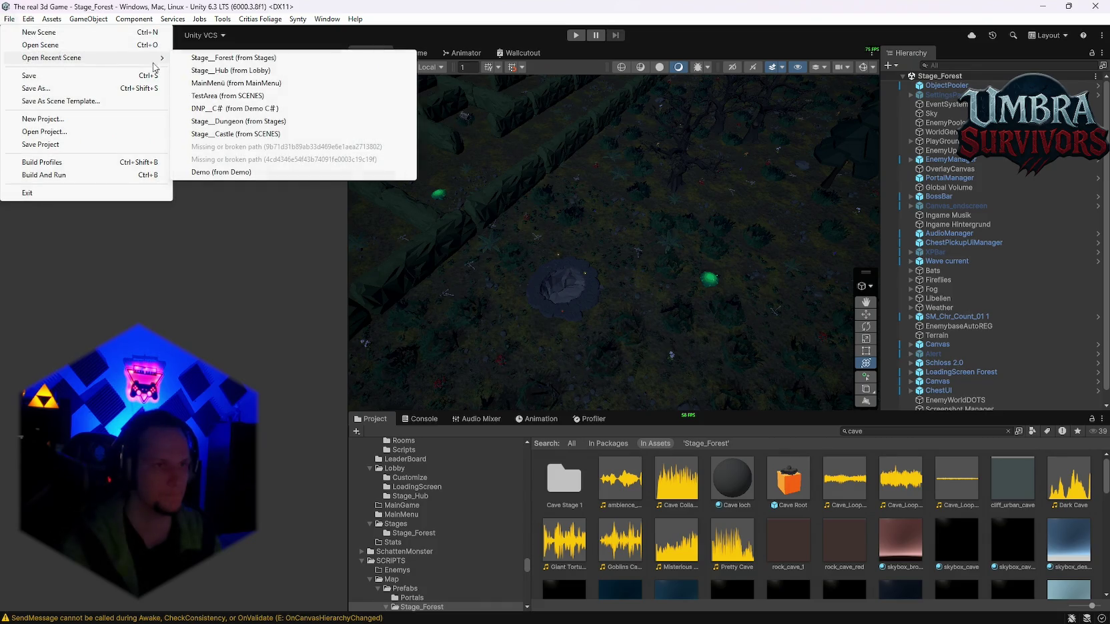
{"action": "left_click", "coordinate": [248, 71]}
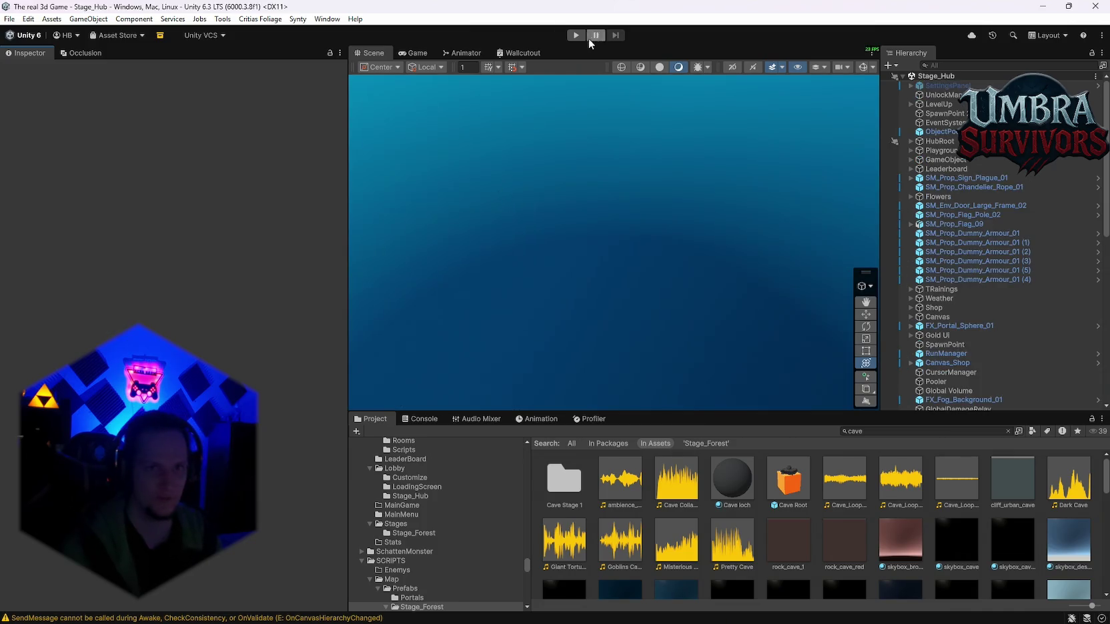
Play from the hub with Ctrl+P, take Poison Trail, and start the run at the sign.
{"action": "key", "text": "ctrl+p"}
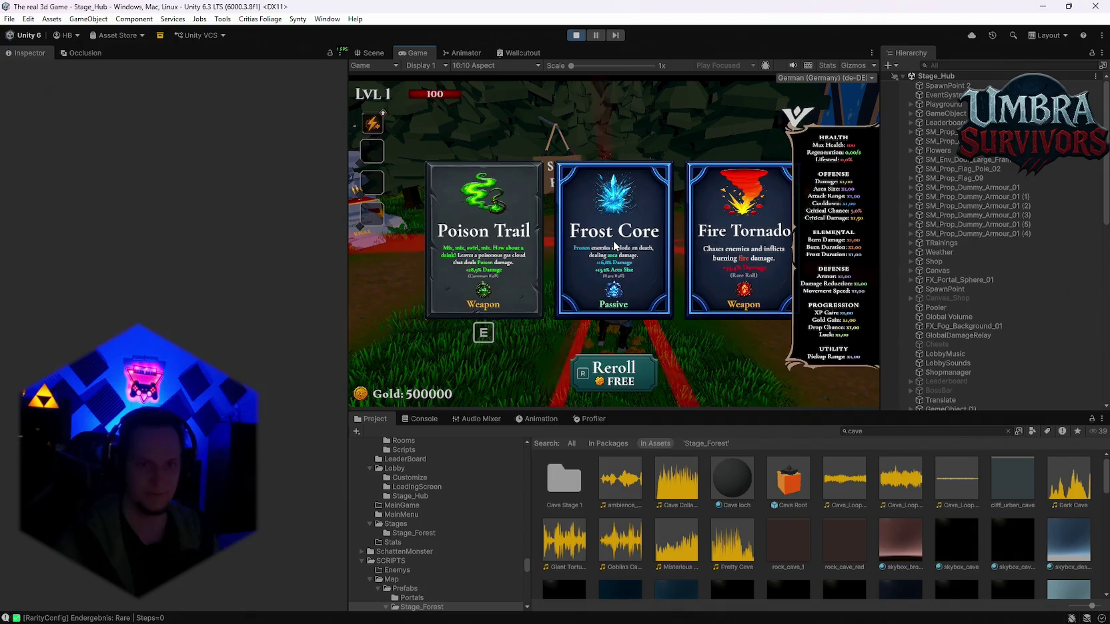
{"action": "key", "text": "1"}
{"action": "key", "text": "e"}
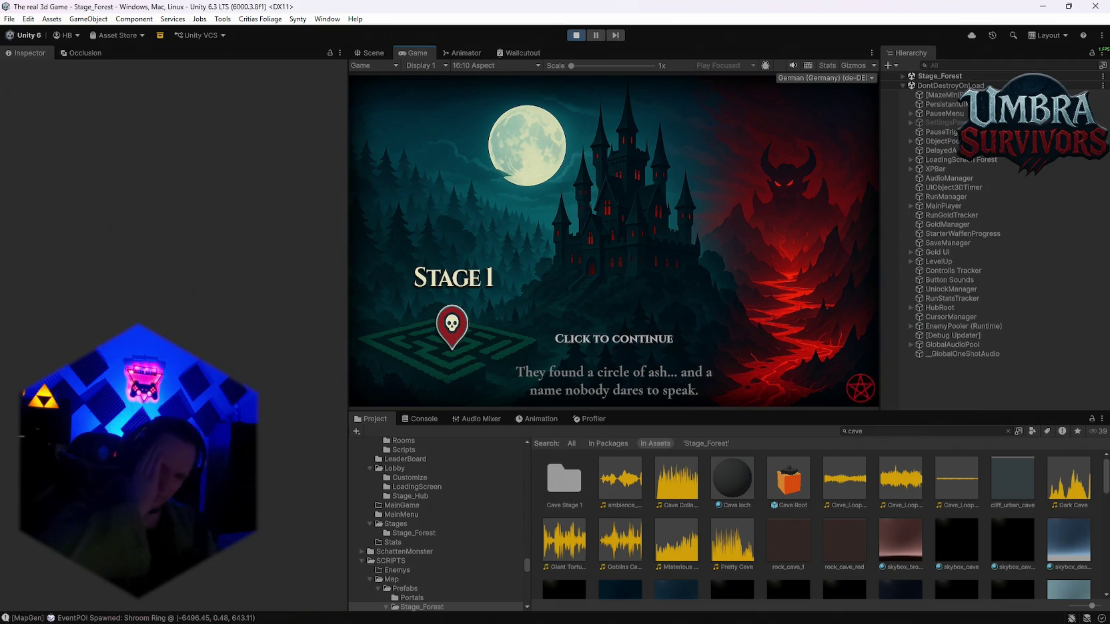
Dismiss the Stage 1 intro and walk the character through the forest past the big tree.
{"action": "key", "text": "space"}
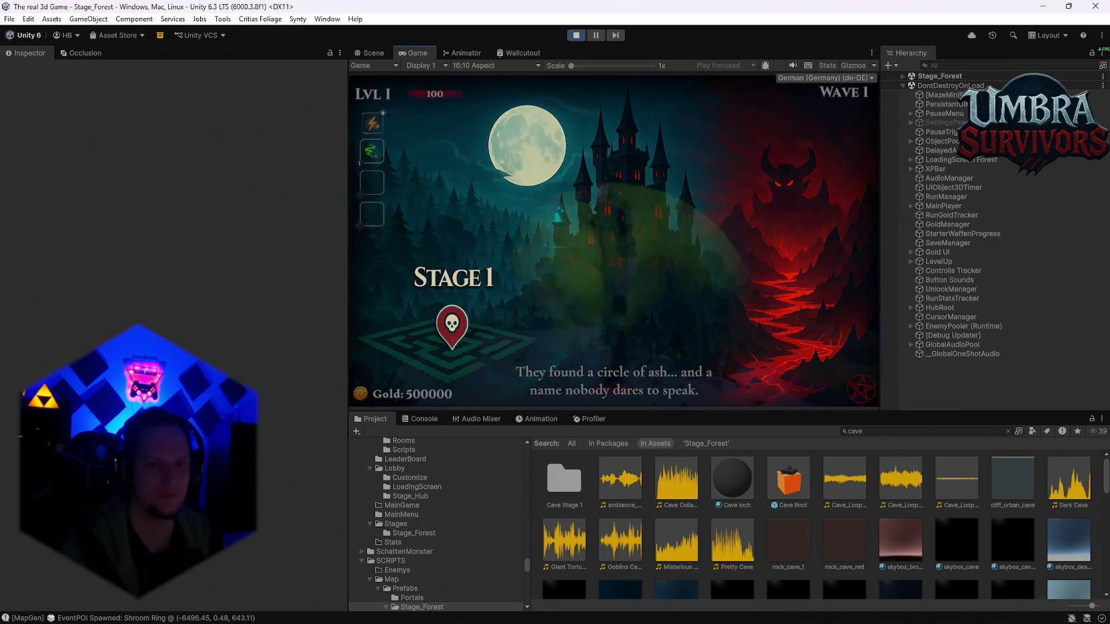
{"action": "key", "text": "w"}
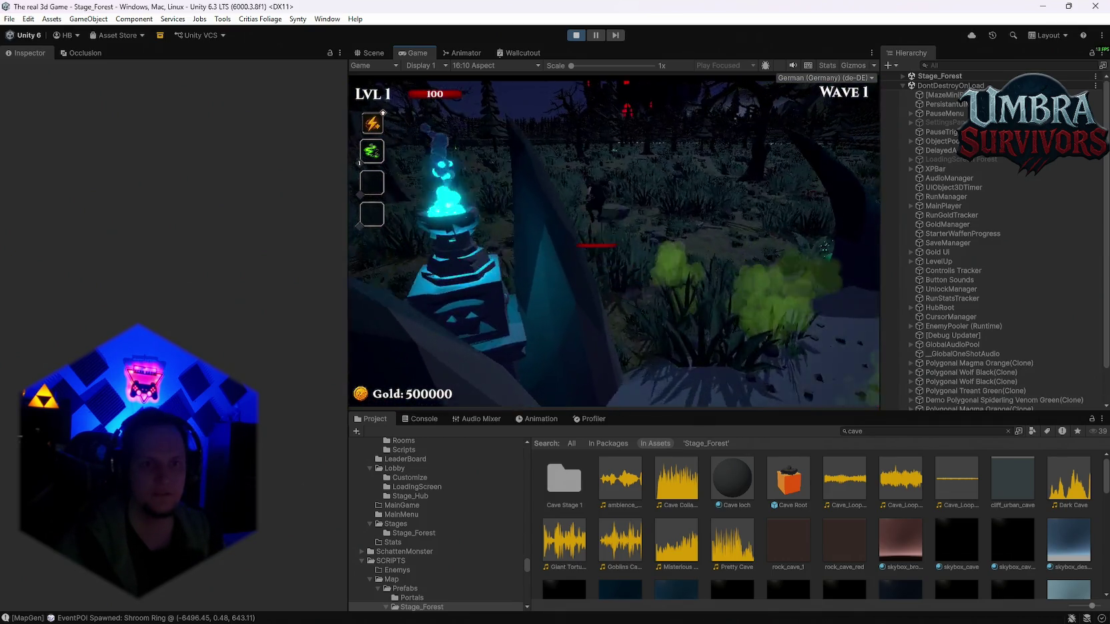
{"action": "key", "text": "w"}
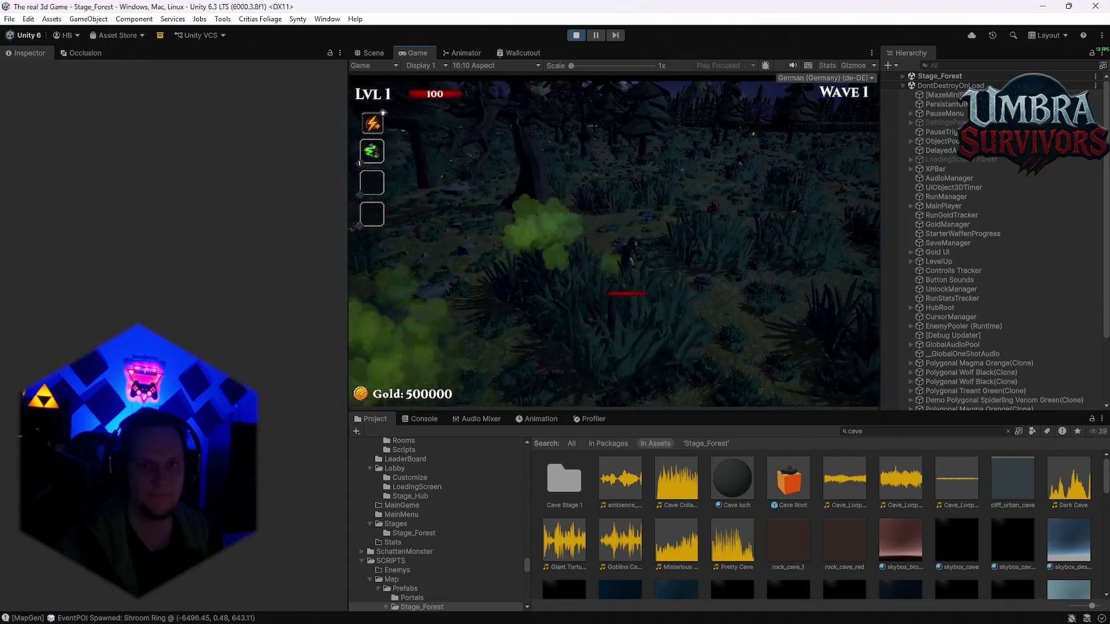
{"action": "key", "text": "w"}
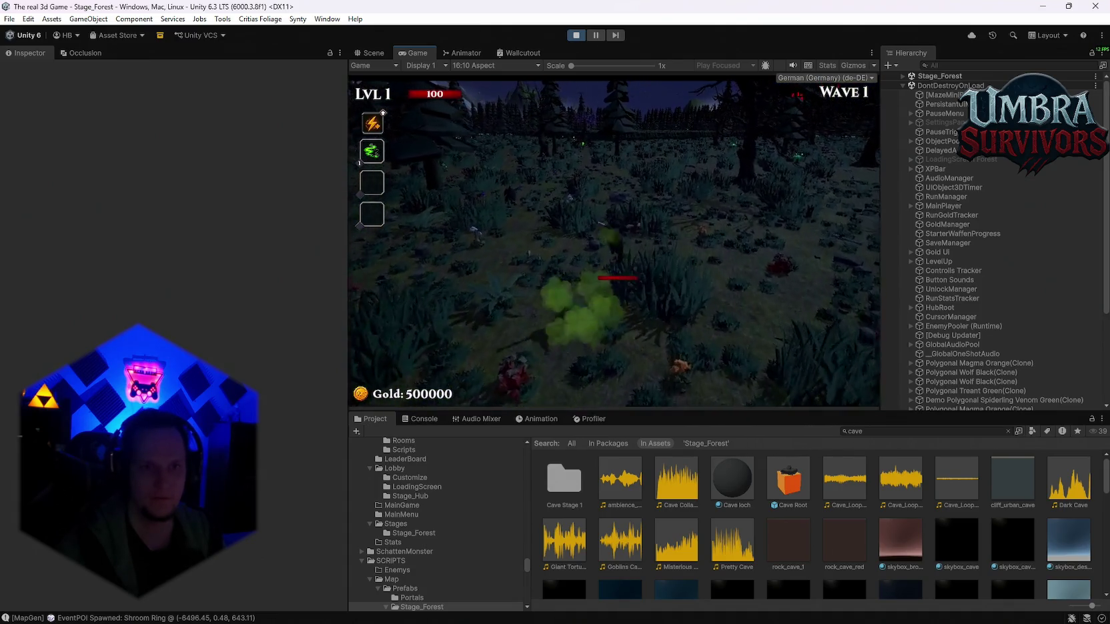
{"action": "key", "text": "w"}
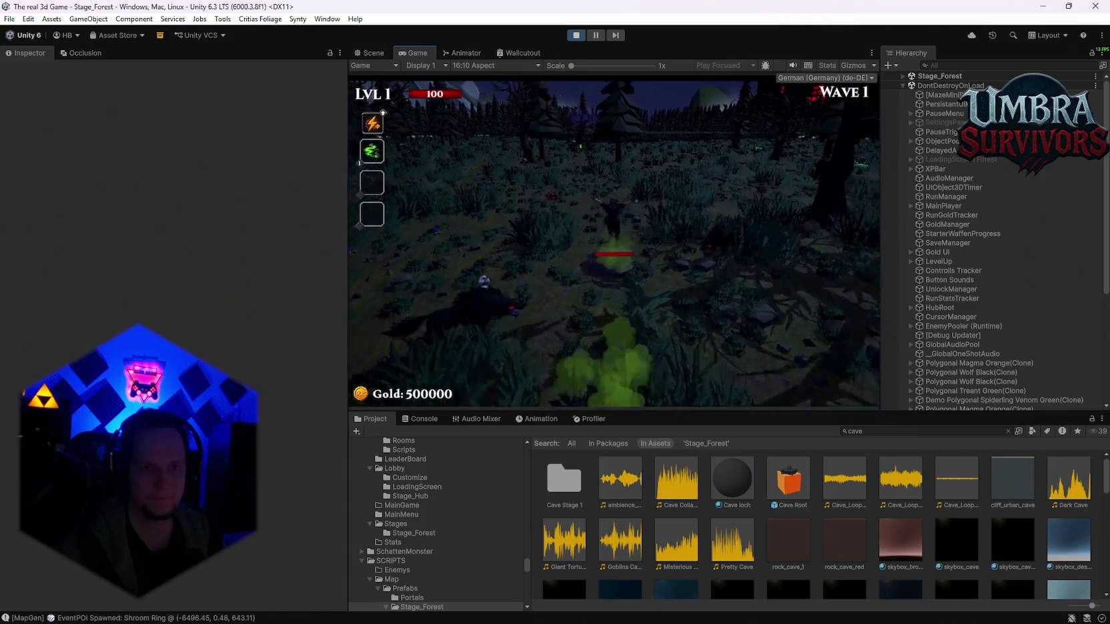
{"action": "key", "text": "w"}
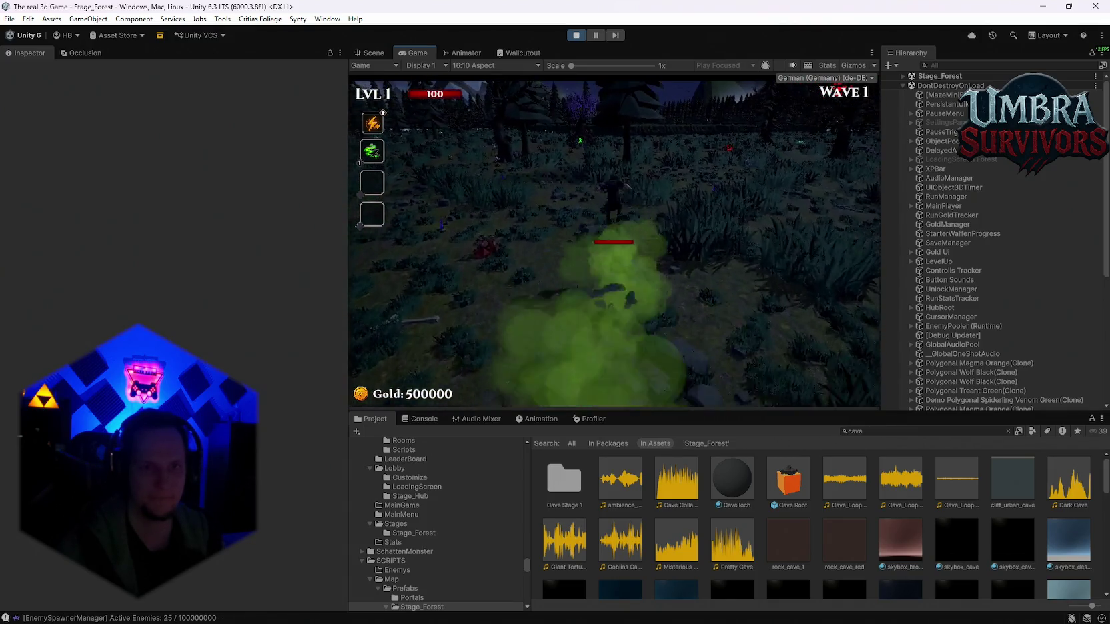
{"action": "key", "text": "w"}
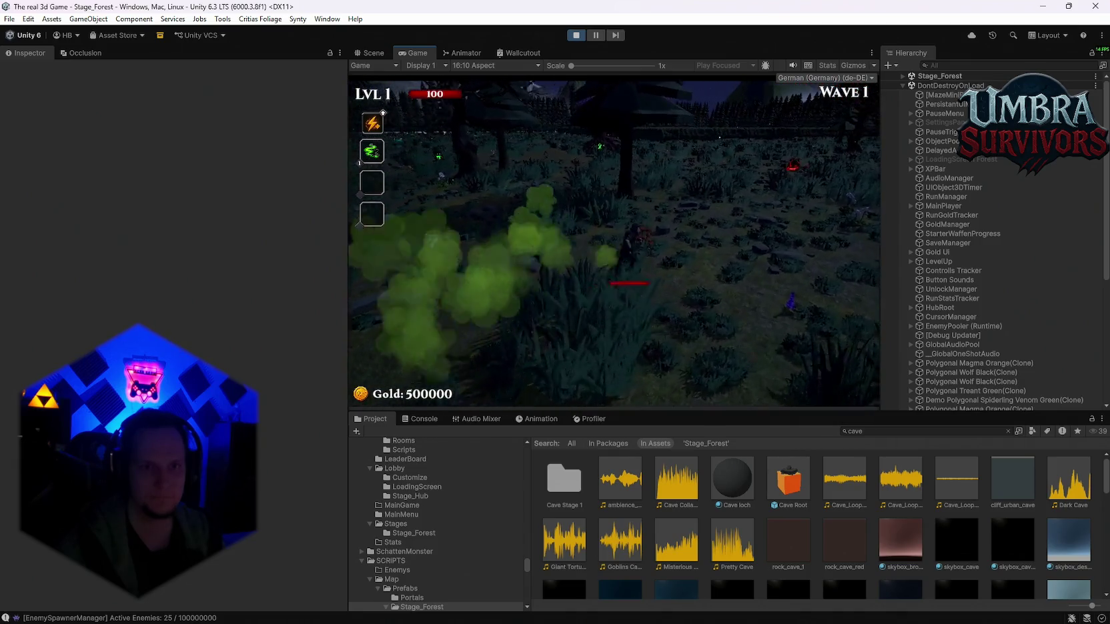
{"action": "key", "text": "w"}
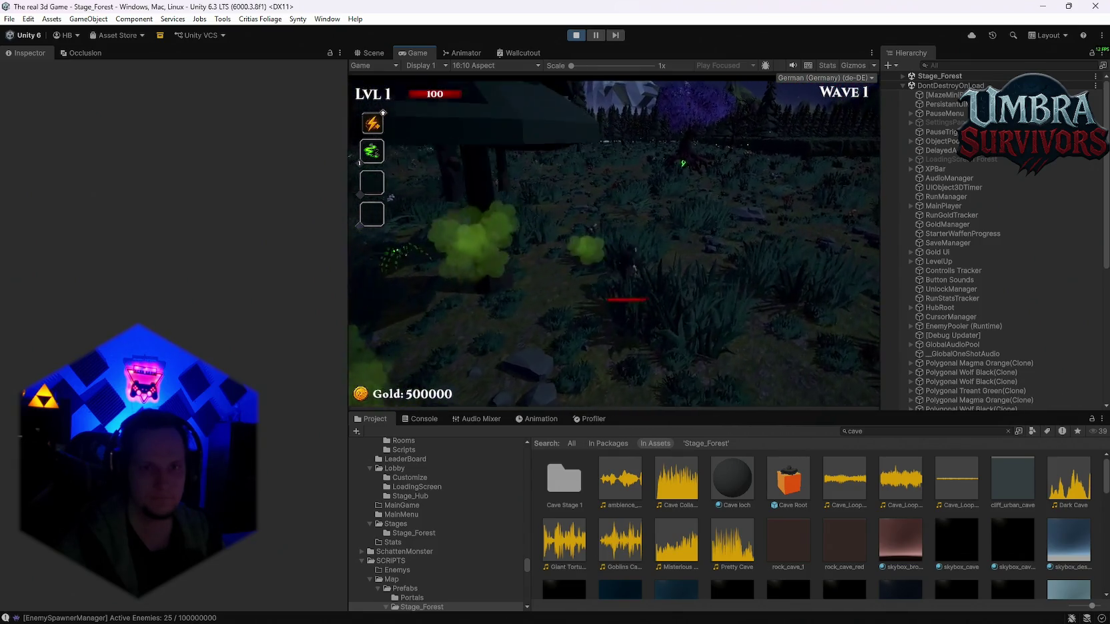
{"action": "key", "text": "w"}
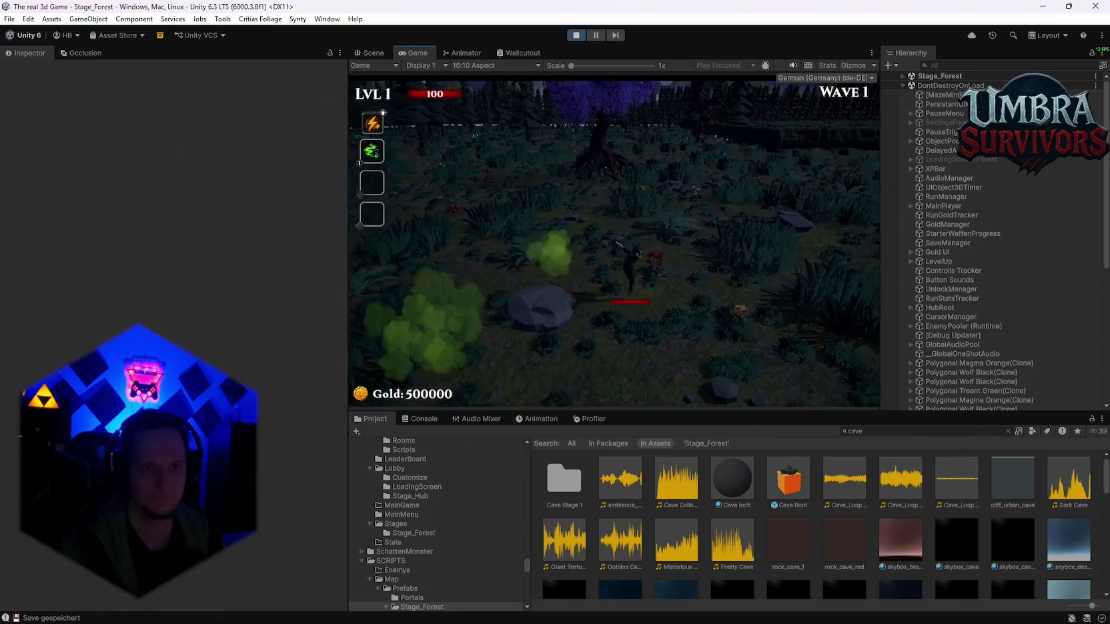
Pause the run and maximize the Game view.
{"action": "key", "text": "w"}
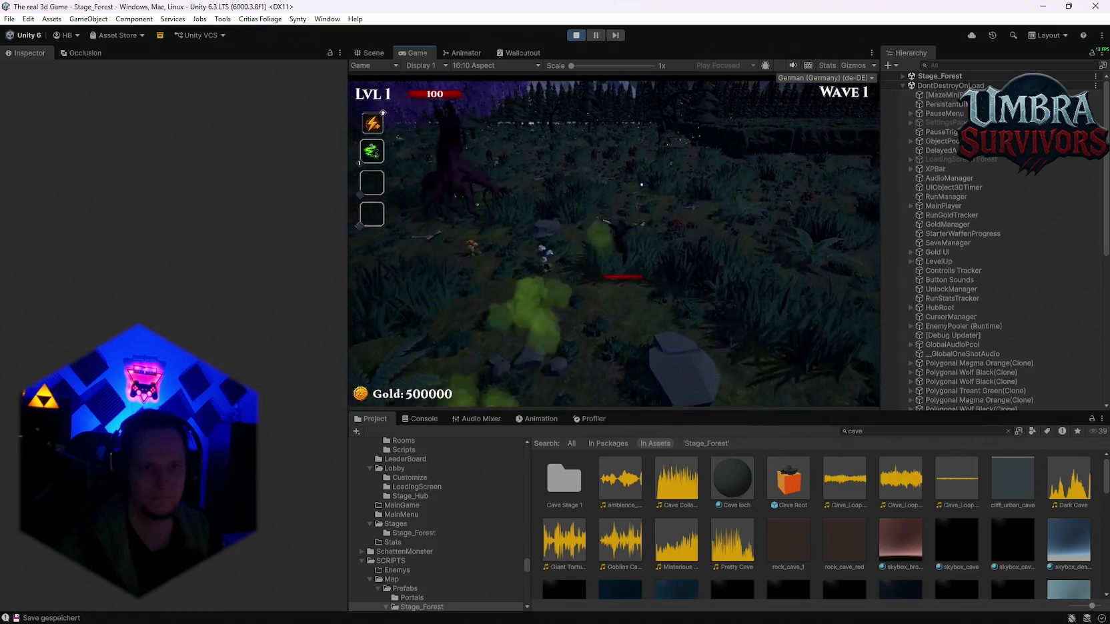
{"action": "key", "text": "w"}
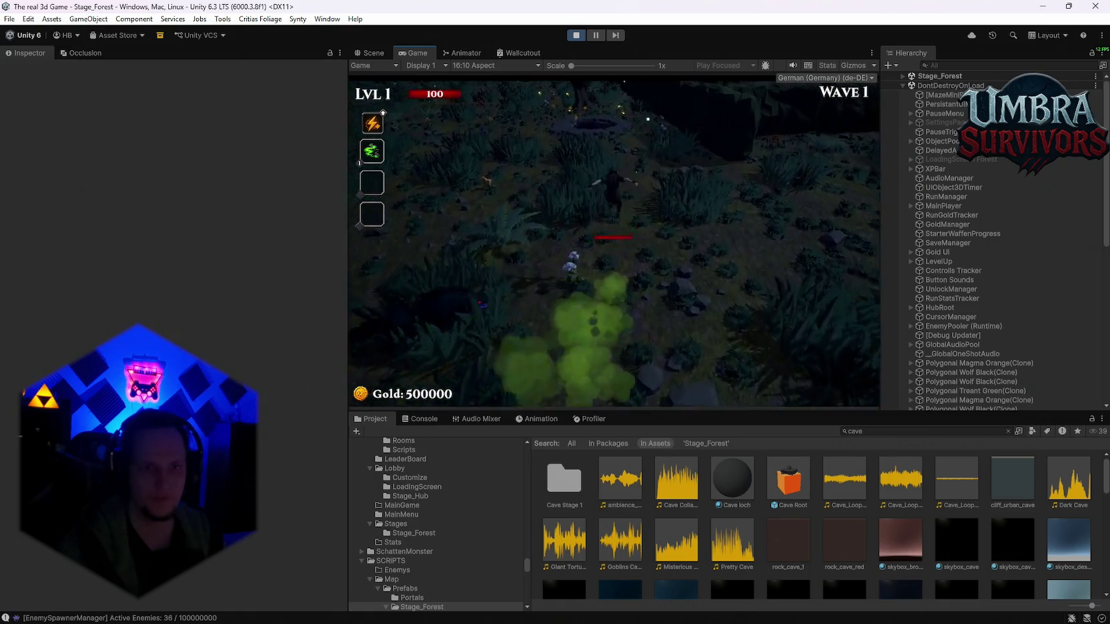
{"action": "key", "text": "Escape"}
{"action": "double_click", "coordinate": [416, 53]}
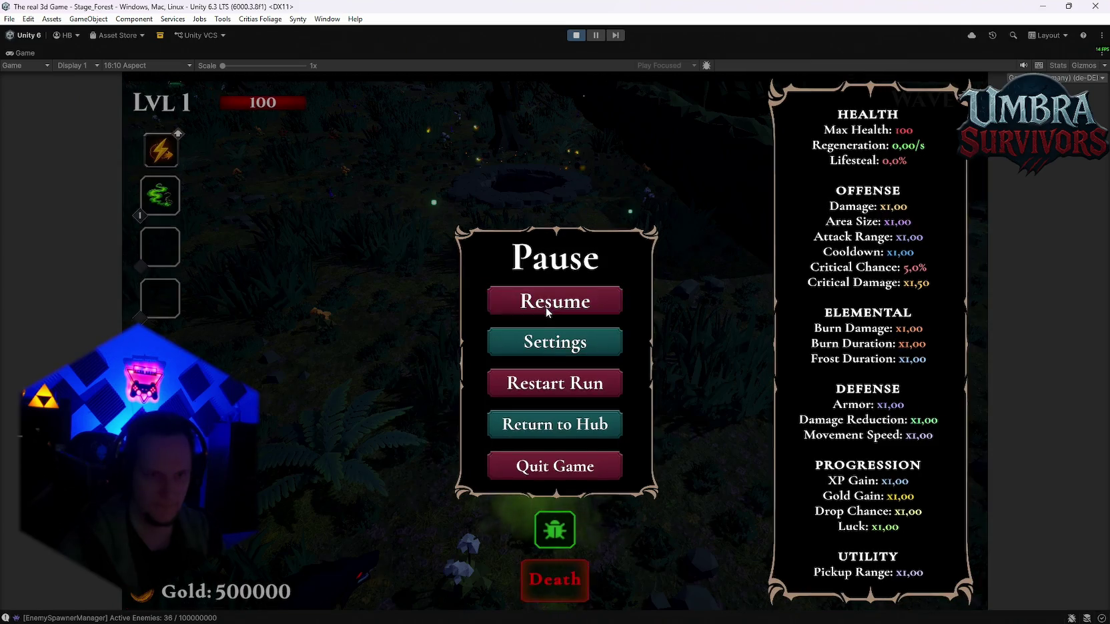
Resume, collect the Flamethrower reward, and advance on the Maze Warden boss across the lava.
{"action": "left_click", "coordinate": [545, 306]}
{"action": "key", "text": "w"}
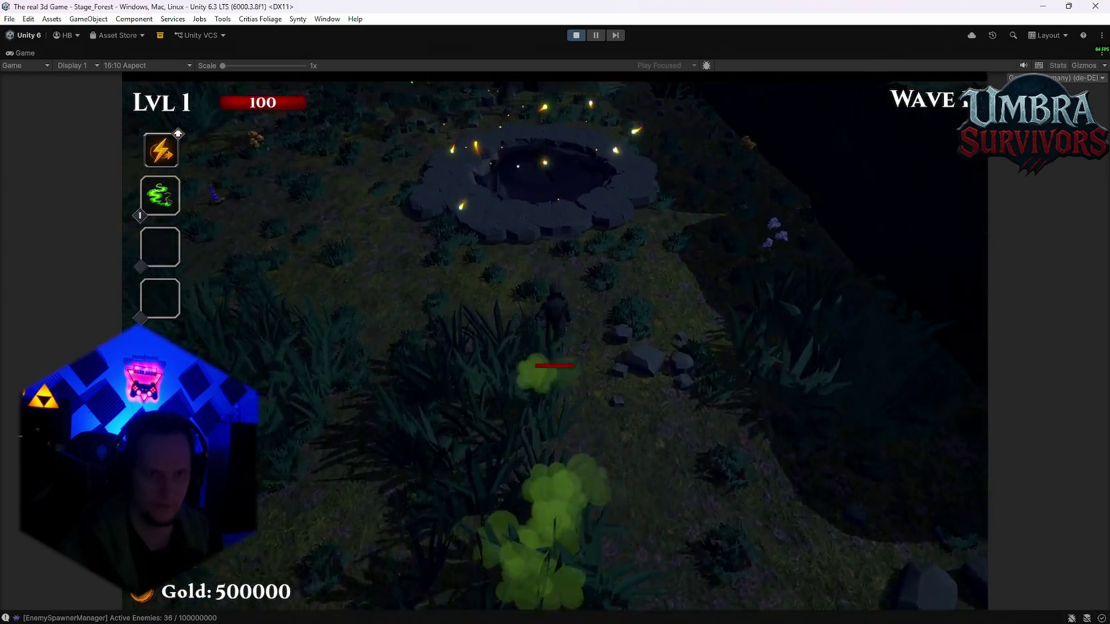
{"action": "key", "text": "w"}
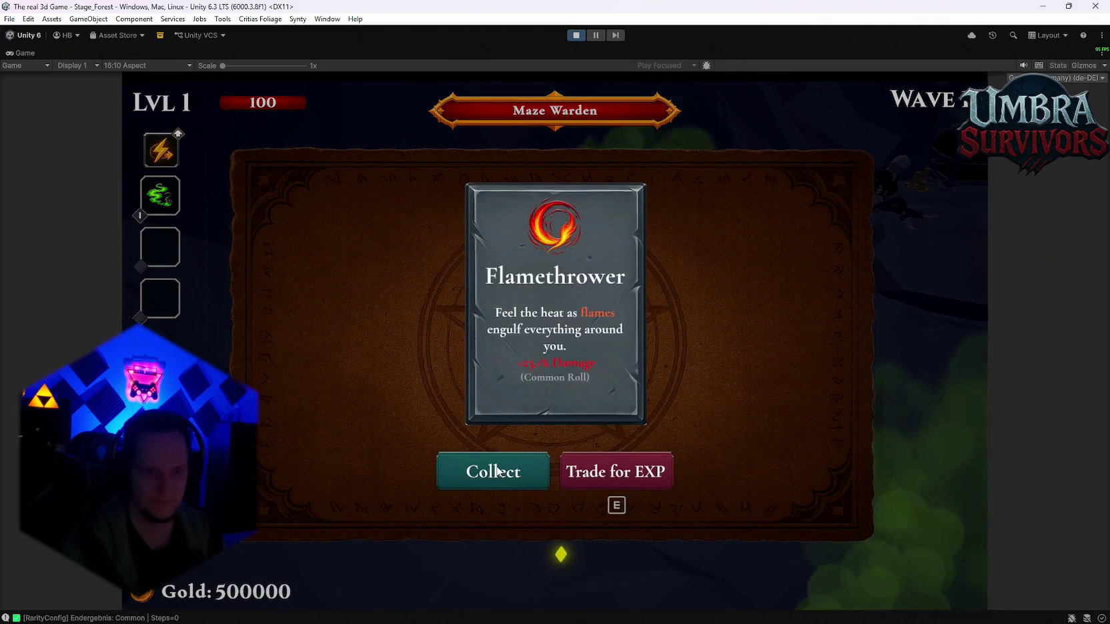
{"action": "left_click", "coordinate": [495, 470]}
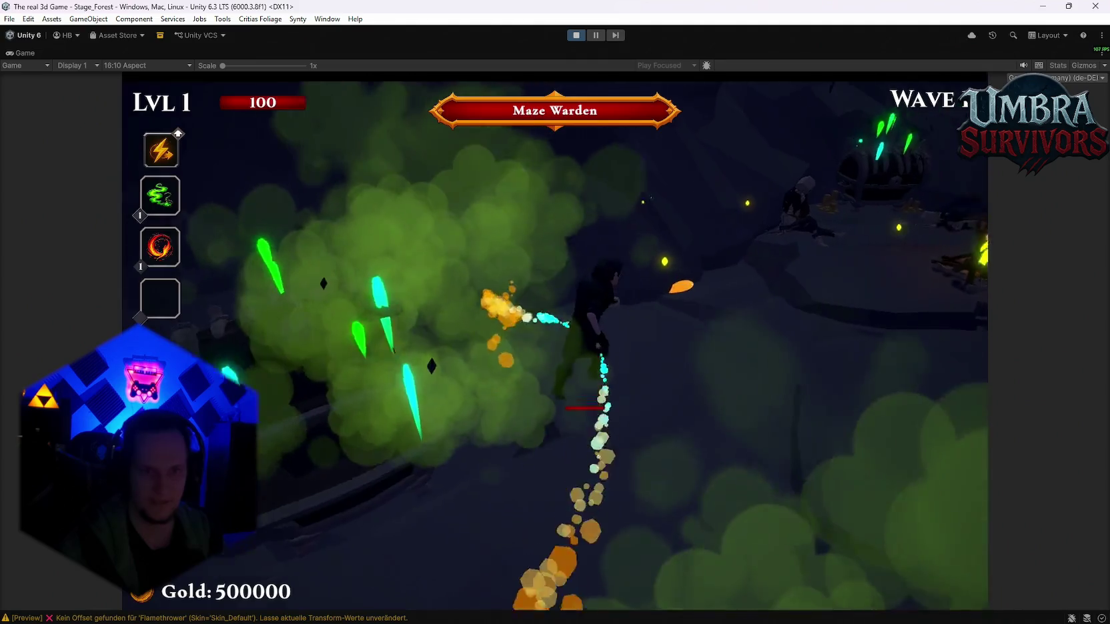
{"action": "key", "text": "w"}
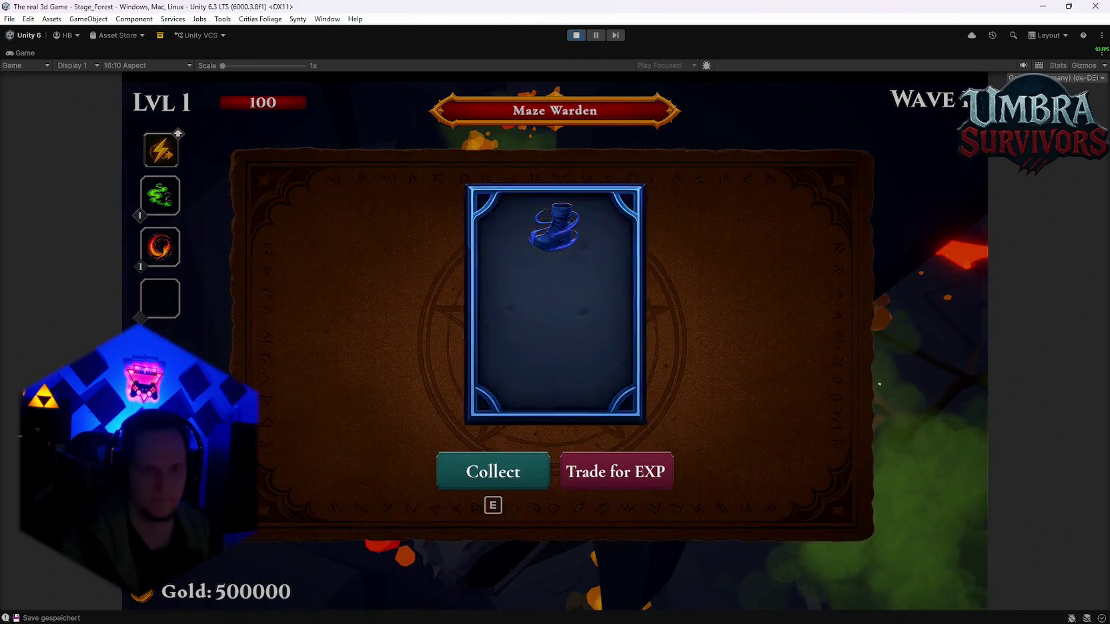
{"action": "key", "text": "e"}
{"action": "key", "text": "w"}
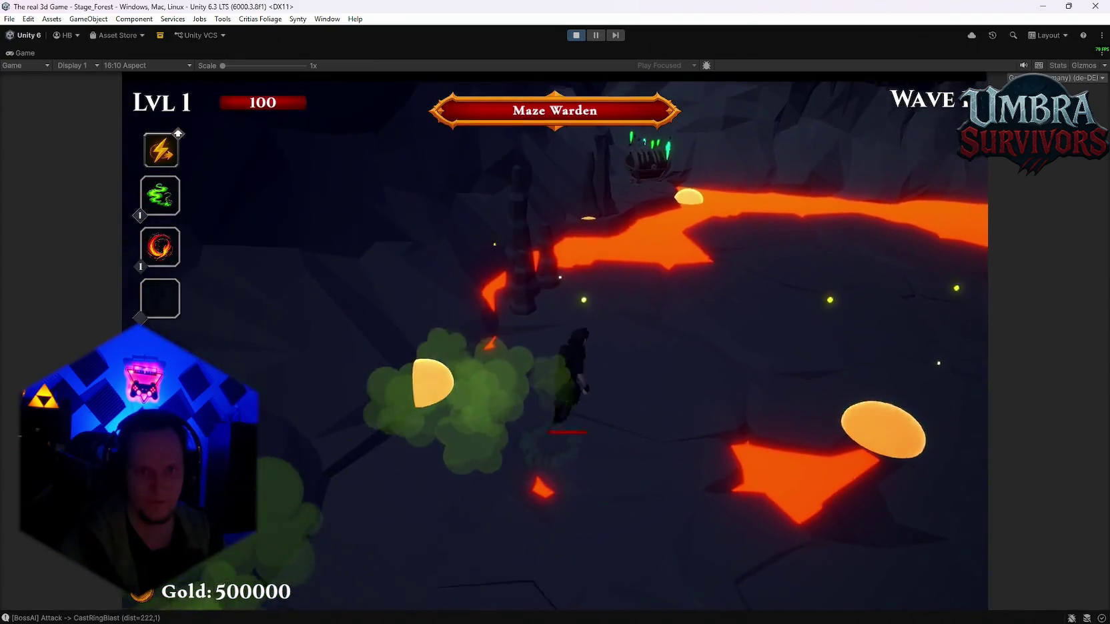
{"action": "key", "text": "w"}
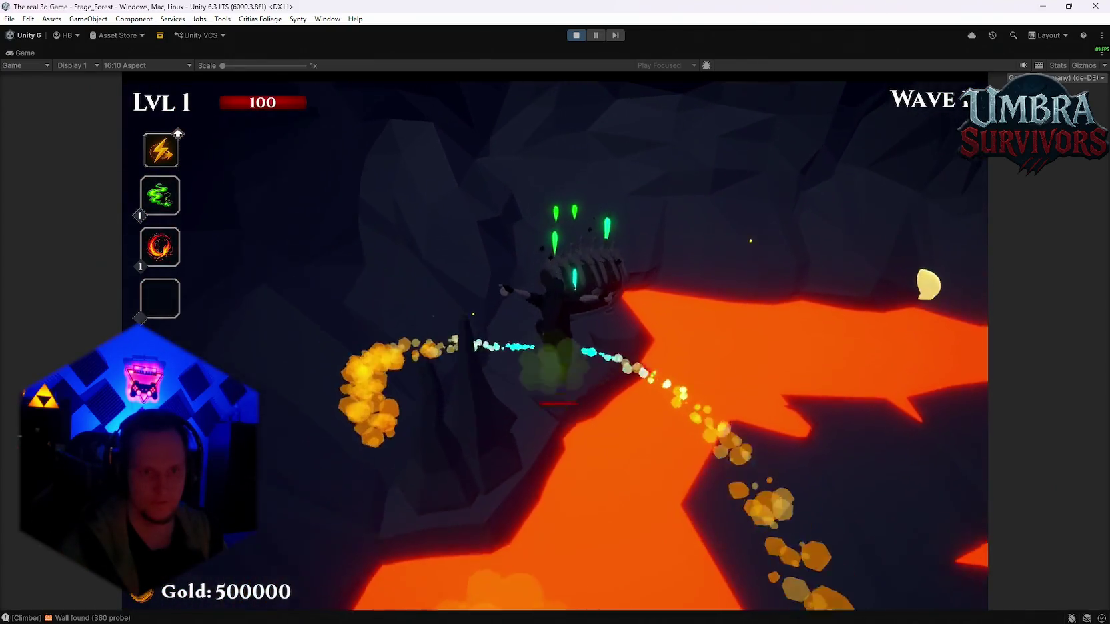
Collect the offered reward and push through the rocky forest into the lava pool.
{"action": "key", "text": "e"}
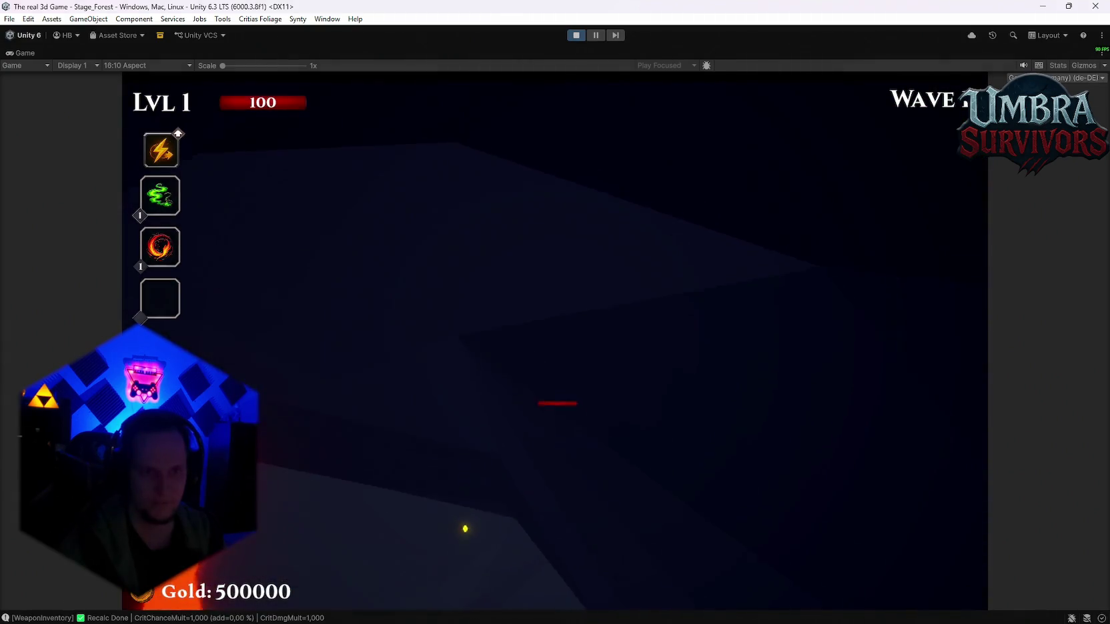
{"action": "key", "text": "w"}
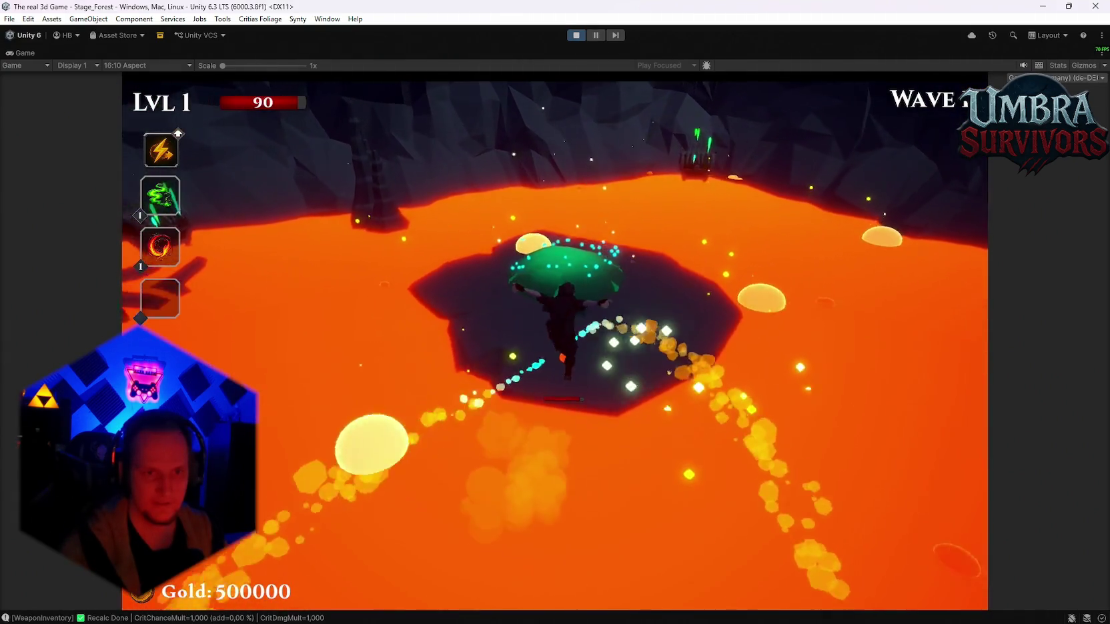
{"action": "key", "text": "w"}
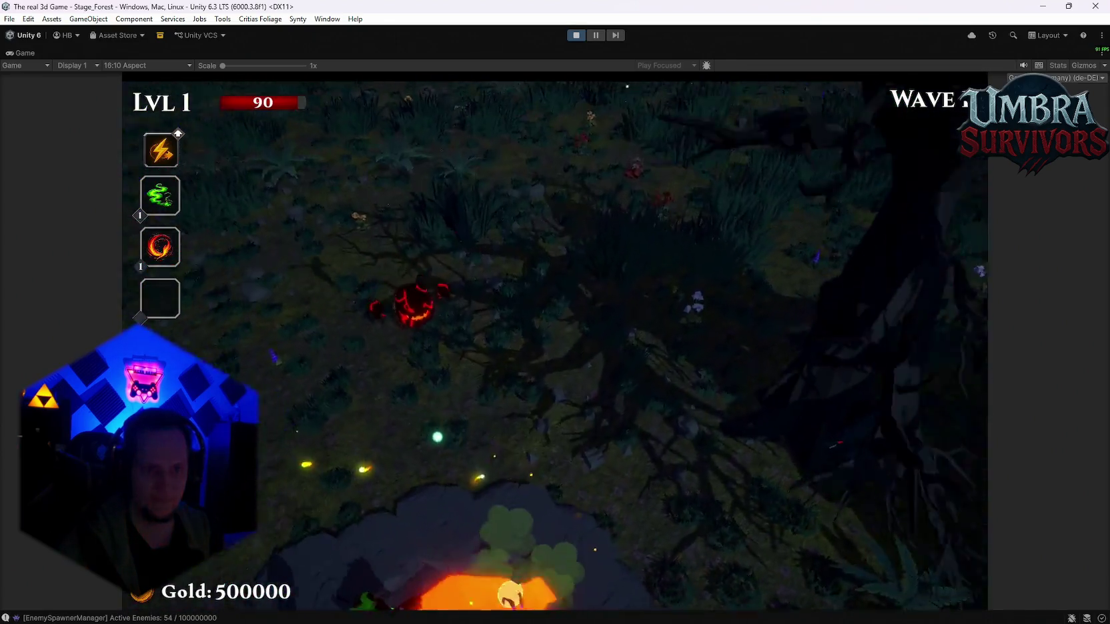
{"action": "key", "text": "w"}
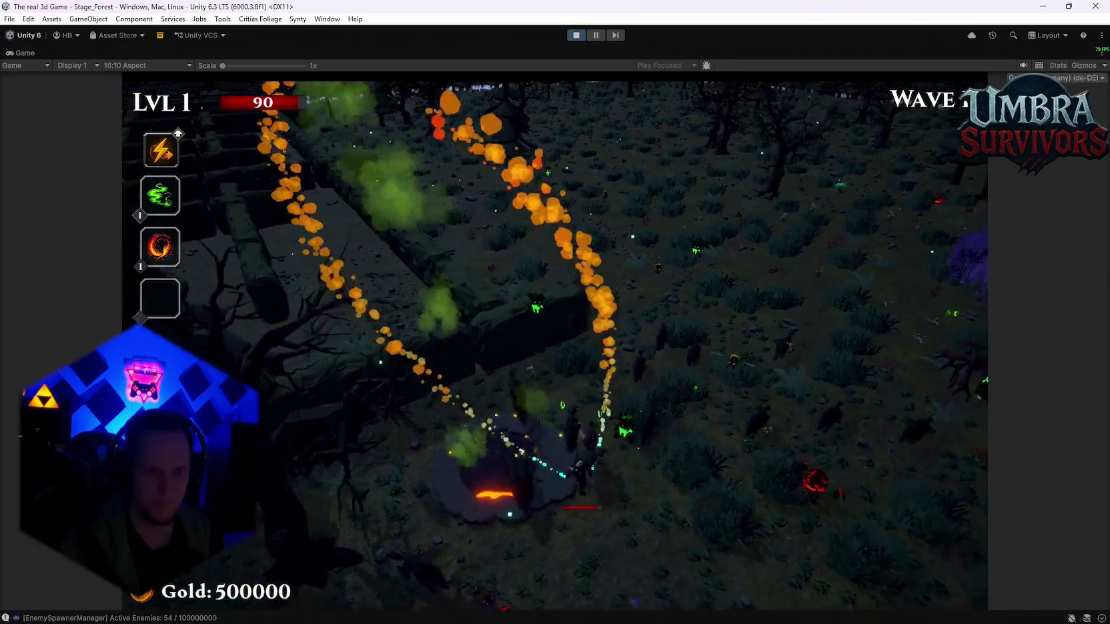
{"action": "key", "text": "w"}
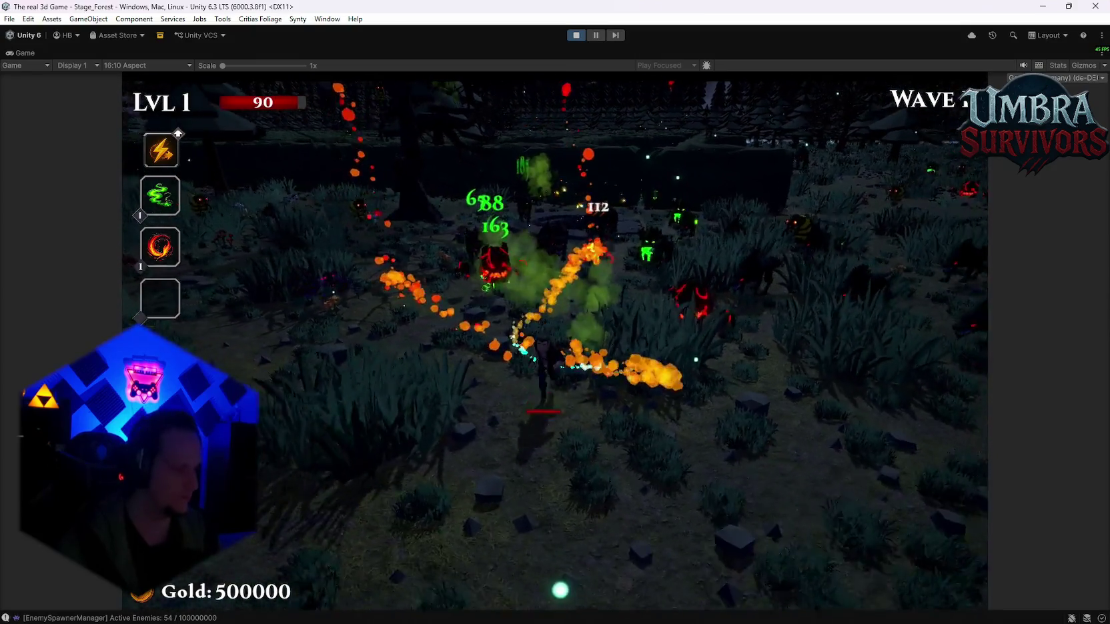
{"action": "key", "text": "w"}
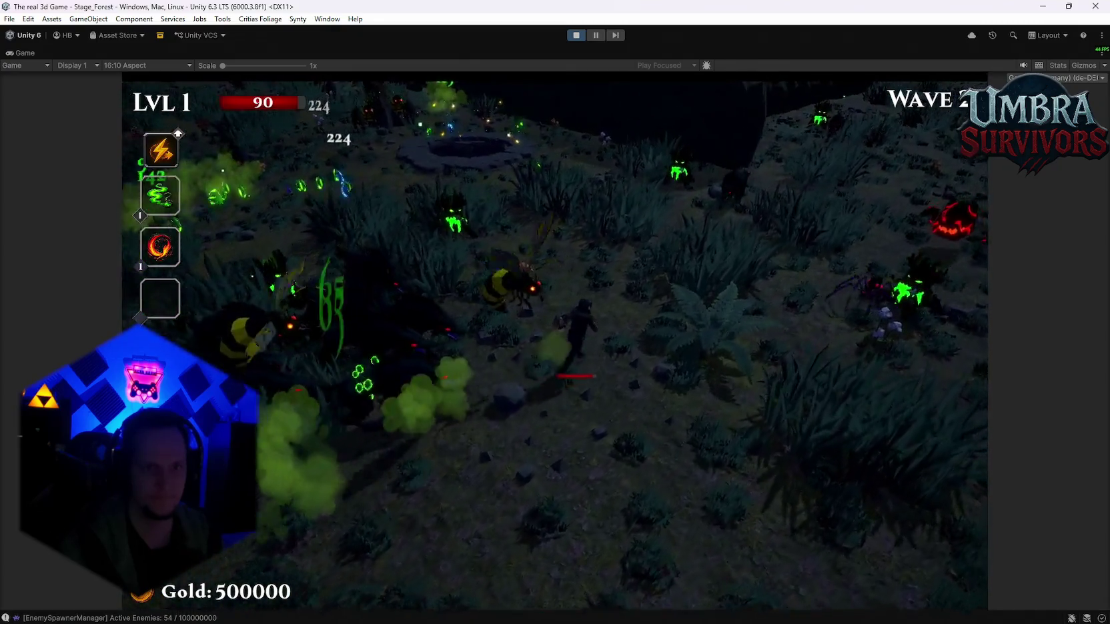
{"action": "key", "text": "w"}
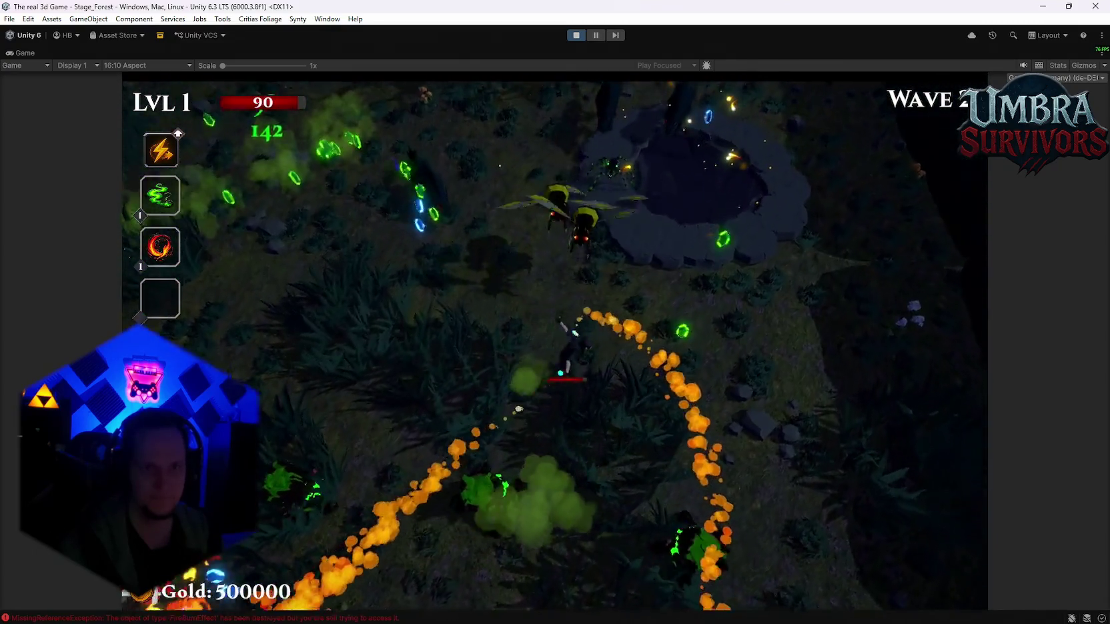
{"action": "key", "text": "w"}
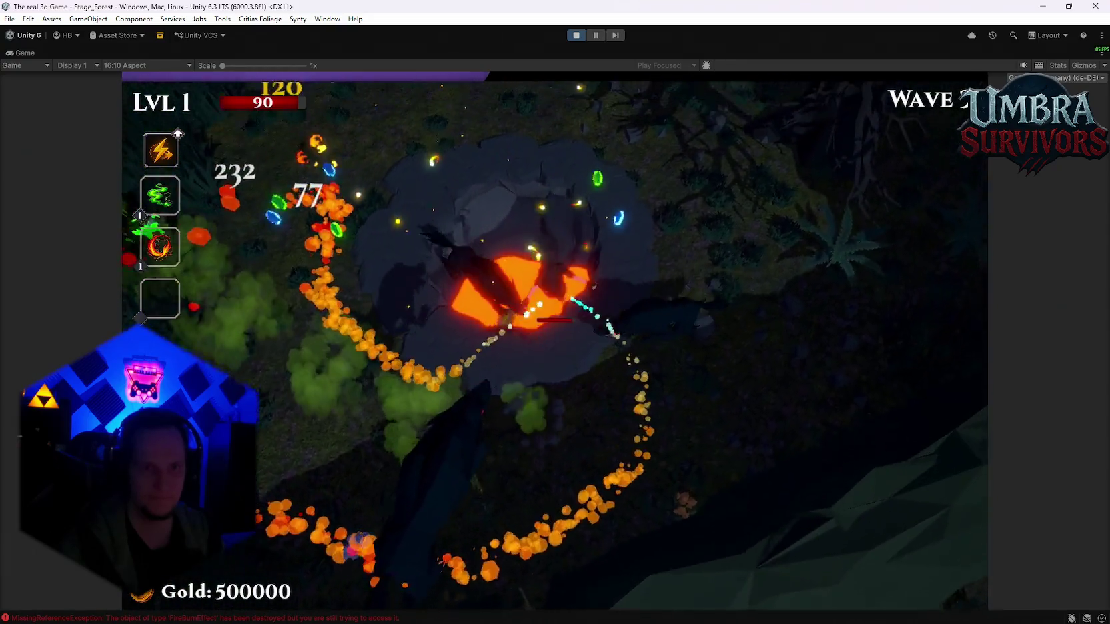
{"action": "key", "text": "w"}
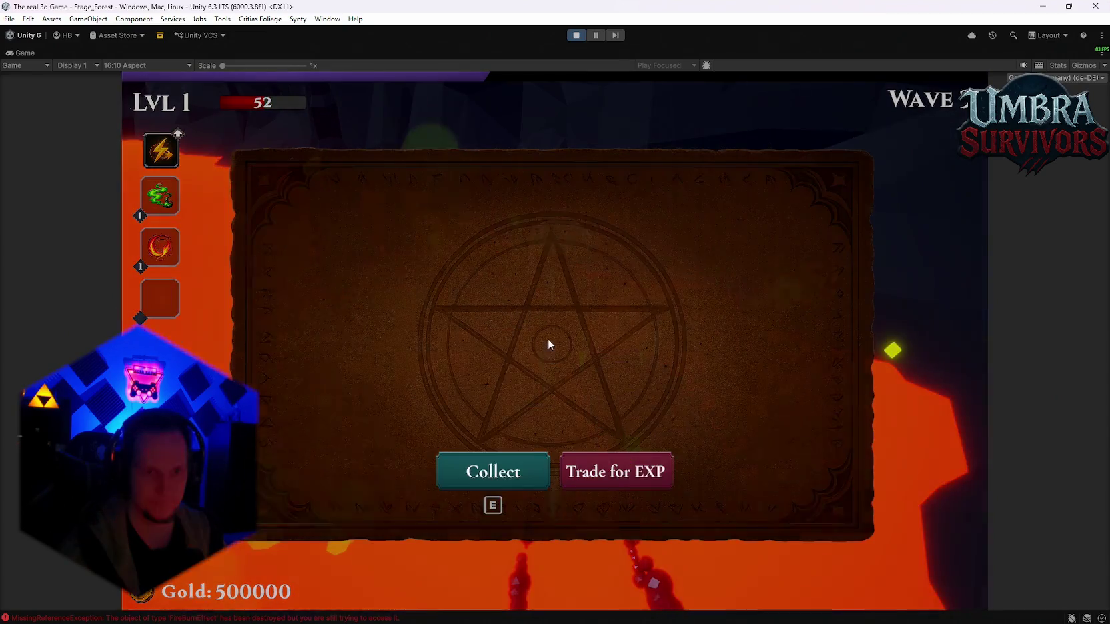
Collect the grenade launcher, pick two level-up cards, then pause and stop play mode.
{"action": "key", "text": "e"}
{"action": "key", "text": "w"}
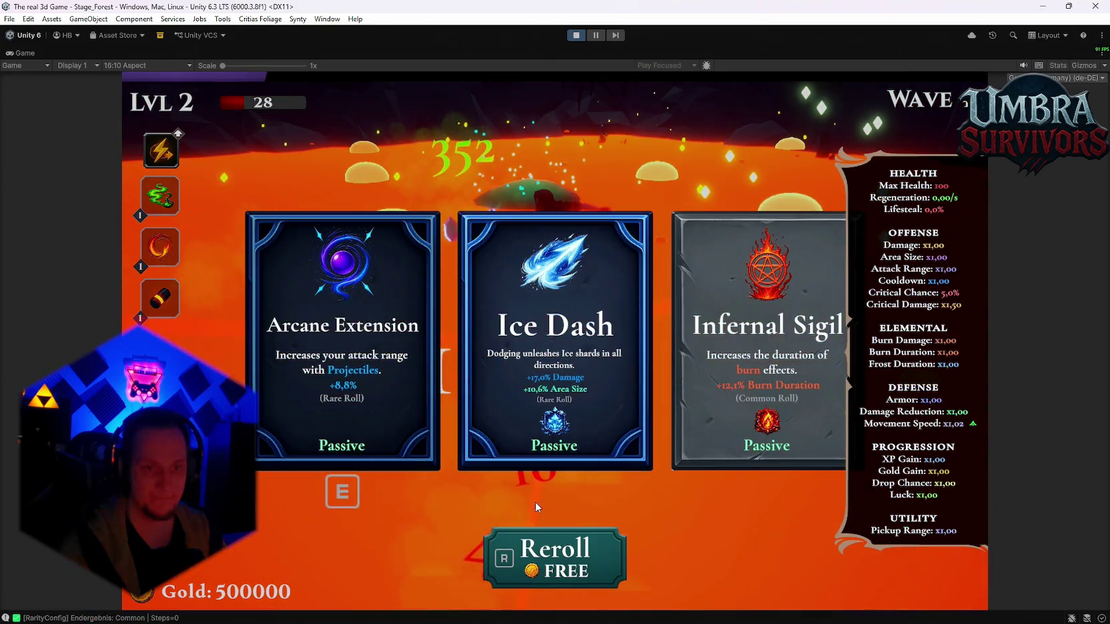
{"action": "key", "text": "e"}
{"action": "key", "text": "e"}
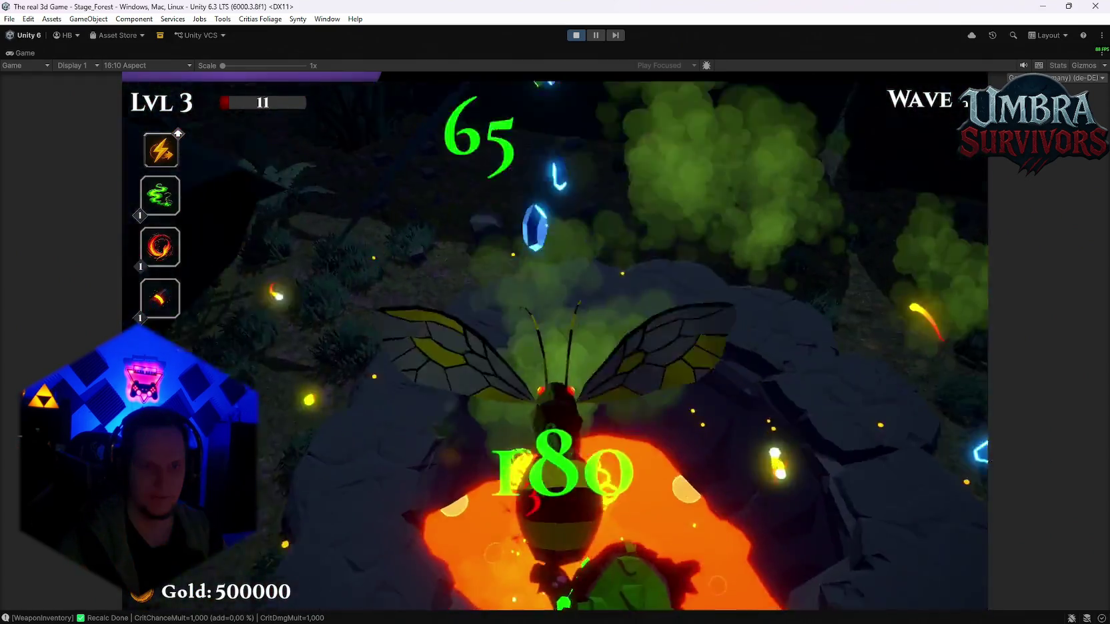
{"action": "key", "text": "e"}
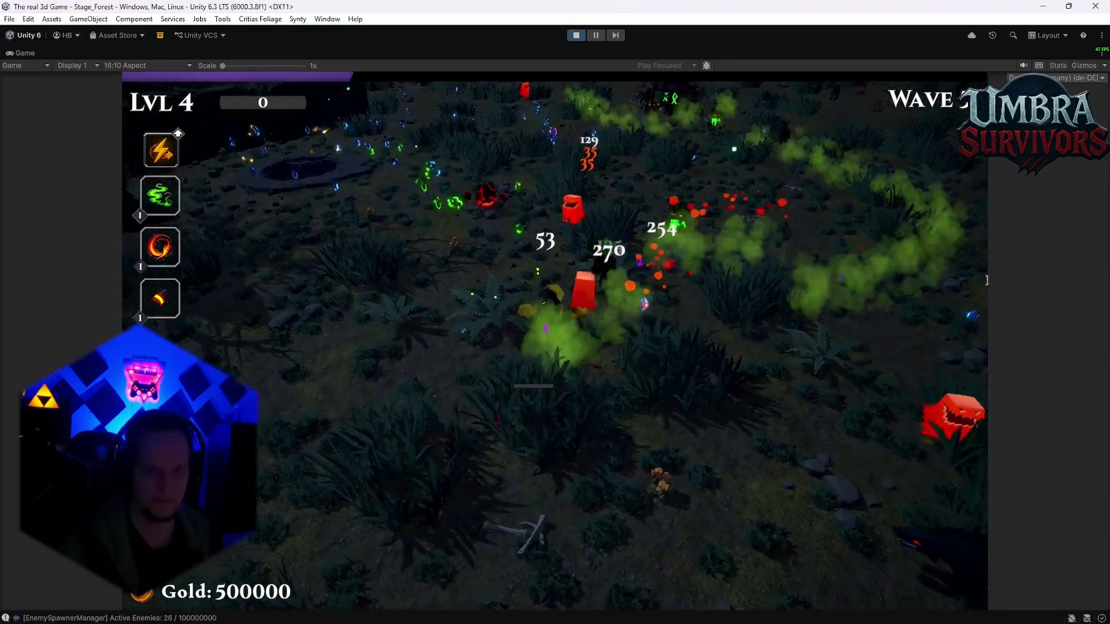
{"action": "key", "text": "Escape"}
{"action": "left_click", "coordinate": [575, 36]}
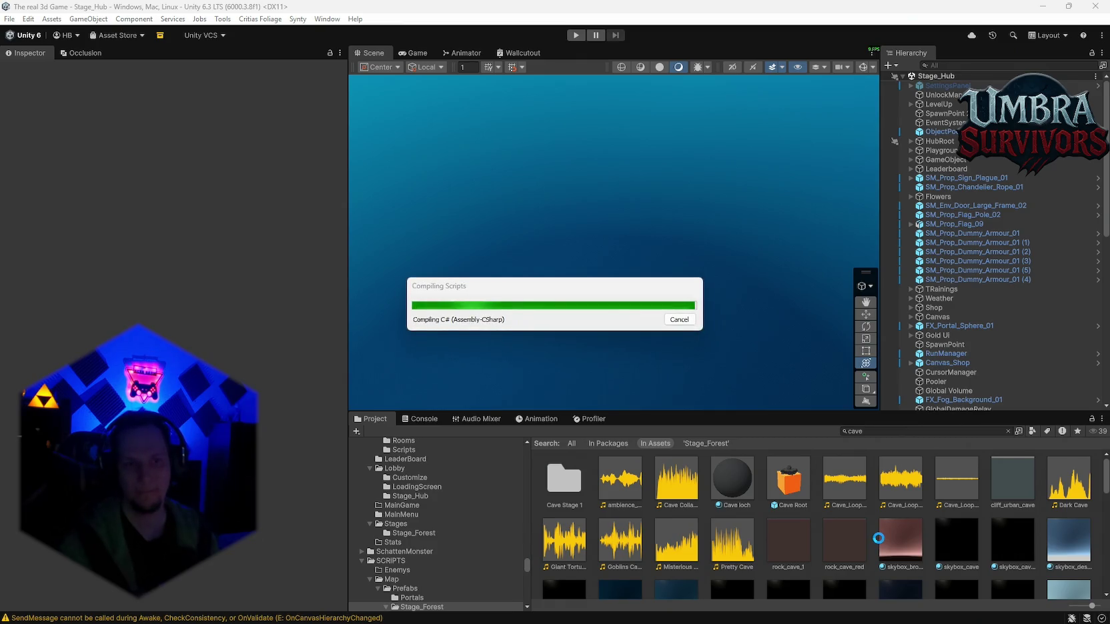
Review the MapGenerator CS0103 compile errors in the Console, then clear all messages.
{"action": "left_click", "coordinate": [878, 538]}
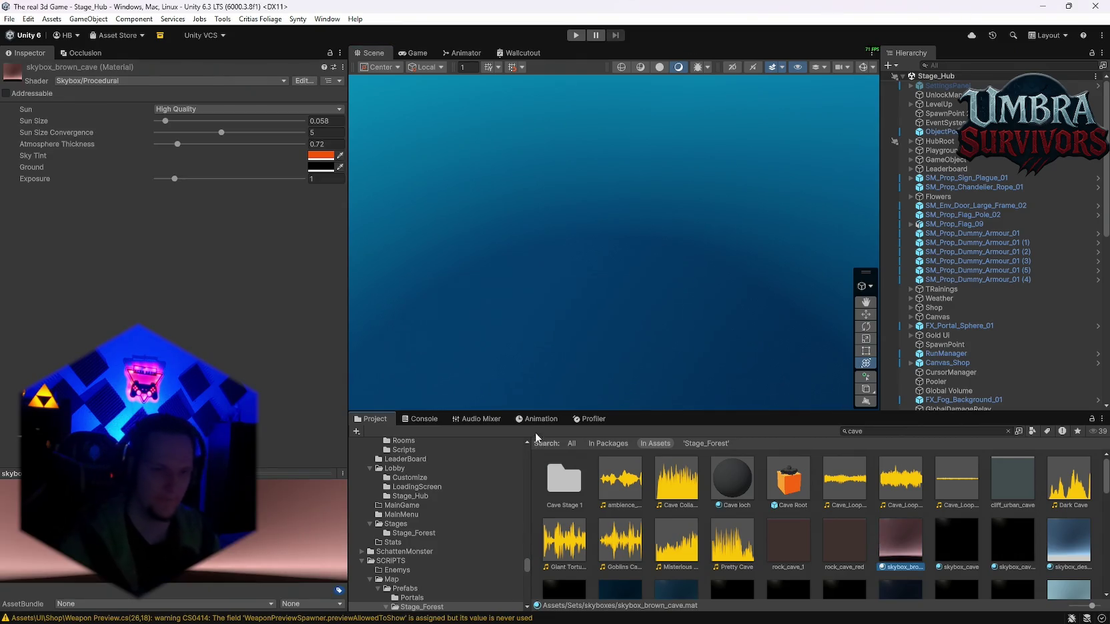
{"action": "left_click", "coordinate": [419, 420]}
{"action": "left_click", "coordinate": [359, 432]}
{"action": "left_click", "coordinate": [614, 449]}
{"action": "scroll", "coordinate": [607, 466], "scroll_direction": "down", "scroll_amount": 3}
{"action": "left_click", "coordinate": [595, 552], "text": "shift"}
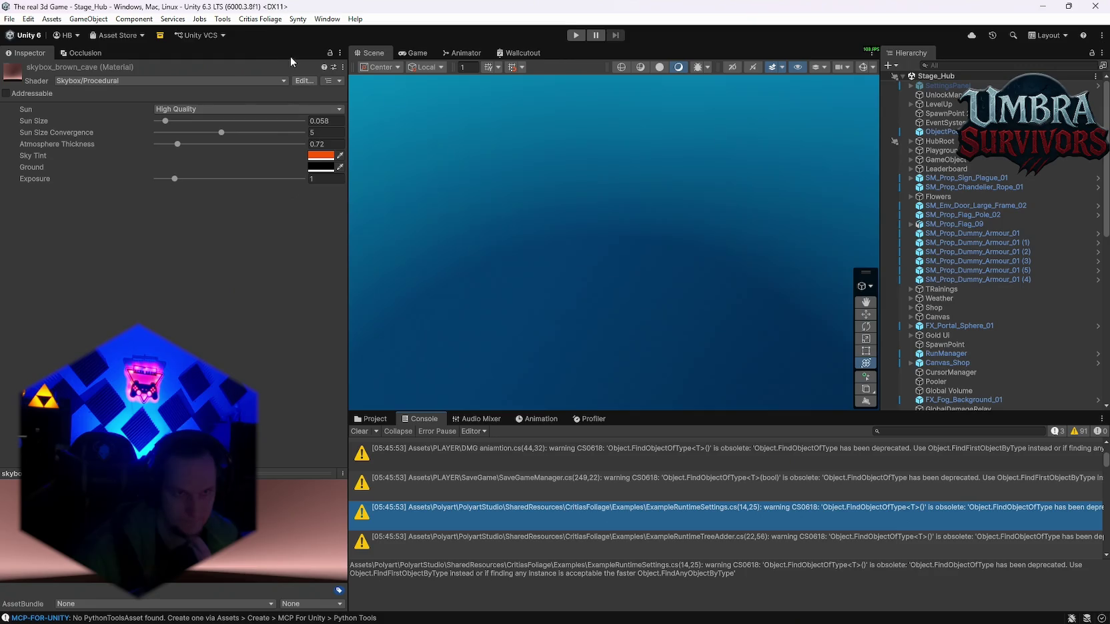
{"action": "left_click", "coordinate": [359, 431]}
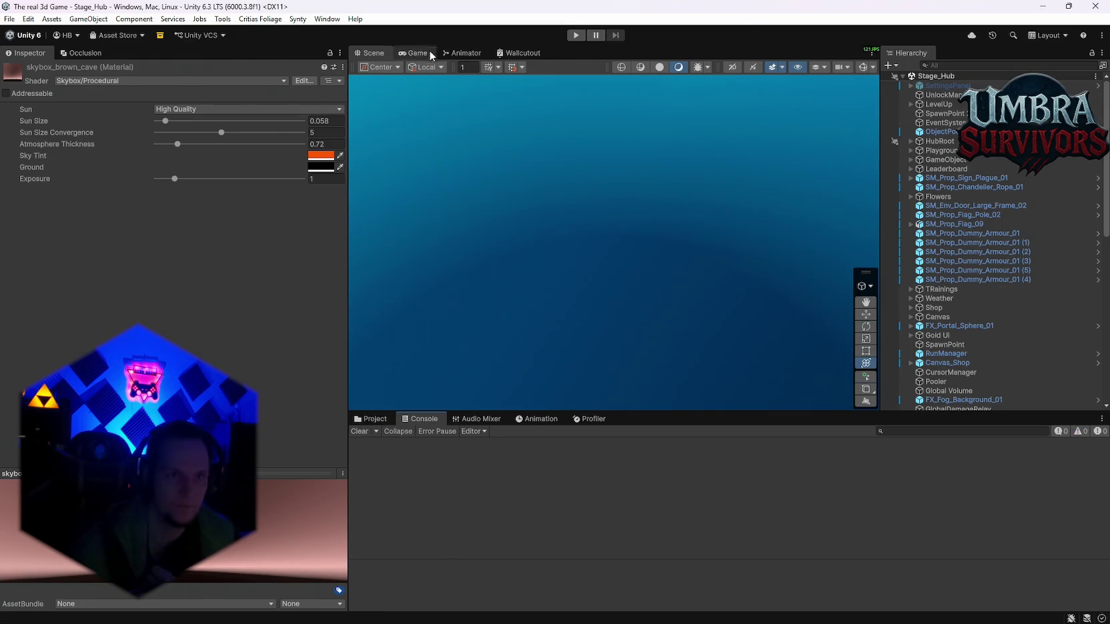
Start a fresh playtest and walk the character toward the Start Run sign.
{"action": "left_click", "coordinate": [575, 35]}
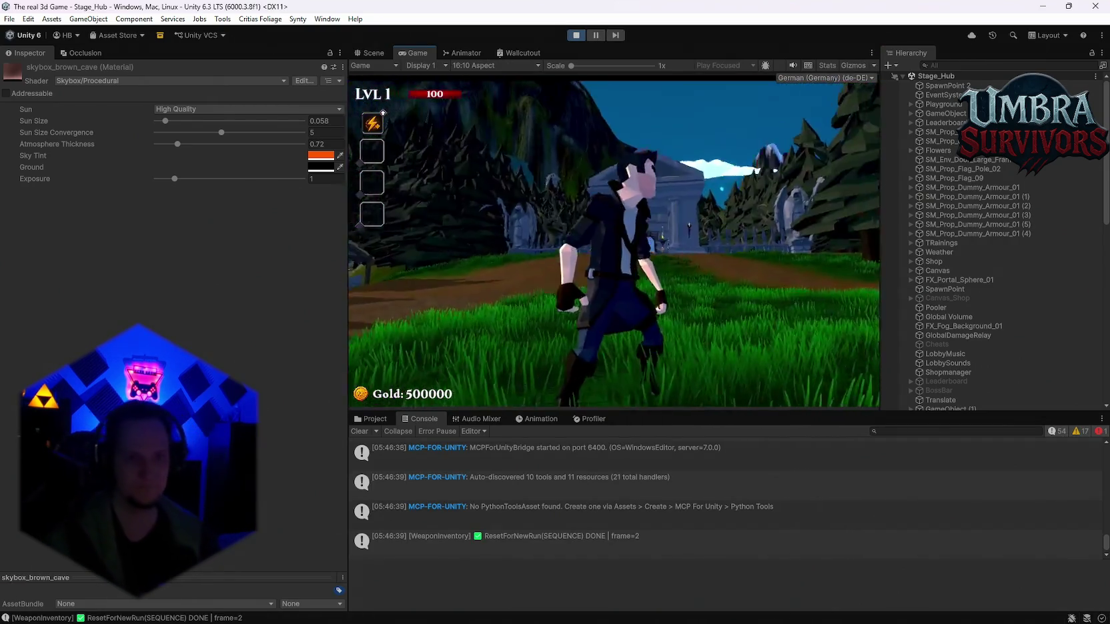
{"action": "key", "text": "w"}
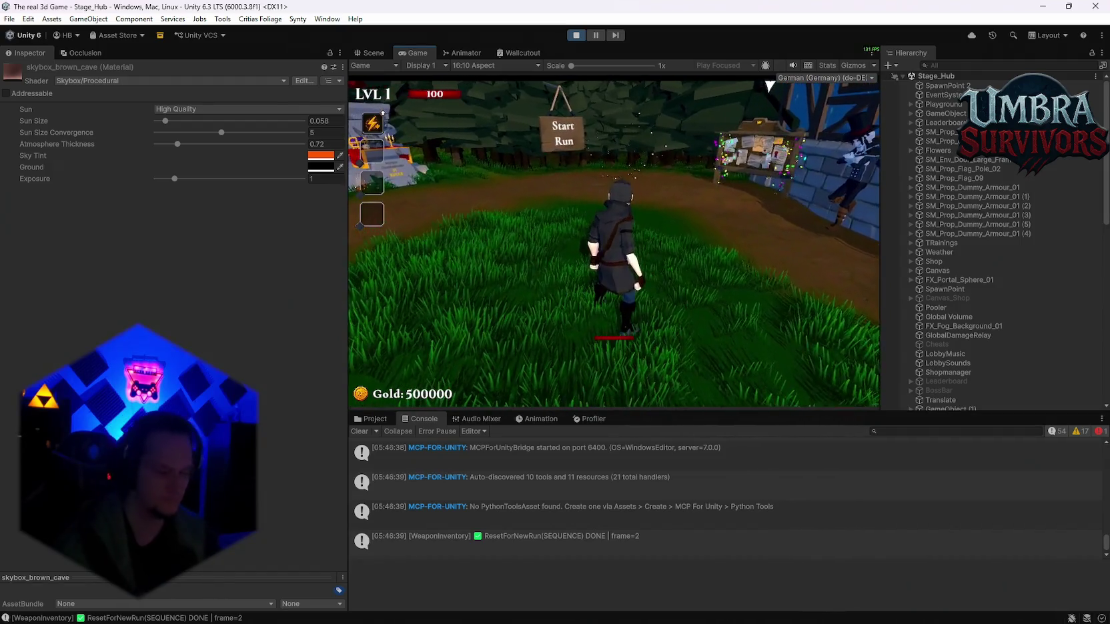
Reroll the upgrade cards five times, take Vampire Orb, and enter the forest stage.
{"action": "left_click", "coordinate": [615, 377]}
{"action": "left_click", "coordinate": [616, 380]}
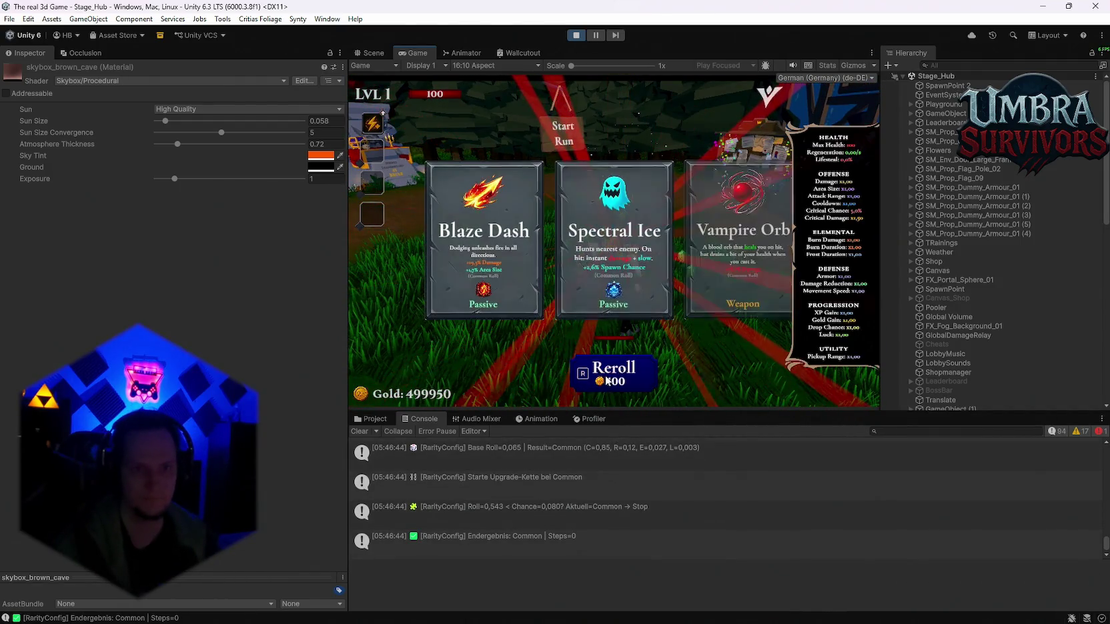
{"action": "left_click", "coordinate": [616, 380]}
{"action": "key", "text": "r"}
{"action": "key", "text": "r"}
{"action": "key", "text": "r"}
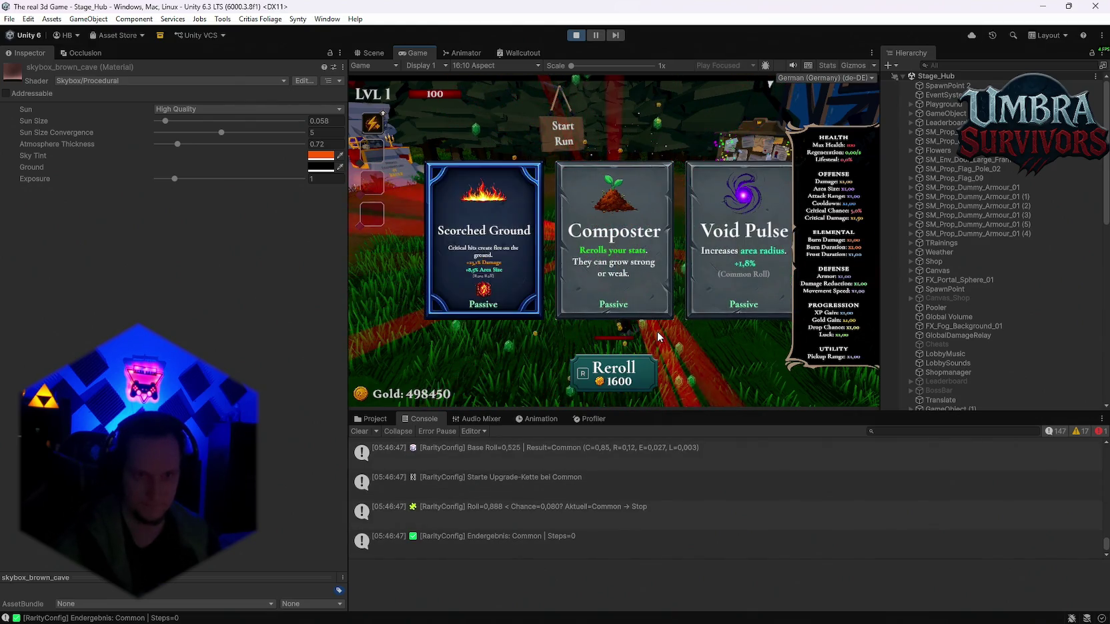
{"action": "key", "text": "r"}
{"action": "left_click", "coordinate": [483, 254]}
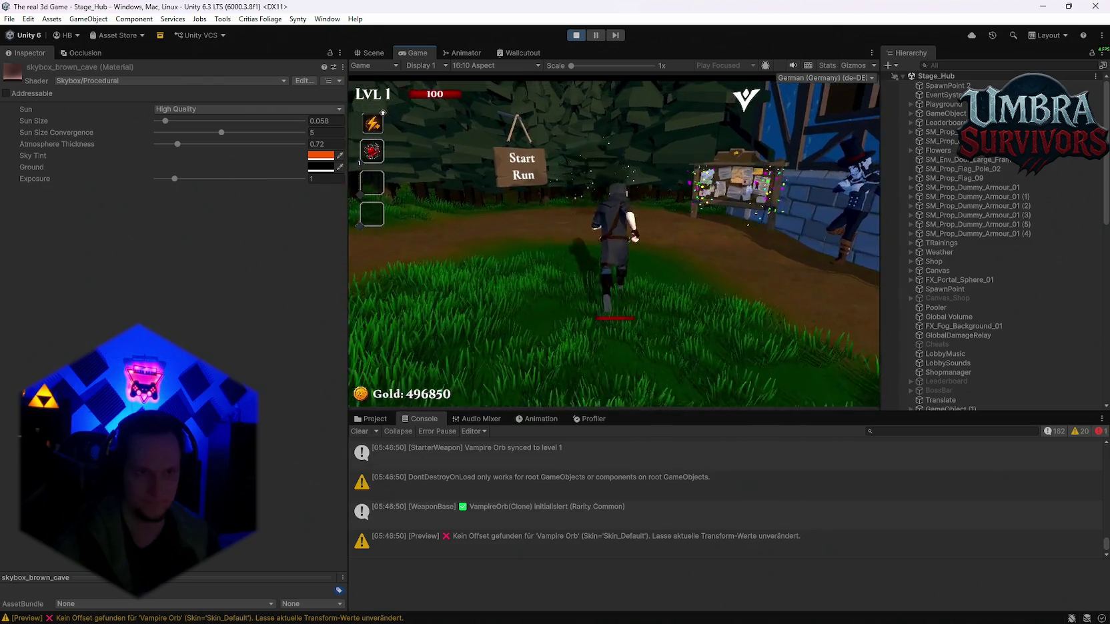
{"action": "key", "text": "e"}
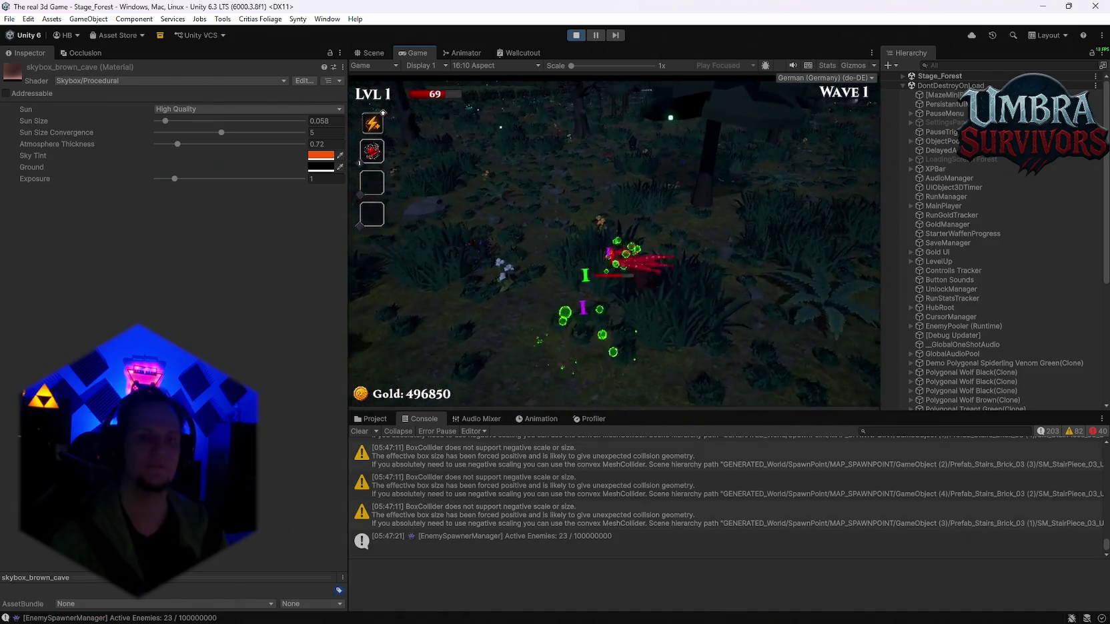
Pause, resume, and flee the wolves through the forest, then pause to view stats.
{"action": "key", "text": "Escape"}
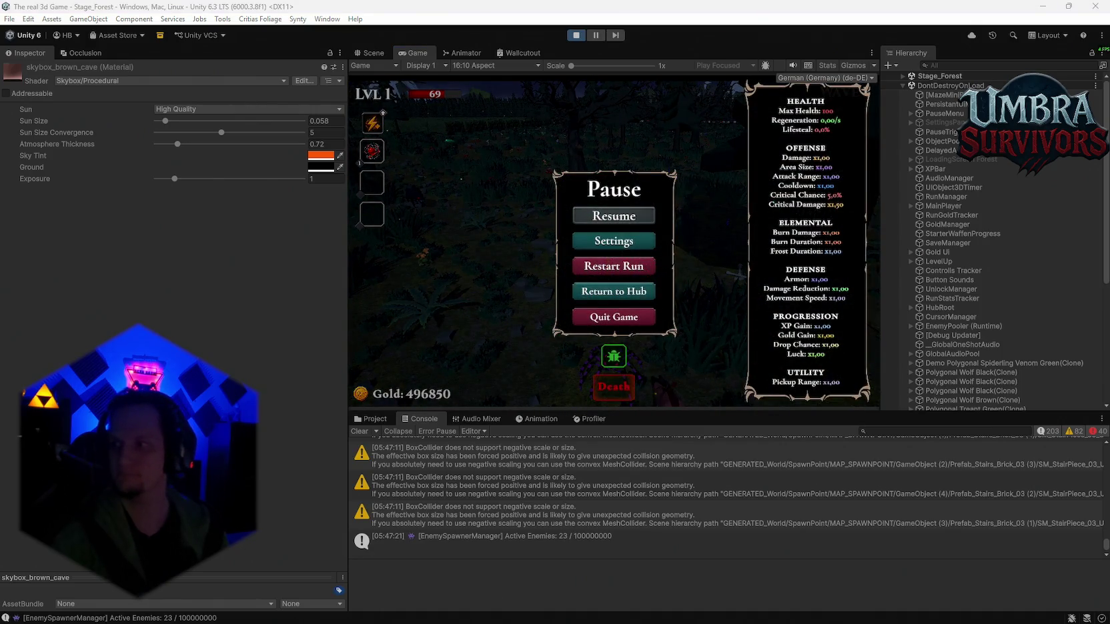
{"action": "left_click", "coordinate": [604, 213]}
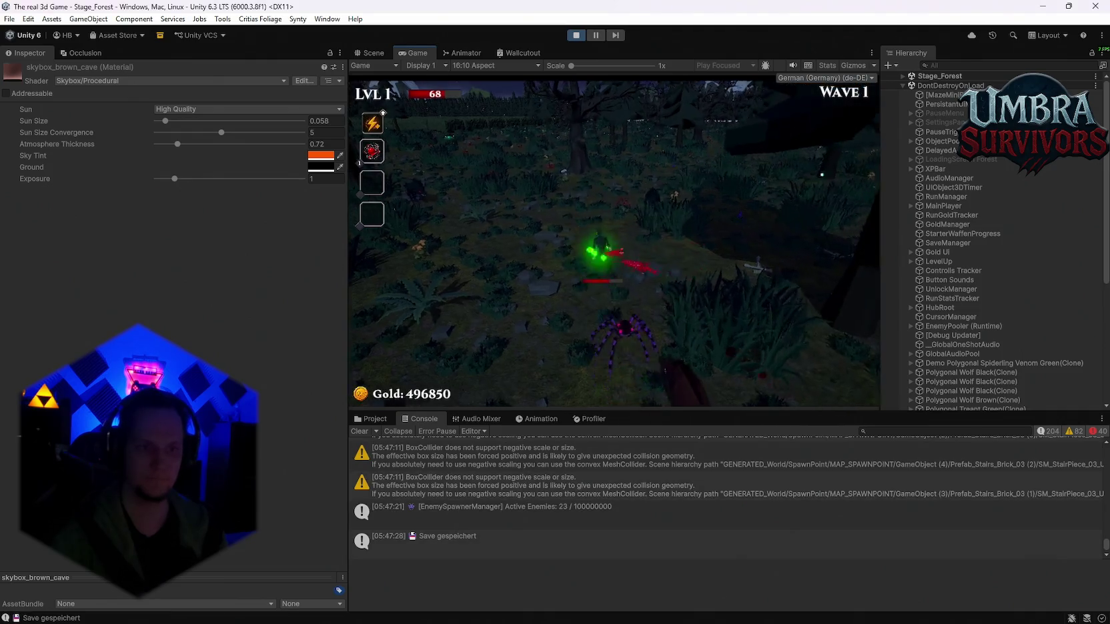
{"action": "key", "text": "w"}
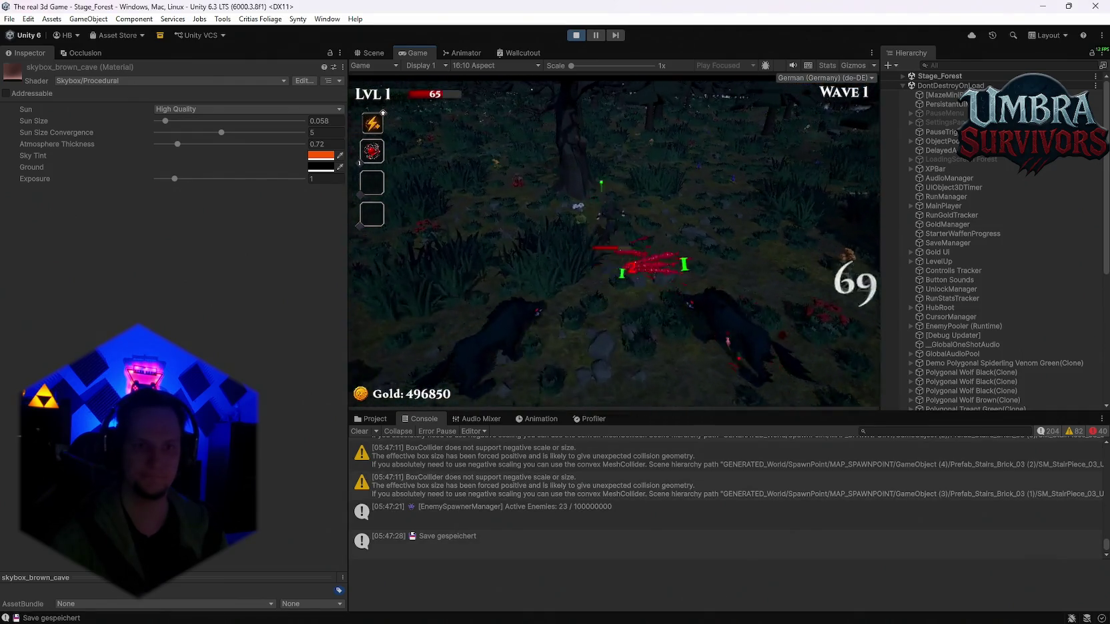
{"action": "key", "text": "w"}
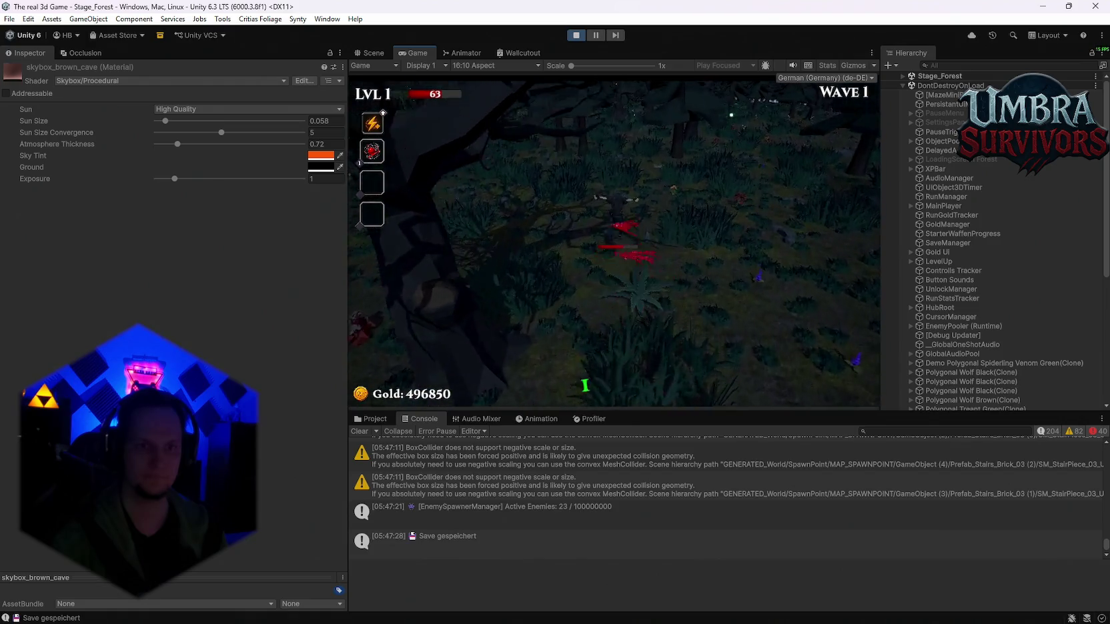
{"action": "key", "text": "Escape"}
{"action": "key", "text": "Escape"}
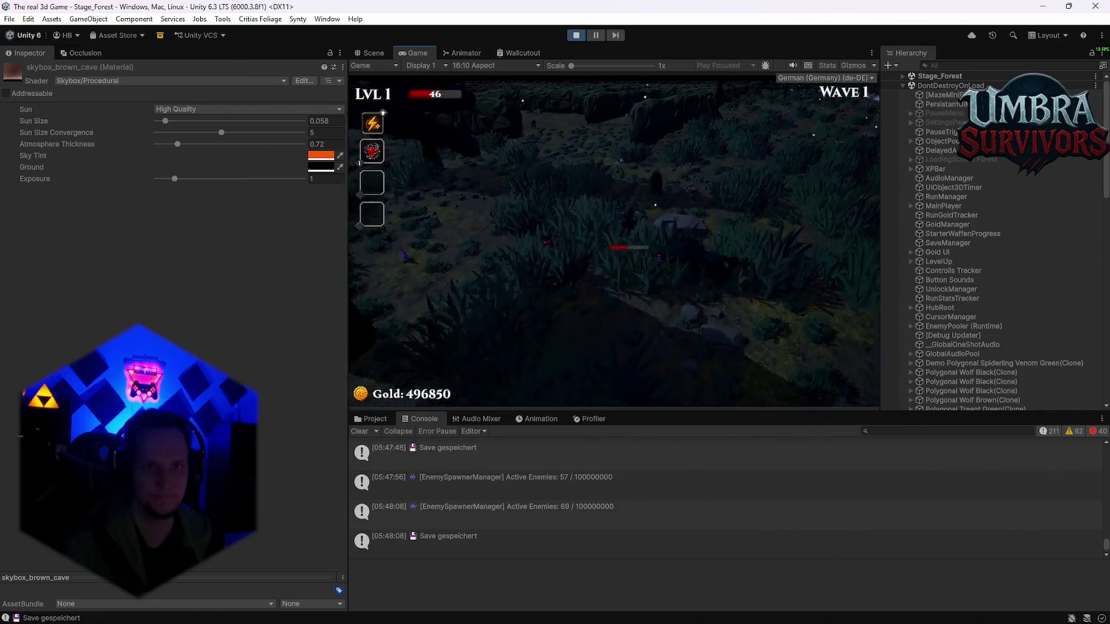
{"action": "key", "text": "Escape"}
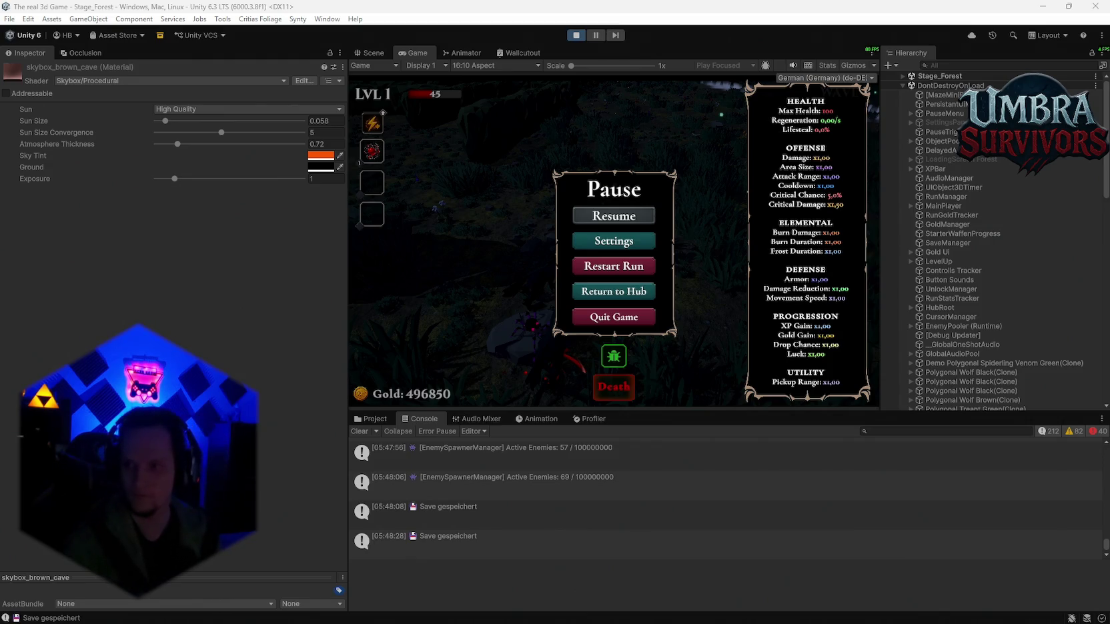
Keep playing wave 1, pause, maximize the Game view, and resume the run.
{"action": "left_click", "coordinate": [633, 216]}
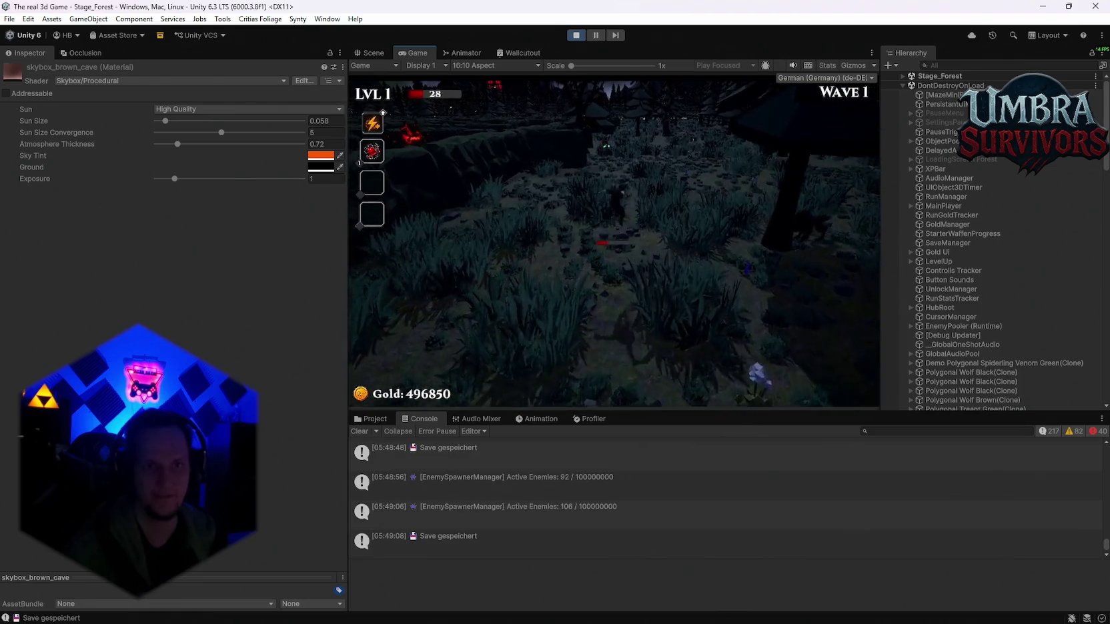
{"action": "key", "text": "Escape"}
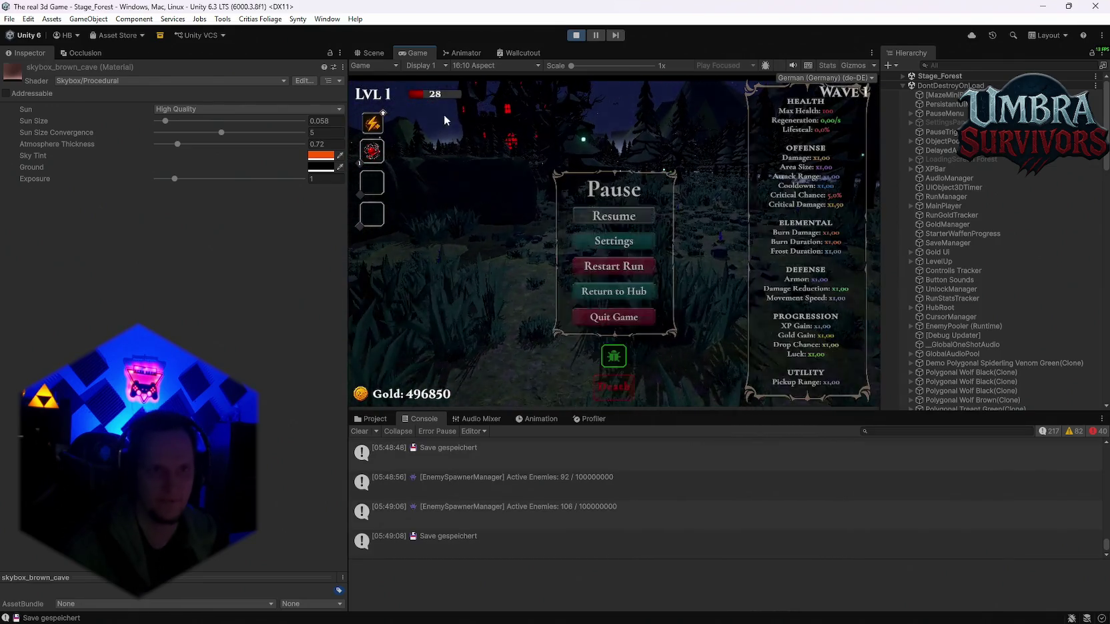
{"action": "double_click", "coordinate": [402, 51]}
{"action": "left_click", "coordinate": [561, 300]}
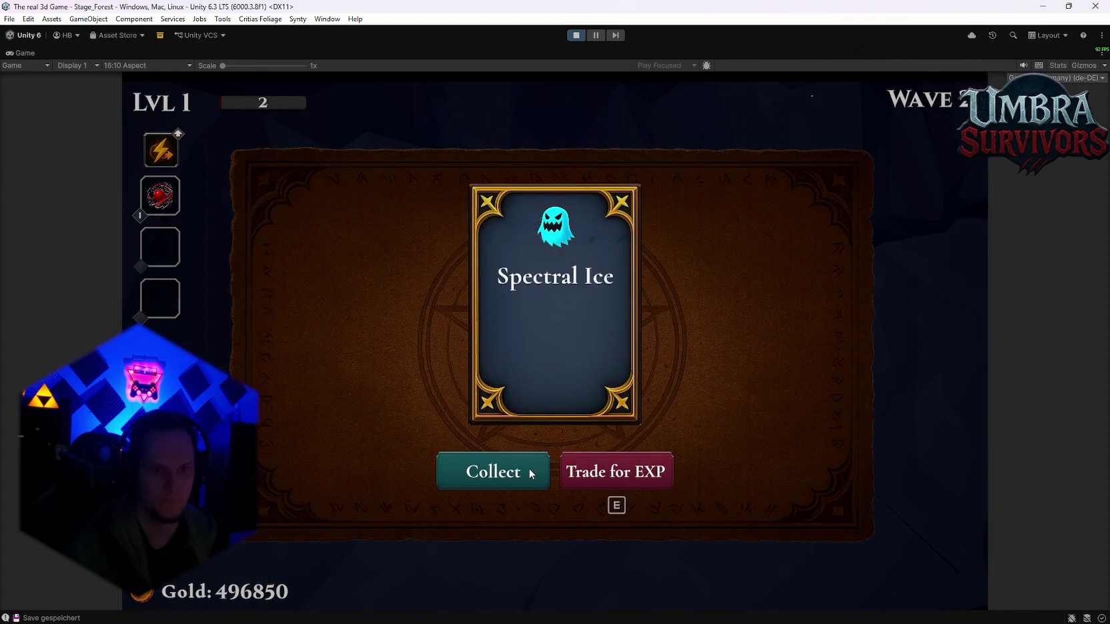
Collect the Spectral Ice and Silver Blade chest rewards and play until dying at wave 2.
{"action": "left_click", "coordinate": [533, 469]}
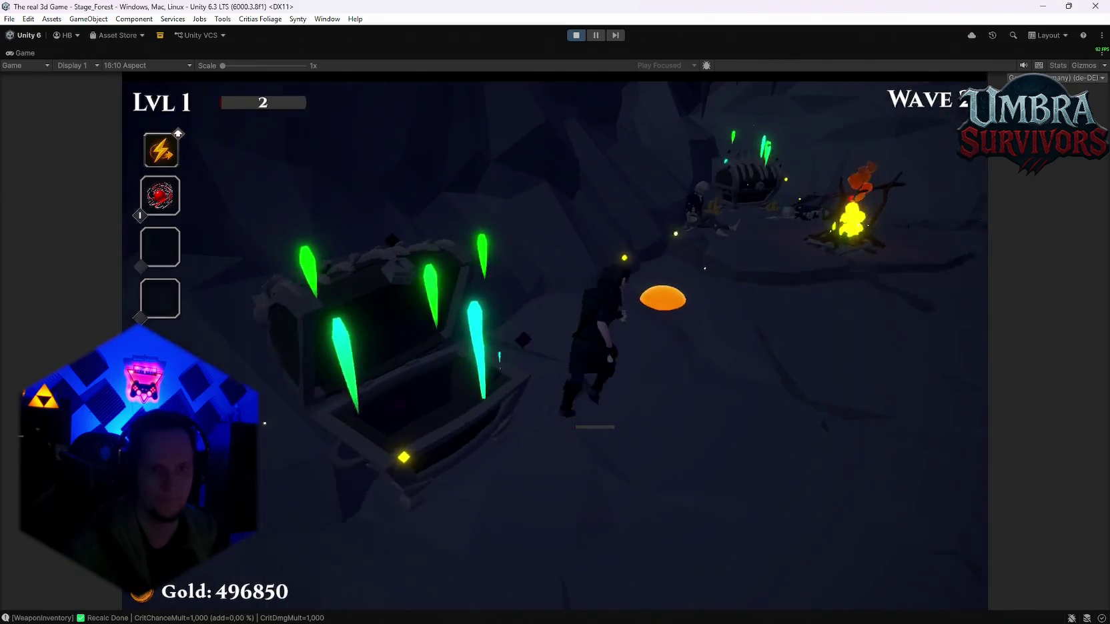
{"action": "key", "text": "w"}
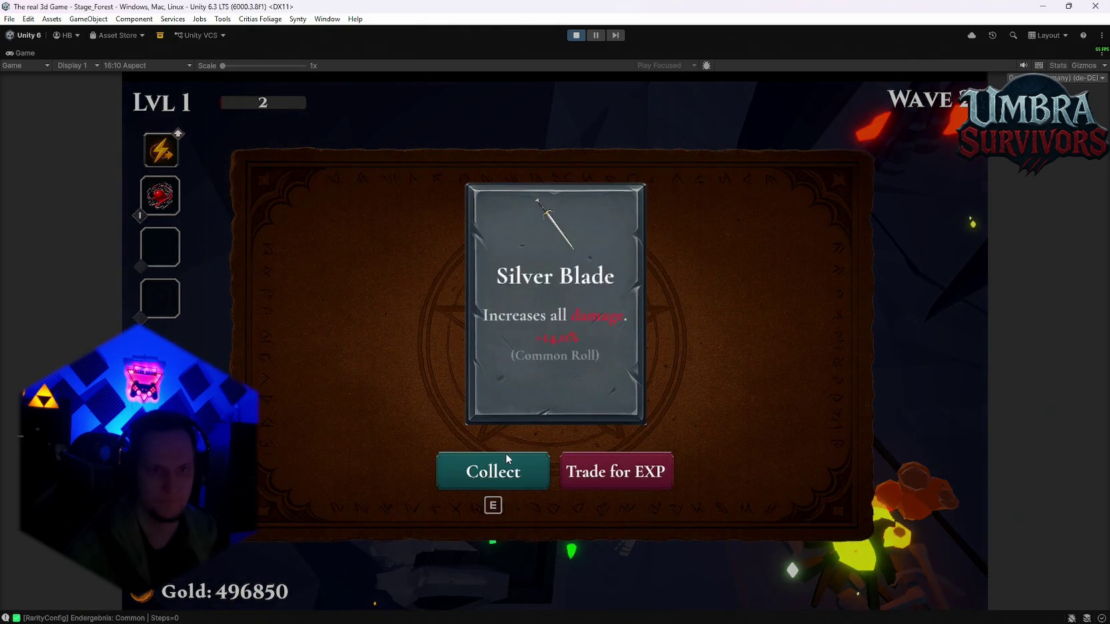
{"action": "left_click", "coordinate": [506, 461]}
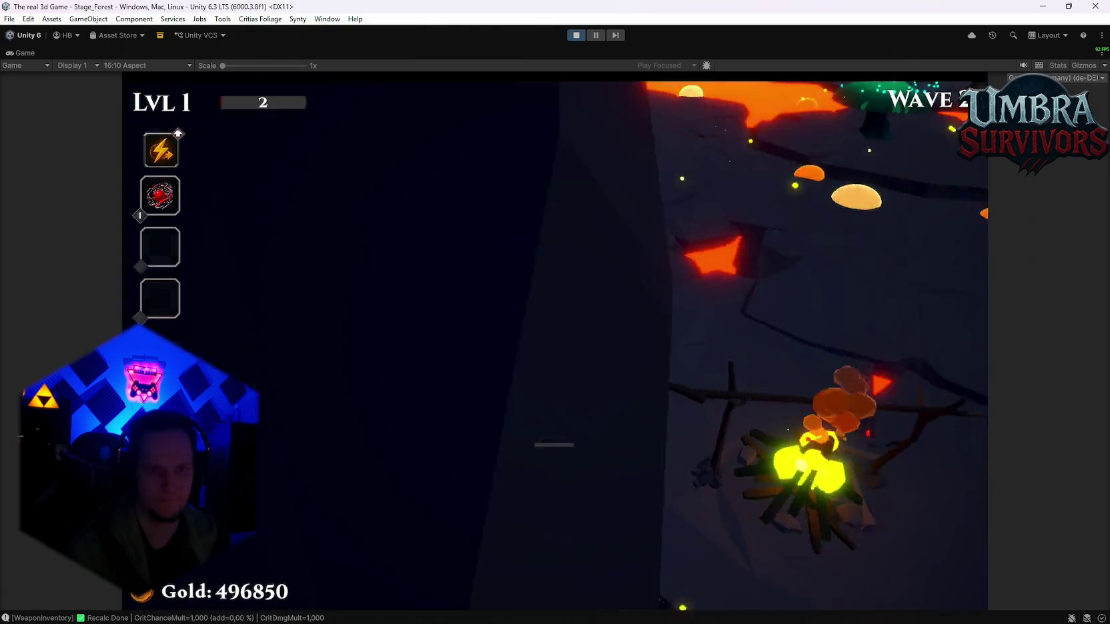
{"action": "key", "text": "w"}
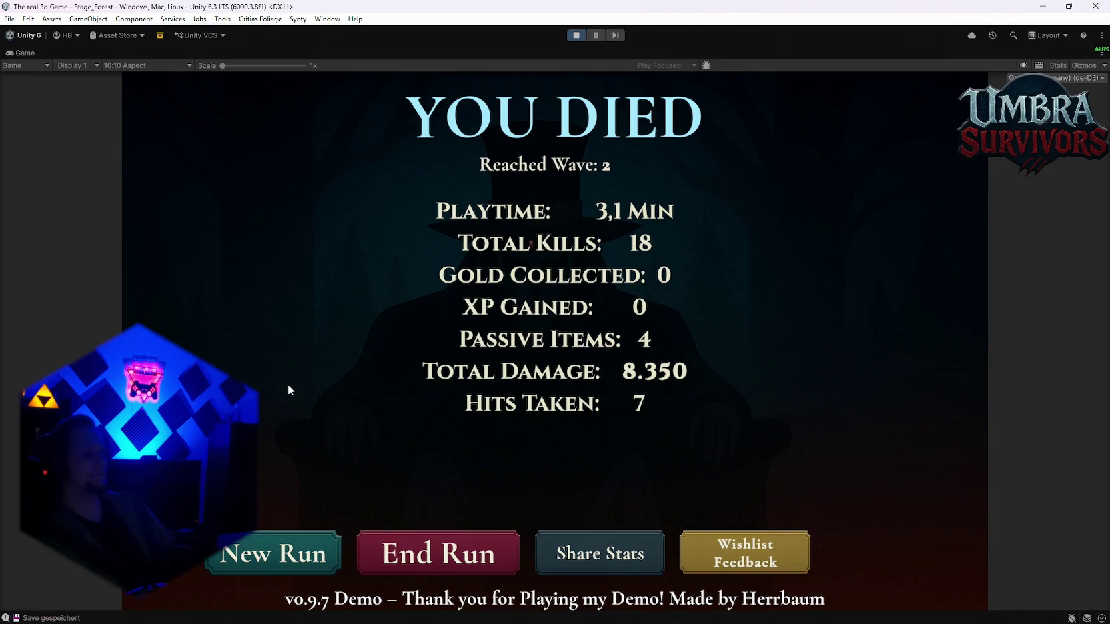
Start a new run from the You Died screen, pause it, and restore the editor layout.
{"action": "left_click", "coordinate": [298, 559]}
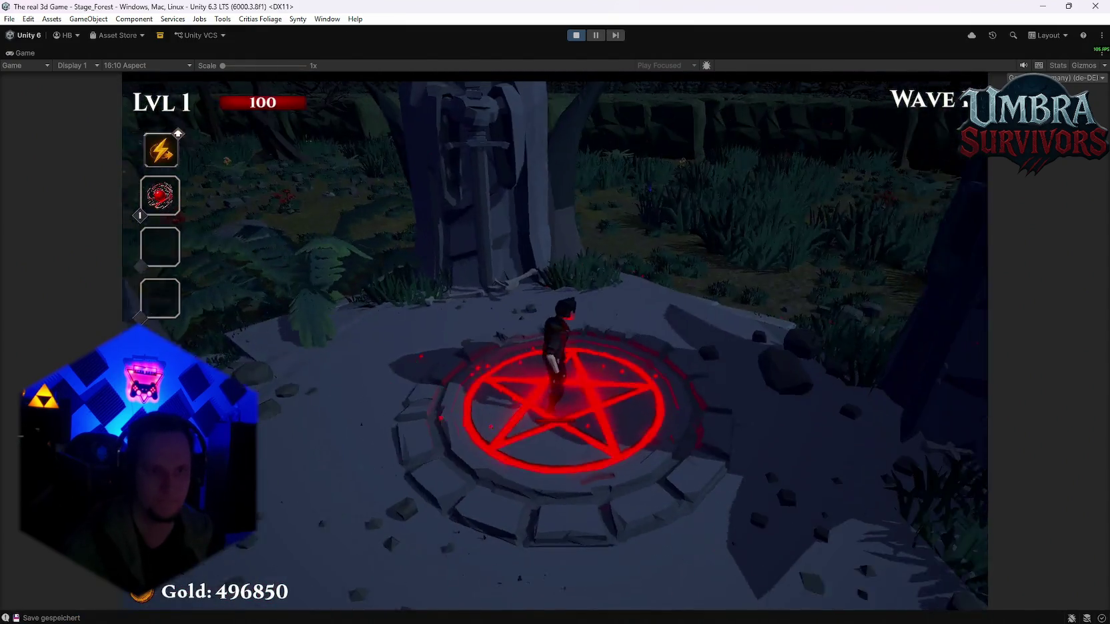
{"action": "key", "text": "Escape"}
{"action": "double_click", "coordinate": [30, 53]}
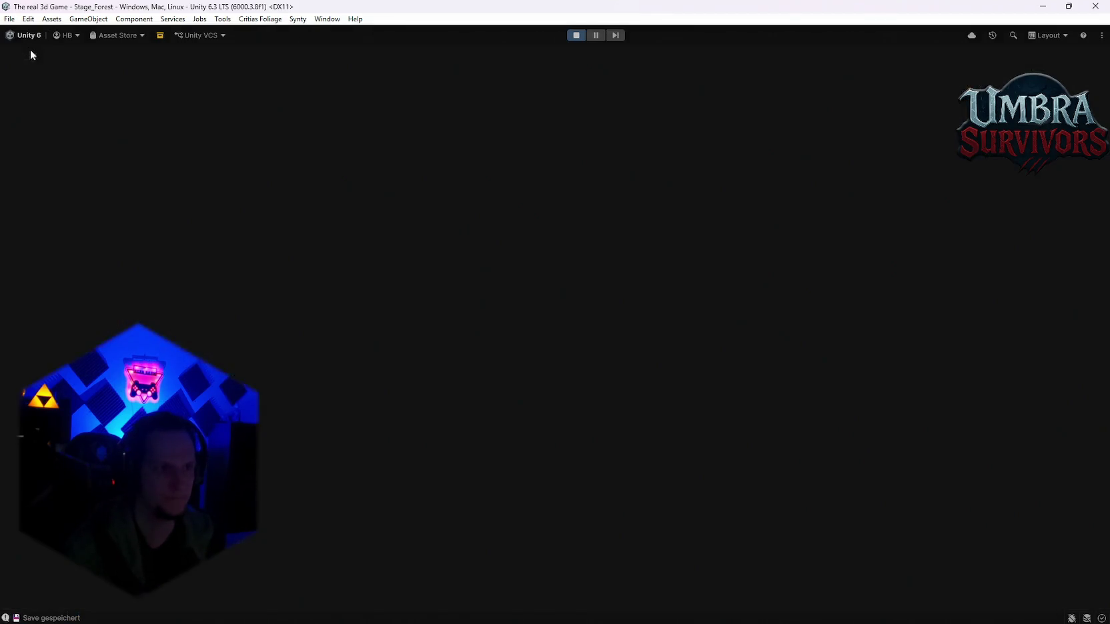
Tilt the Scene camera over the generated maze, then maximize the Game view and restart the run.
{"action": "left_click", "coordinate": [371, 53]}
{"action": "mouse_move", "coordinate": [598, 215]}
{"action": "left_mouse_down"}
{"action": "mouse_move", "coordinate": [486, 219]}
{"action": "mouse_move", "coordinate": [540, 221]}
{"action": "mouse_move", "coordinate": [555, 194]}
{"action": "mouse_move", "coordinate": [486, 260]}
{"action": "mouse_move", "coordinate": [820, 259]}
{"action": "mouse_move", "coordinate": [824, 386]}
{"action": "mouse_move", "coordinate": [664, 268]}
{"action": "mouse_move", "coordinate": [627, 334]}
{"action": "mouse_move", "coordinate": [426, 396]}
{"action": "mouse_move", "coordinate": [643, 270]}
{"action": "mouse_move", "coordinate": [726, 107]}
{"action": "mouse_move", "coordinate": [672, 256]}
{"action": "mouse_move", "coordinate": [569, 82]}
{"action": "mouse_move", "coordinate": [609, 251]}
{"action": "mouse_move", "coordinate": [632, 252]}
{"action": "mouse_move", "coordinate": [590, 306]}
{"action": "mouse_move", "coordinate": [800, 200]}
{"action": "mouse_move", "coordinate": [930, 176]}
{"action": "mouse_move", "coordinate": [443, 477]}
{"action": "mouse_move", "coordinate": [309, 114]}
{"action": "mouse_move", "coordinate": [560, 96]}
{"action": "left_mouse_up"}
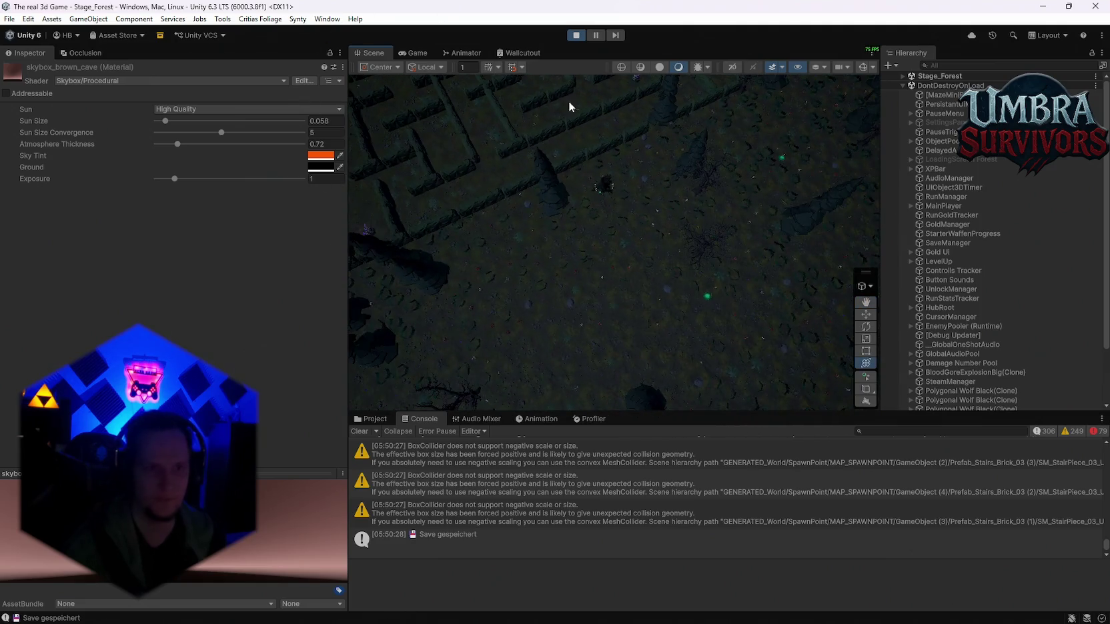
{"action": "double_click", "coordinate": [422, 52]}
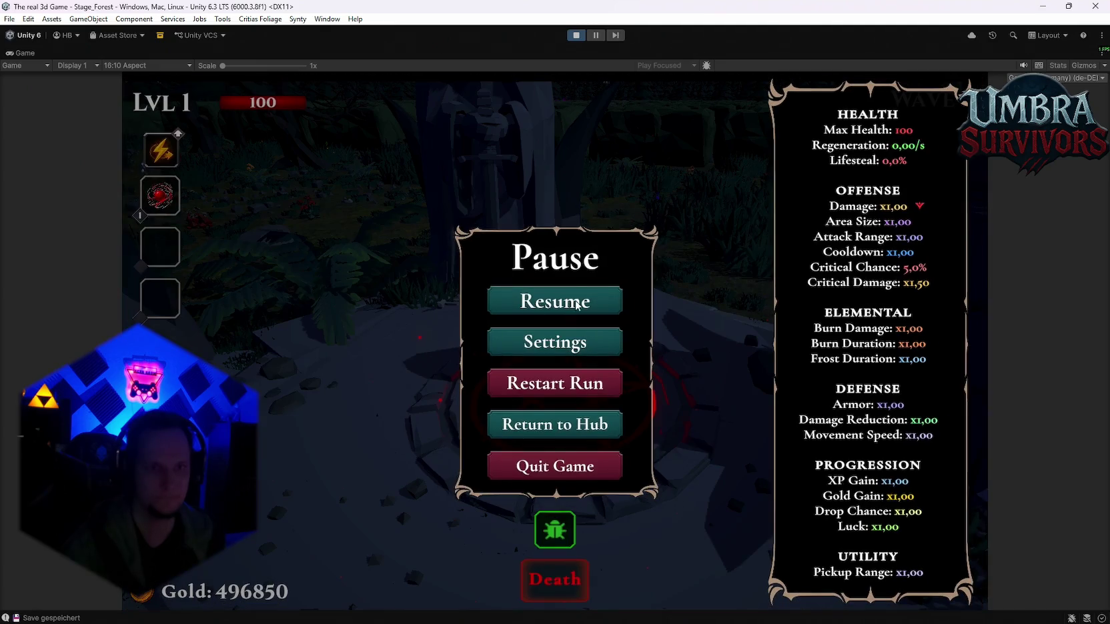
{"action": "left_click", "coordinate": [547, 388]}
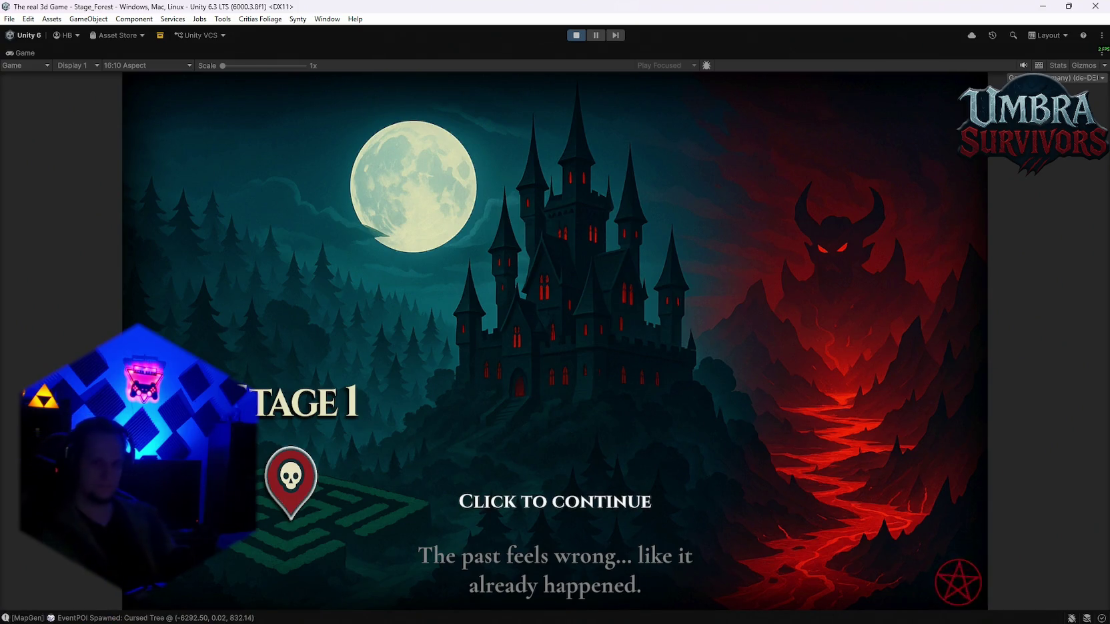
Enter gameplay, pause, and zoom and orbit the Scene view over the regenerated maze, then restart.
{"action": "key", "text": "space"}
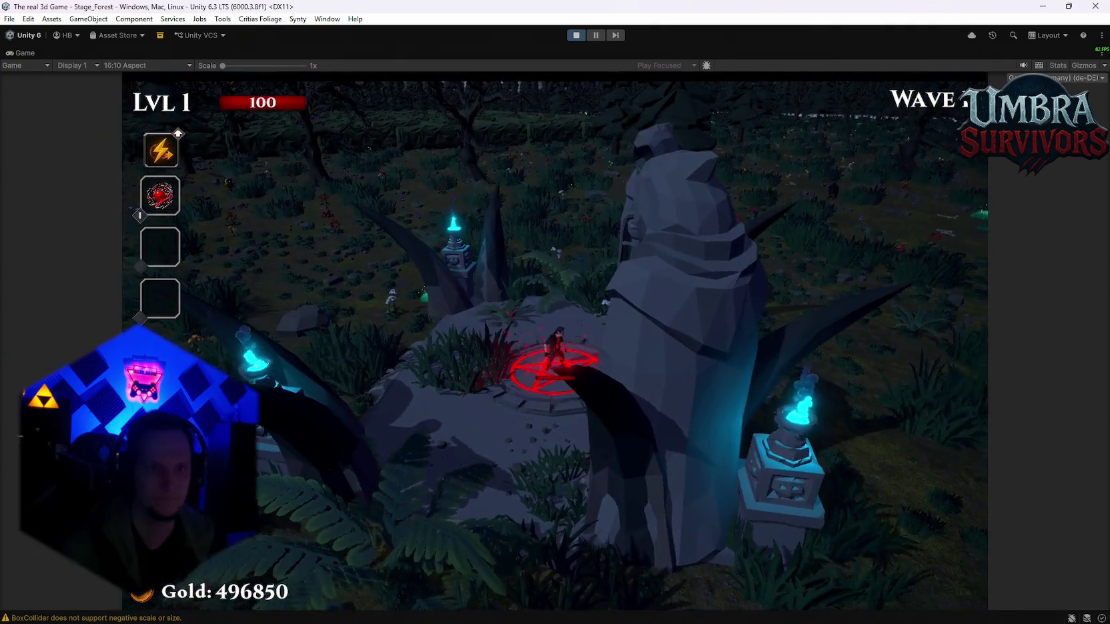
{"action": "key", "text": "Escape"}
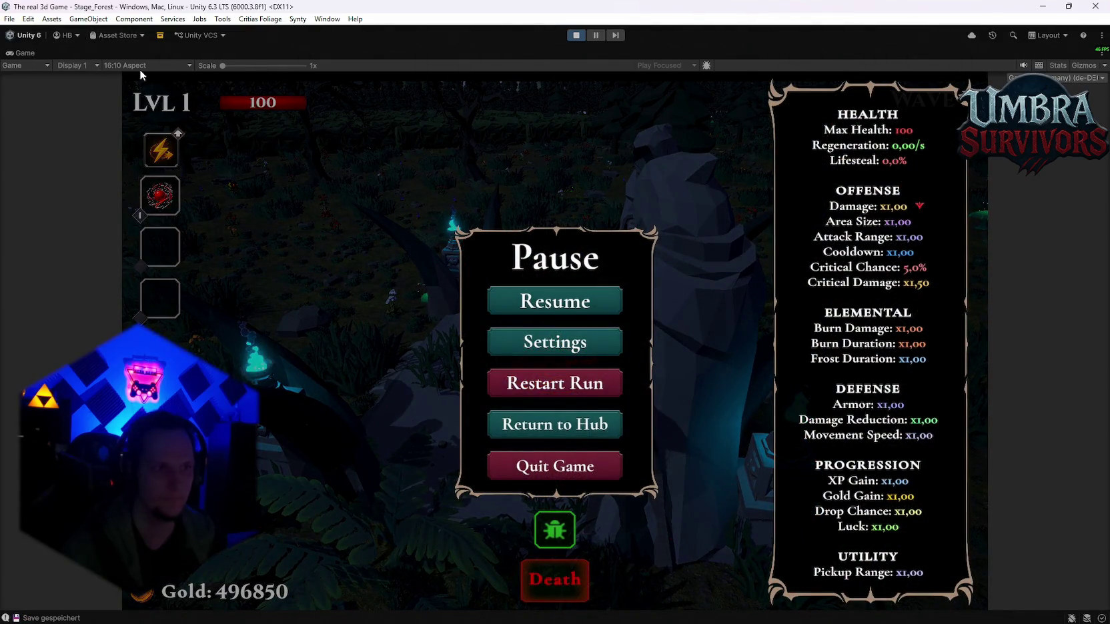
{"action": "double_click", "coordinate": [18, 56]}
{"action": "scroll", "coordinate": [568, 239], "scroll_direction": "down", "scroll_amount": 5}
{"action": "mouse_move", "coordinate": [533, 133]}
{"action": "left_mouse_down"}
{"action": "mouse_move", "coordinate": [322, 360]}
{"action": "mouse_move", "coordinate": [473, 565]}
{"action": "mouse_move", "coordinate": [738, 315]}
{"action": "mouse_move", "coordinate": [630, 243]}
{"action": "left_mouse_up"}
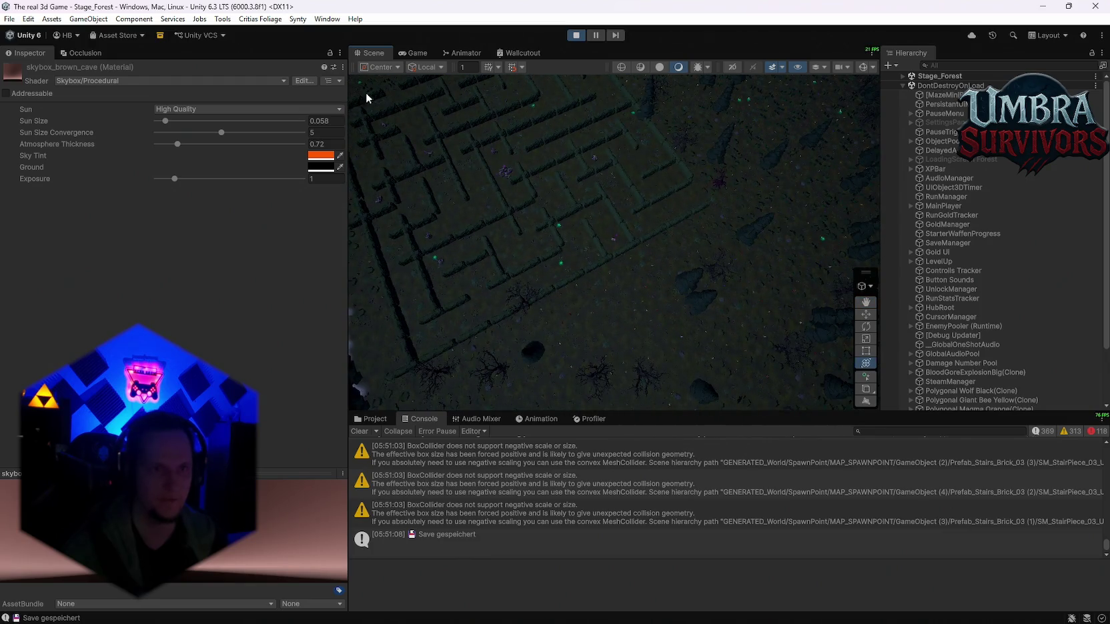
{"action": "double_click", "coordinate": [417, 53]}
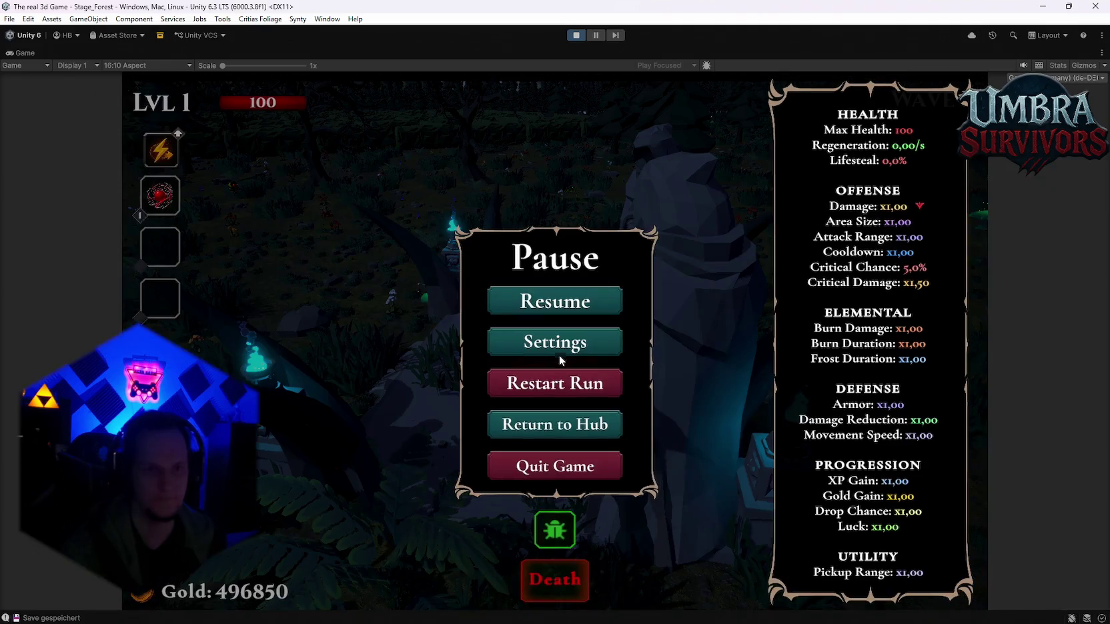
{"action": "left_click", "coordinate": [556, 383]}
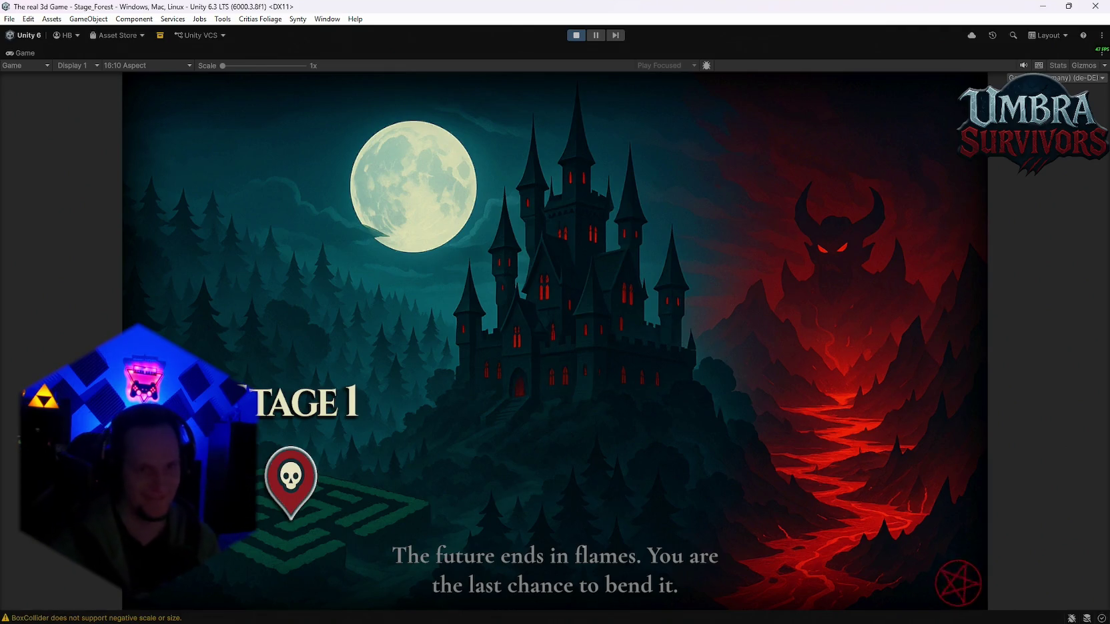
Pause the run and pan the Scene view across the maze and mountain slope, then restart.
{"action": "left_click", "coordinate": [150, 78]}
{"action": "key", "text": "Escape"}
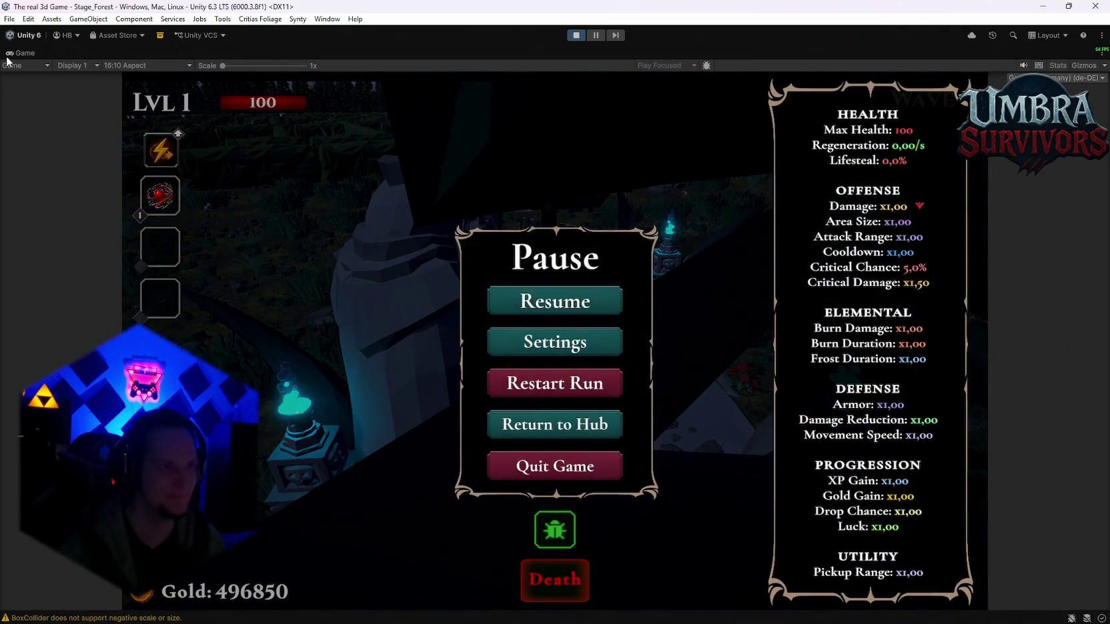
{"action": "double_click", "coordinate": [7, 57]}
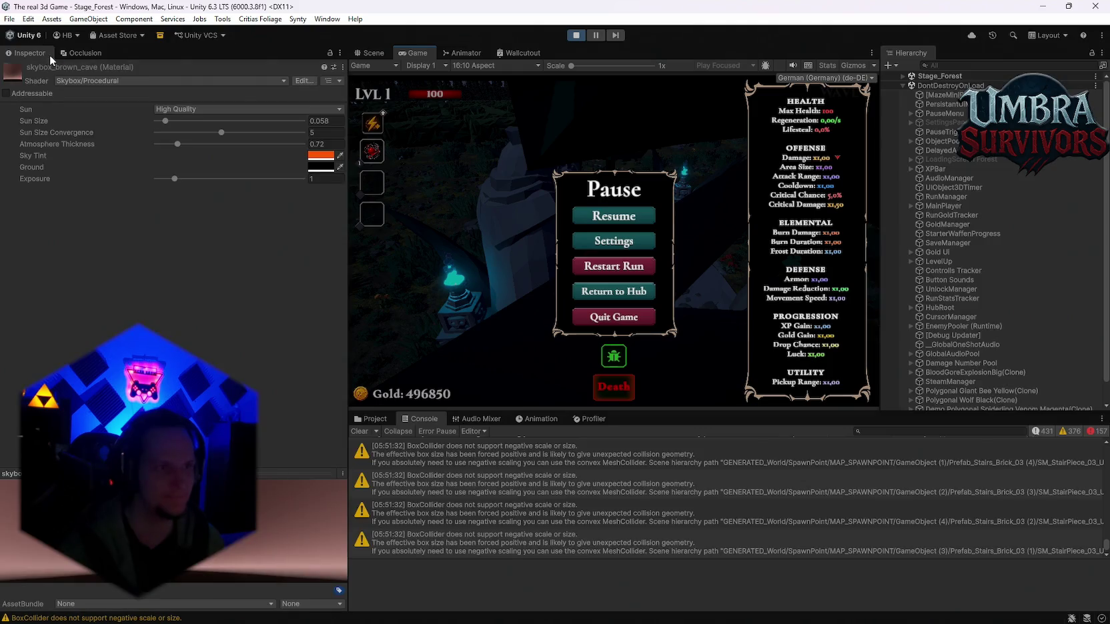
{"action": "left_click", "coordinate": [369, 53]}
{"action": "mouse_move", "coordinate": [531, 171]}
{"action": "left_mouse_down"}
{"action": "mouse_move", "coordinate": [640, 239]}
{"action": "mouse_move", "coordinate": [663, 272]}
{"action": "mouse_move", "coordinate": [582, 191]}
{"action": "mouse_move", "coordinate": [594, 149]}
{"action": "mouse_move", "coordinate": [706, 165]}
{"action": "mouse_move", "coordinate": [488, 302]}
{"action": "mouse_move", "coordinate": [515, 263]}
{"action": "mouse_move", "coordinate": [566, 372]}
{"action": "mouse_move", "coordinate": [622, 317]}
{"action": "mouse_move", "coordinate": [780, 379]}
{"action": "mouse_move", "coordinate": [505, 243]}
{"action": "mouse_move", "coordinate": [579, 238]}
{"action": "mouse_move", "coordinate": [667, 280]}
{"action": "left_mouse_up"}
{"action": "left_click_drag", "start_coordinate": [947, 327], "coordinate": [693, 318]}
{"action": "mouse_move", "coordinate": [616, 264]}
{"action": "left_mouse_down"}
{"action": "mouse_move", "coordinate": [538, 230]}
{"action": "mouse_move", "coordinate": [632, 260]}
{"action": "mouse_move", "coordinate": [463, 109]}
{"action": "mouse_move", "coordinate": [652, 240]}
{"action": "mouse_move", "coordinate": [438, 344]}
{"action": "mouse_move", "coordinate": [533, 350]}
{"action": "left_mouse_up"}
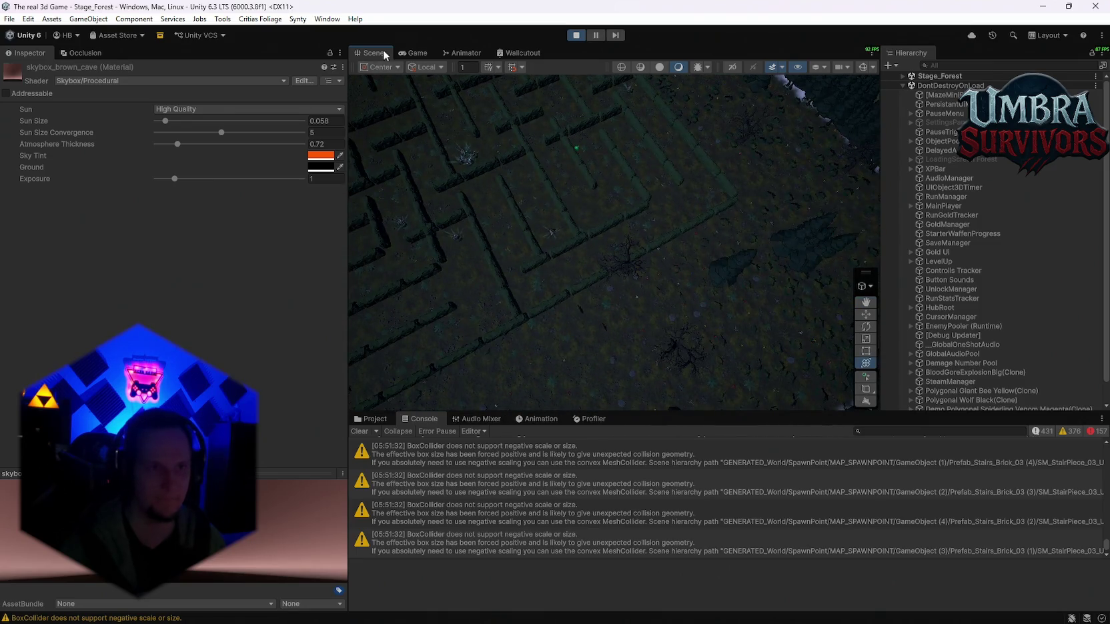
{"action": "double_click", "coordinate": [398, 51]}
{"action": "left_click", "coordinate": [562, 387]}
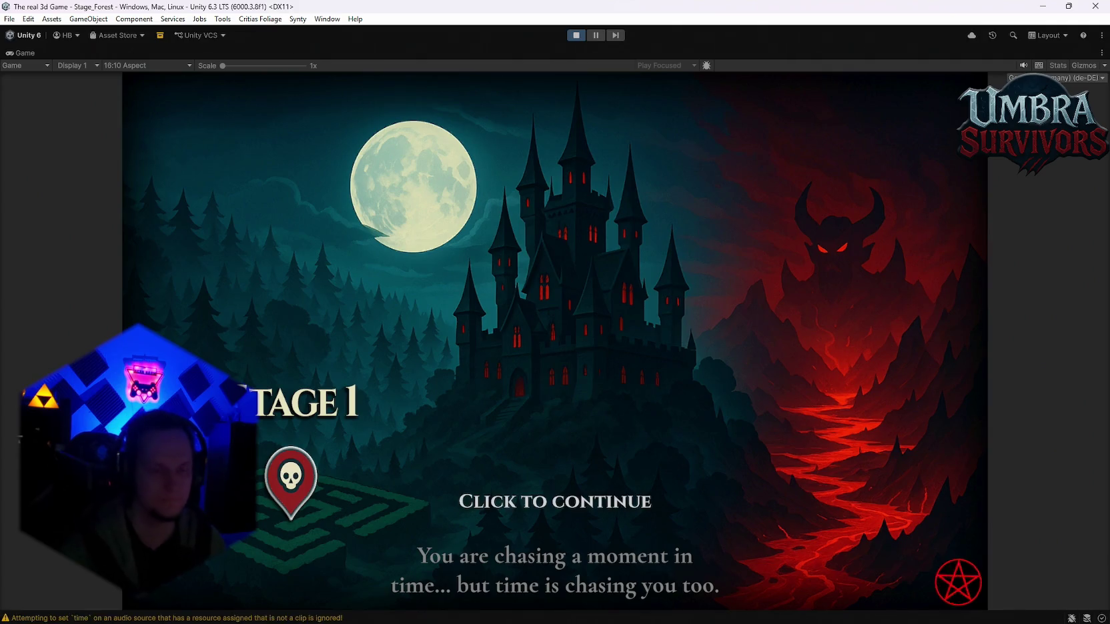
Skip the stage intro, pause the game, and restore the full editor layout in Scene view.
{"action": "left_click", "coordinate": [256, 104]}
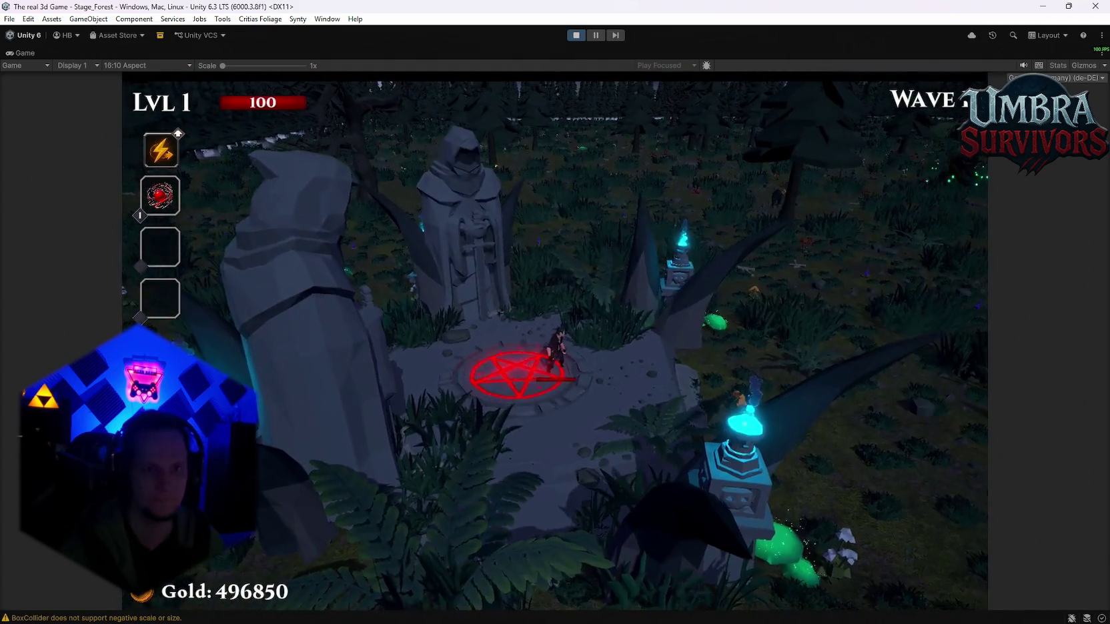
{"action": "key", "text": "Escape"}
{"action": "double_click", "coordinate": [22, 54]}
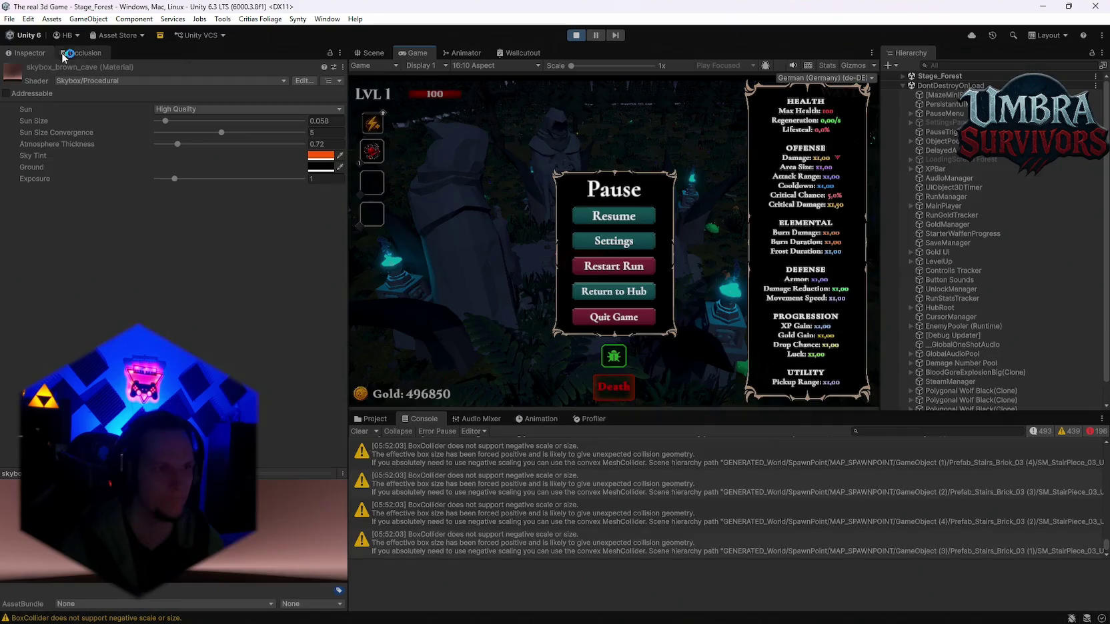
{"action": "left_click", "coordinate": [374, 53]}
Pan the scene toward the mountainside, stop the playtest, and show the Project assets.
{"action": "scroll", "coordinate": [567, 204], "scroll_direction": "down", "scroll_amount": 5}
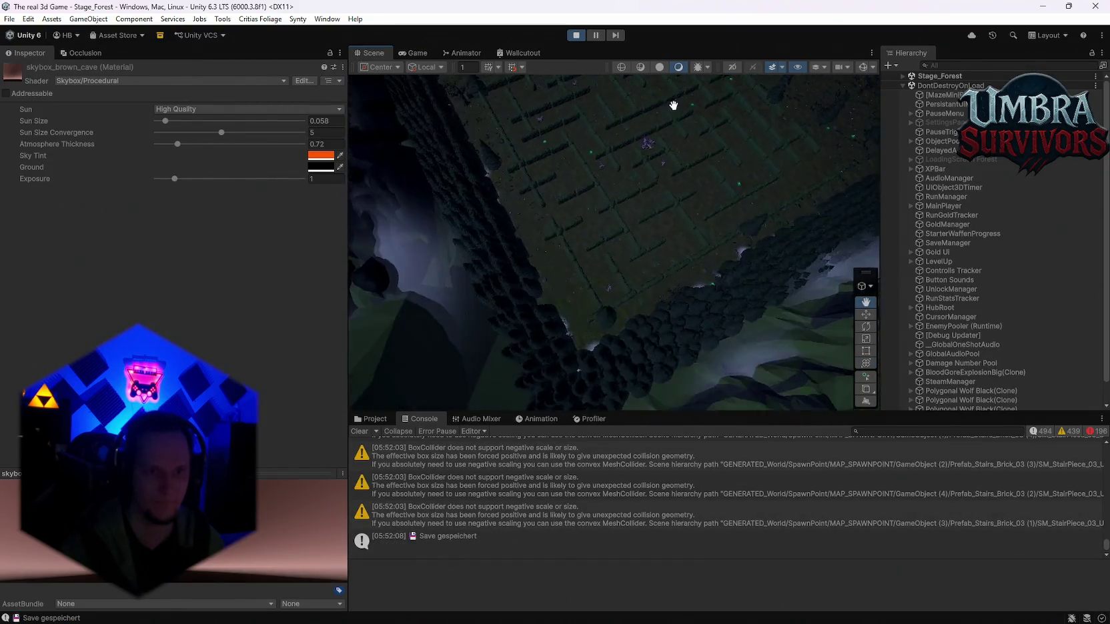
{"action": "scroll", "coordinate": [672, 105], "scroll_direction": "up", "scroll_amount": 10}
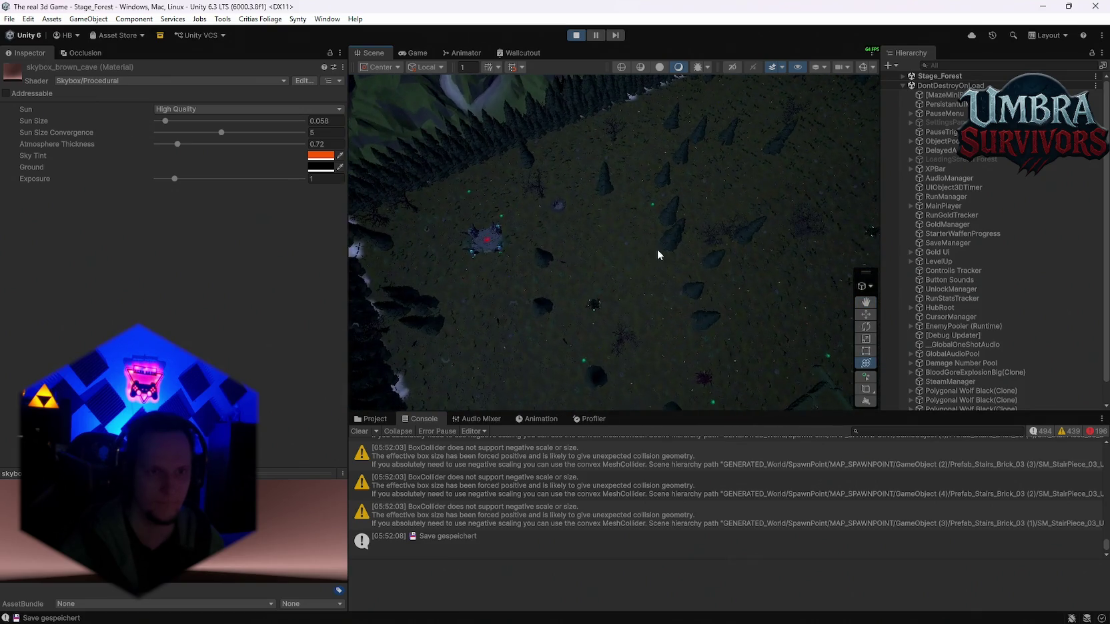
{"action": "mouse_move", "coordinate": [657, 254]}
{"action": "left_mouse_down"}
{"action": "mouse_move", "coordinate": [552, 218]}
{"action": "mouse_move", "coordinate": [407, 257]}
{"action": "mouse_move", "coordinate": [507, 156]}
{"action": "mouse_move", "coordinate": [587, 146]}
{"action": "mouse_move", "coordinate": [792, 242]}
{"action": "mouse_move", "coordinate": [763, 205]}
{"action": "mouse_move", "coordinate": [706, 240]}
{"action": "mouse_move", "coordinate": [694, 292]}
{"action": "mouse_move", "coordinate": [669, 274]}
{"action": "mouse_move", "coordinate": [611, 317]}
{"action": "mouse_move", "coordinate": [663, 242]}
{"action": "mouse_move", "coordinate": [446, 185]}
{"action": "left_mouse_up"}
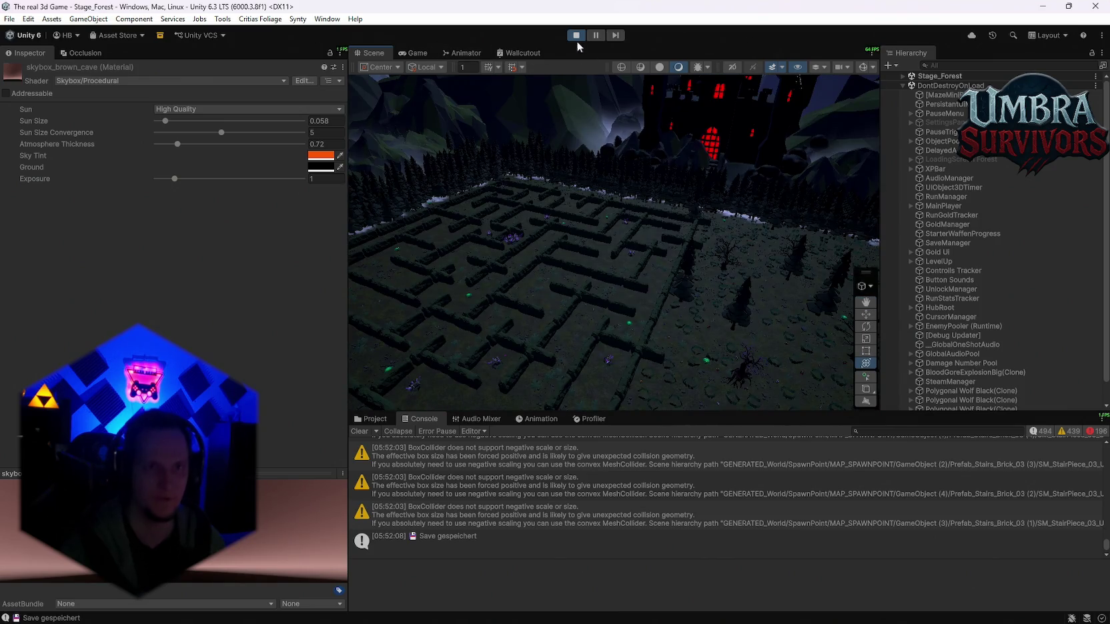
{"action": "left_click", "coordinate": [576, 35]}
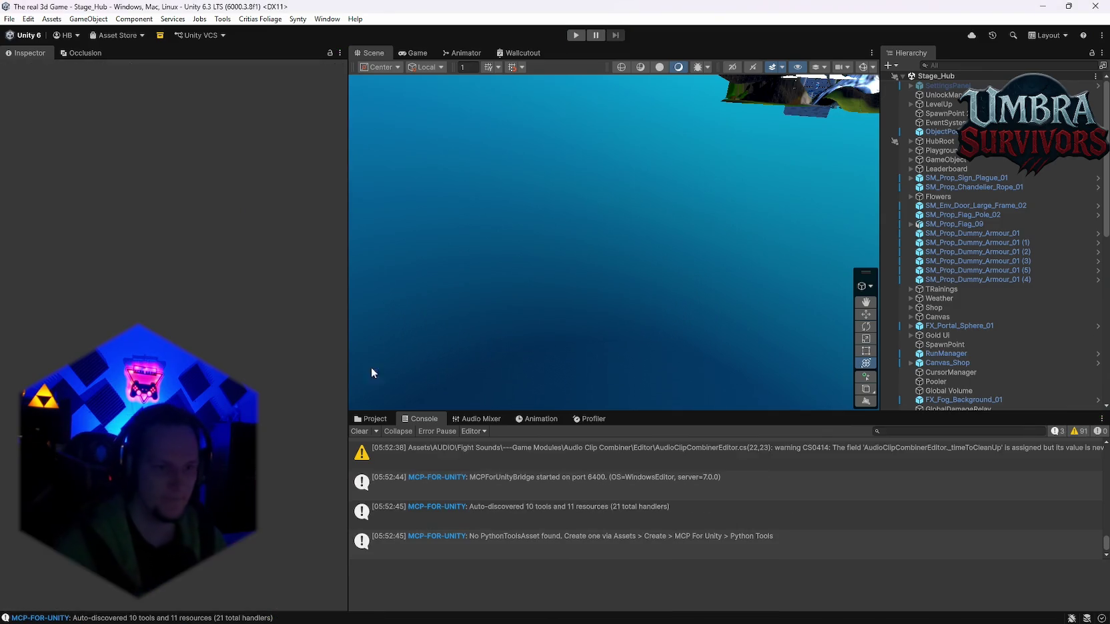
{"action": "left_click", "coordinate": [371, 418]}
Search the project for 'cave' and open the Cave Root prefab from Cave Stage 1.
{"action": "left_click", "coordinate": [869, 431]}
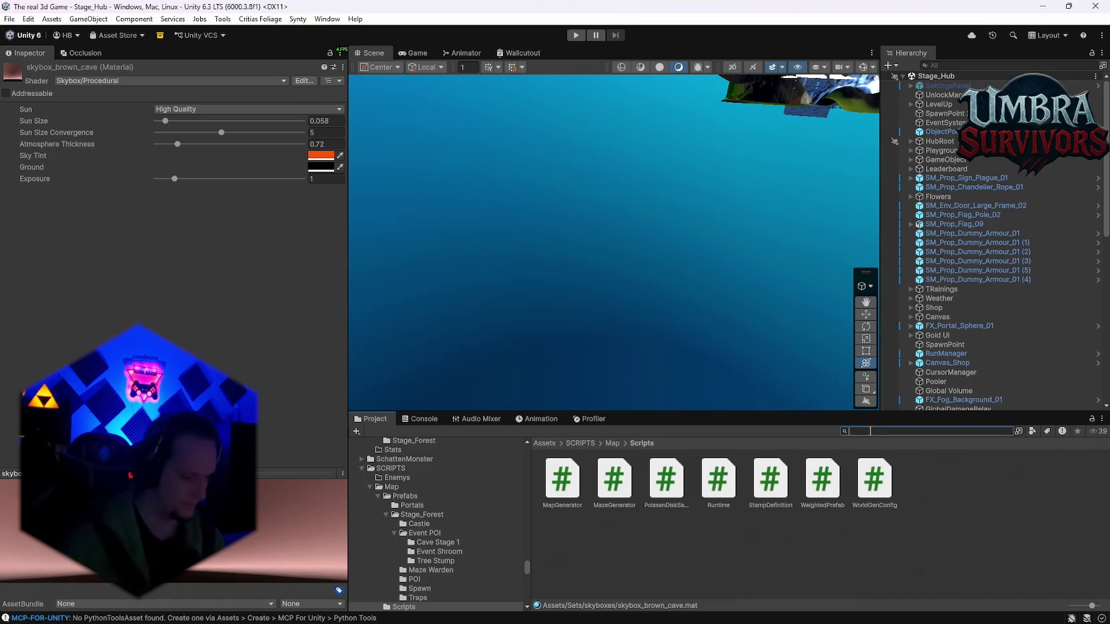
{"action": "type", "text": "cave"}
{"action": "double_click", "coordinate": [562, 477]}
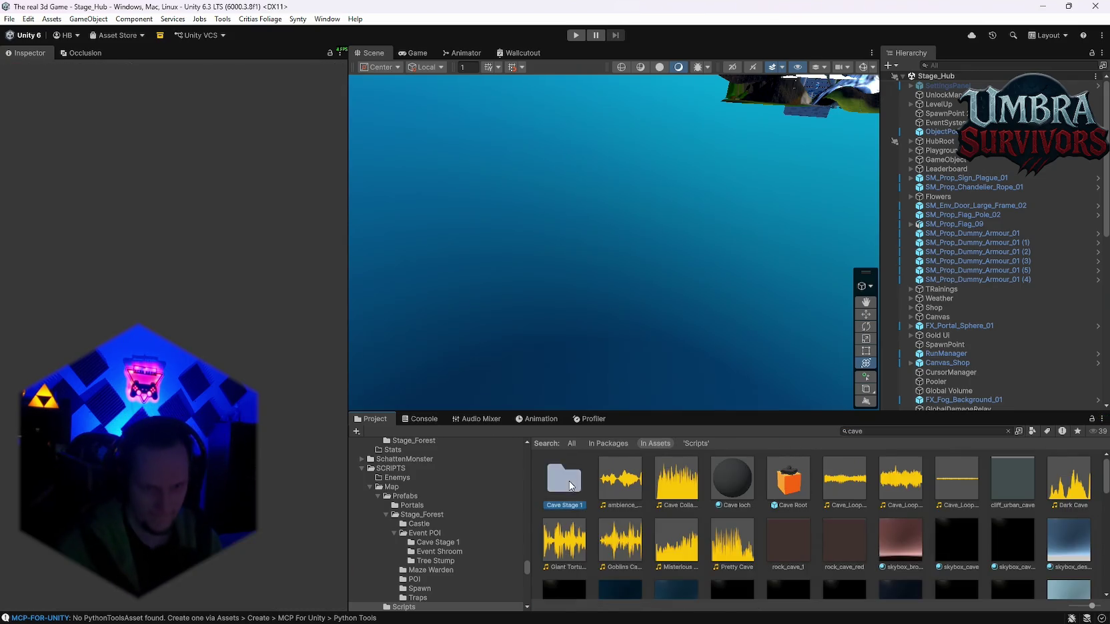
{"action": "left_click", "coordinate": [720, 491]}
{"action": "double_click", "coordinate": [720, 492]}
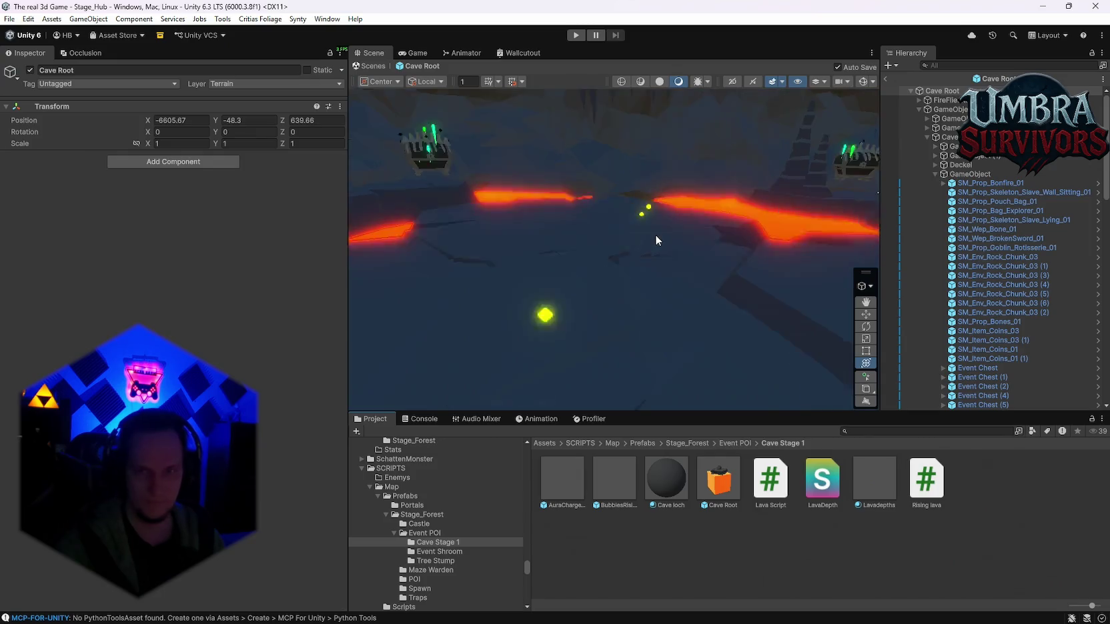
Expand the Ground group, select Ground, and frame it in the Scene view.
{"action": "left_click", "coordinate": [968, 174]}
{"action": "left_click", "coordinate": [967, 155]}
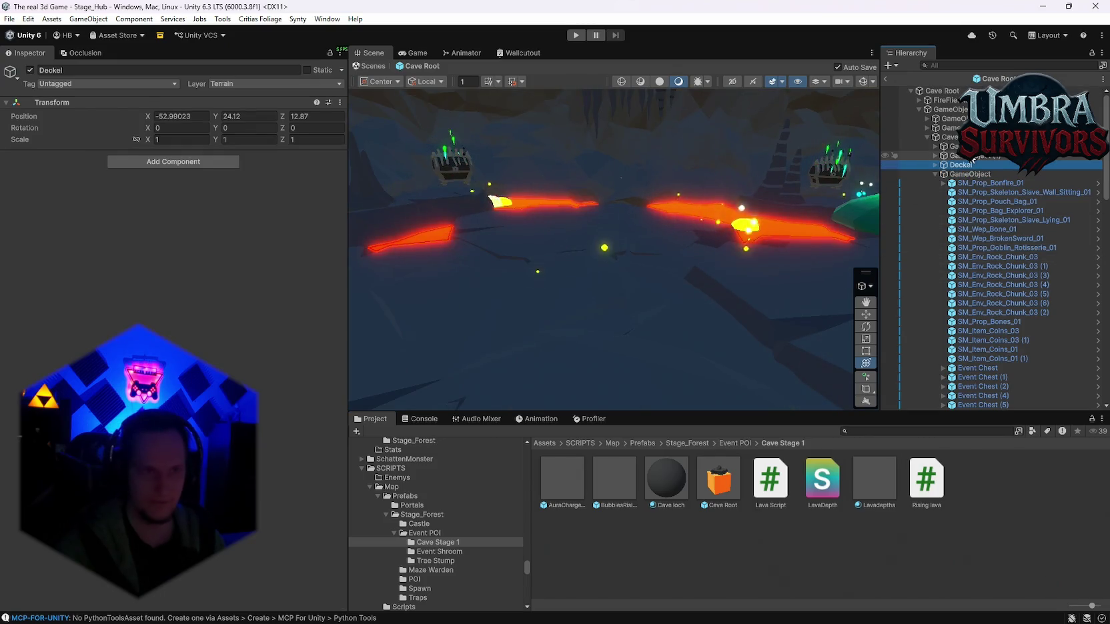
{"action": "left_click", "coordinate": [954, 146]}
{"action": "left_click", "coordinate": [934, 174]}
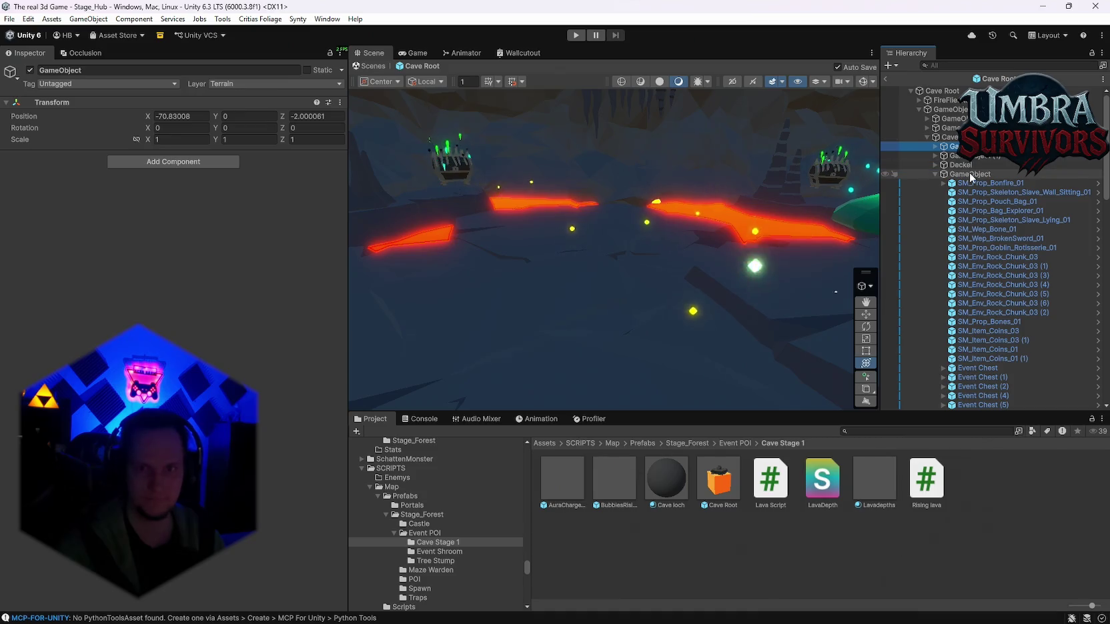
{"action": "left_click", "coordinate": [935, 192]}
{"action": "left_click", "coordinate": [947, 193]}
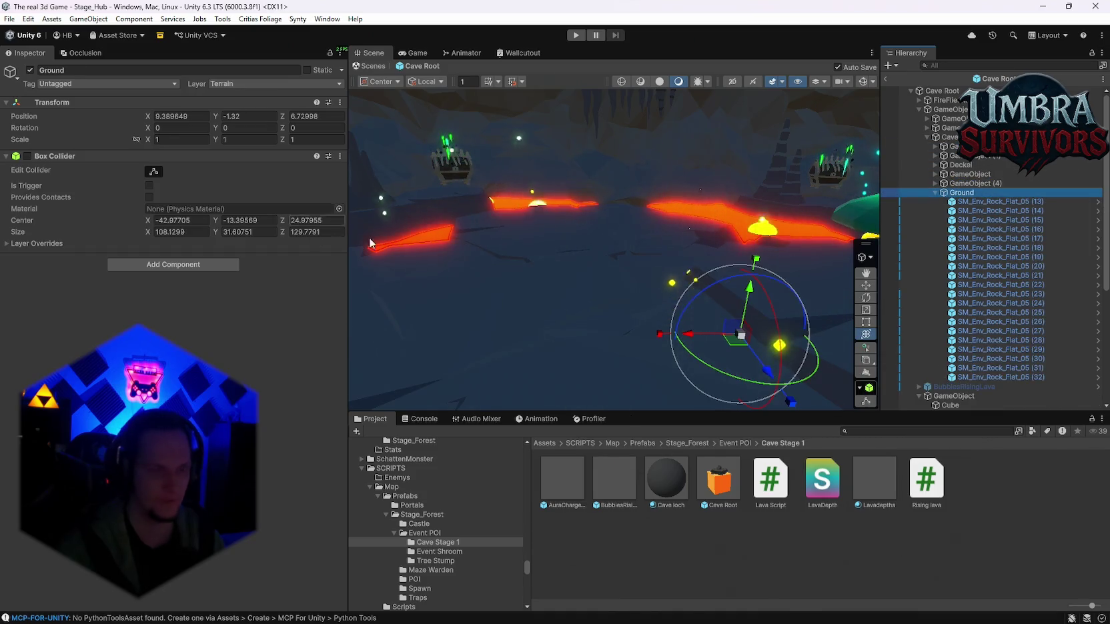
{"action": "key", "text": "f"}
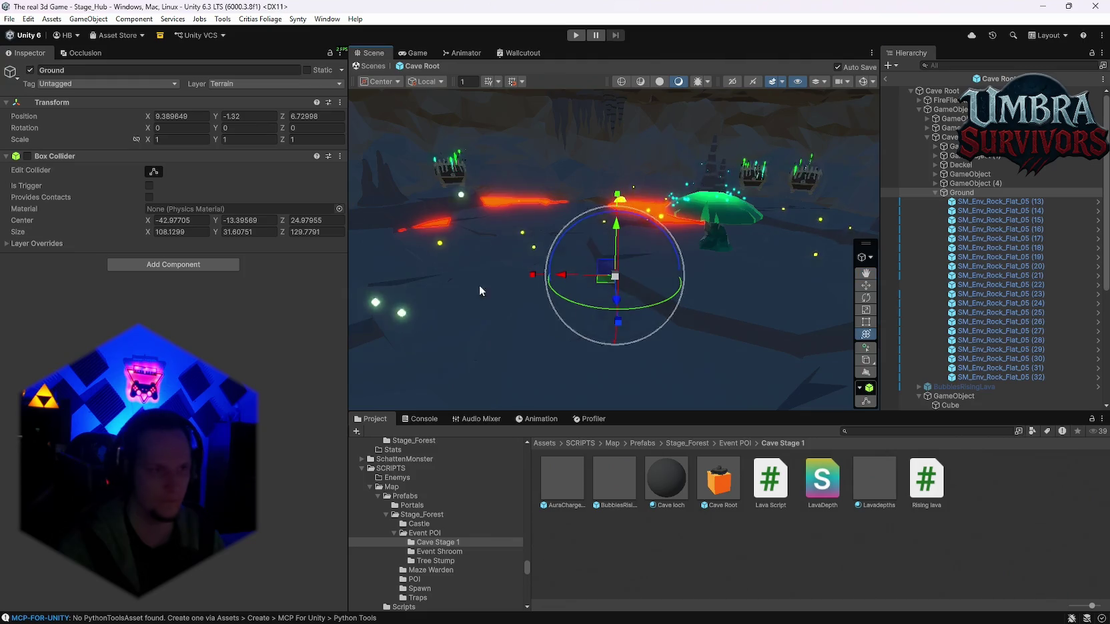
{"action": "left_click", "coordinate": [27, 156]}
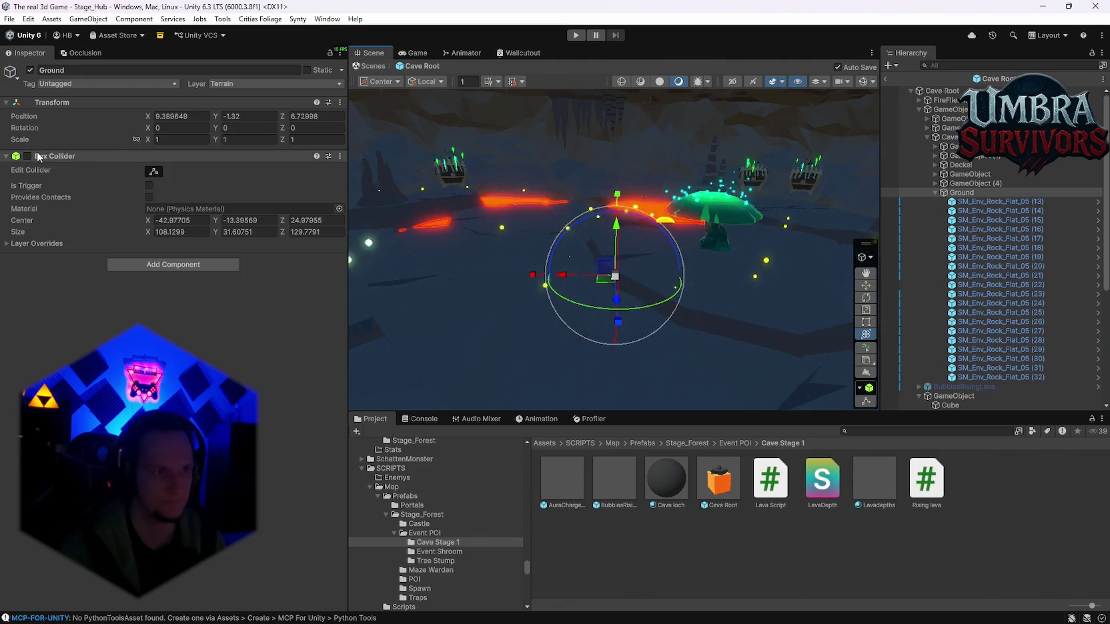
Drag Ground's collider top down to Size Y 29.77854, Center Y -14.31018, and orbit to check it.
{"action": "key", "text": "q"}
{"action": "mouse_move", "coordinate": [507, 267]}
{"action": "left_mouse_down"}
{"action": "mouse_move", "coordinate": [510, 216]}
{"action": "mouse_move", "coordinate": [523, 228]}
{"action": "mouse_move", "coordinate": [497, 224]}
{"action": "mouse_move", "coordinate": [612, 215]}
{"action": "mouse_move", "coordinate": [613, 234]}
{"action": "left_mouse_up"}
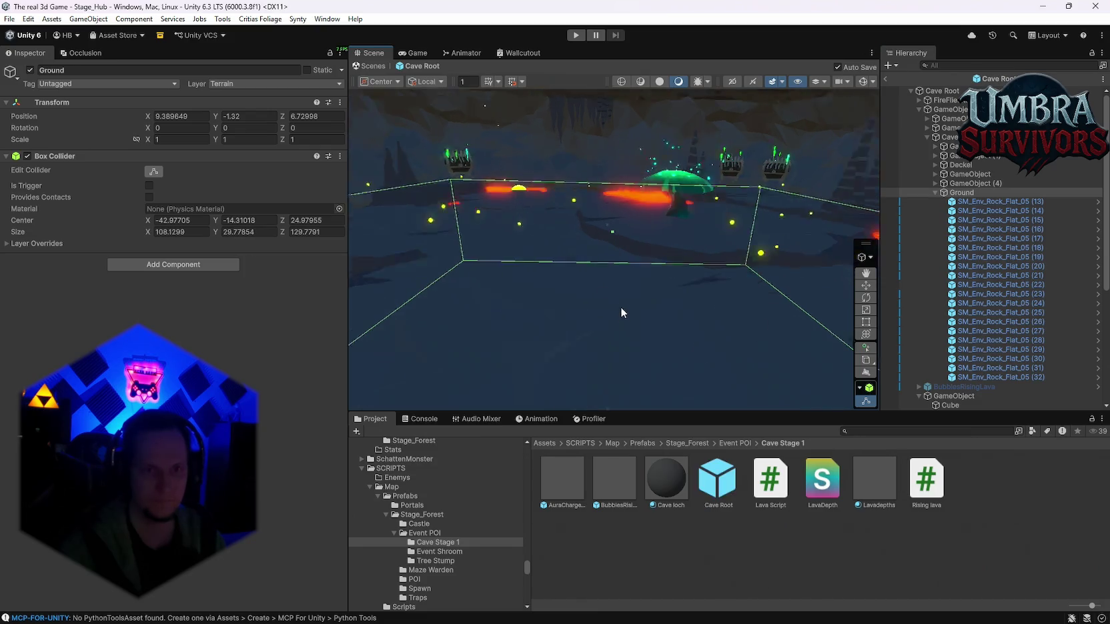
{"action": "scroll", "coordinate": [620, 311], "scroll_direction": "up", "scroll_amount": 5}
{"action": "right_click", "coordinate": [658, 269]}
{"action": "key", "text": "Escape"}
{"action": "scroll", "coordinate": [621, 210], "scroll_direction": "down", "scroll_amount": 5}
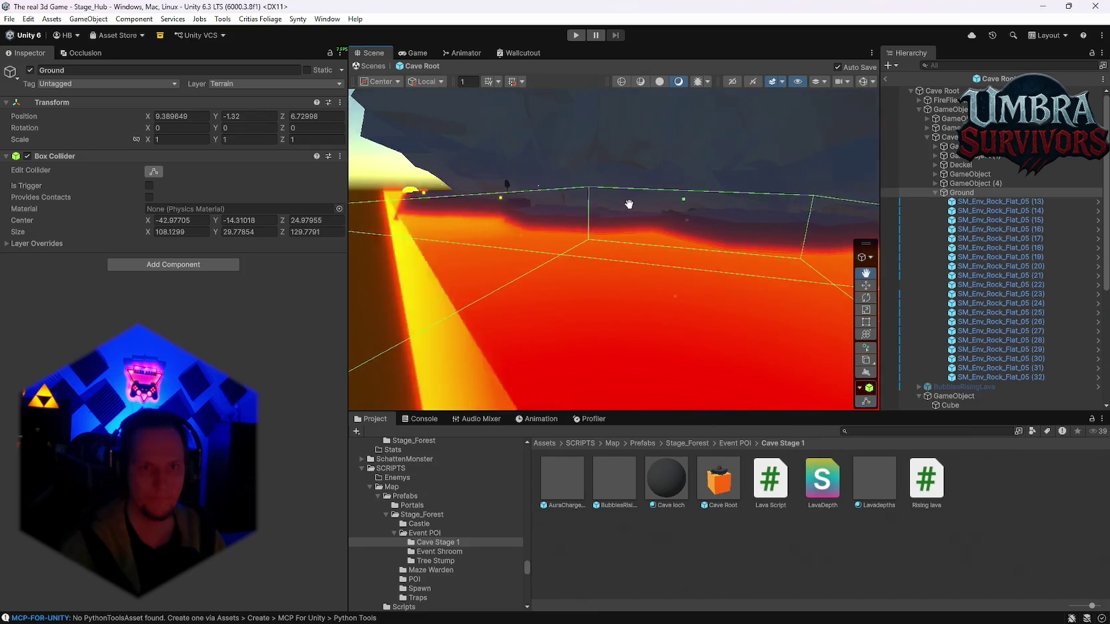
{"action": "mouse_move", "coordinate": [621, 211]}
{"action": "left_mouse_down"}
{"action": "mouse_move", "coordinate": [723, 211]}
{"action": "mouse_move", "coordinate": [594, 212]}
{"action": "mouse_move", "coordinate": [626, 212]}
{"action": "mouse_move", "coordinate": [667, 145]}
{"action": "mouse_move", "coordinate": [633, 155]}
{"action": "mouse_move", "coordinate": [673, 162]}
{"action": "left_mouse_up"}
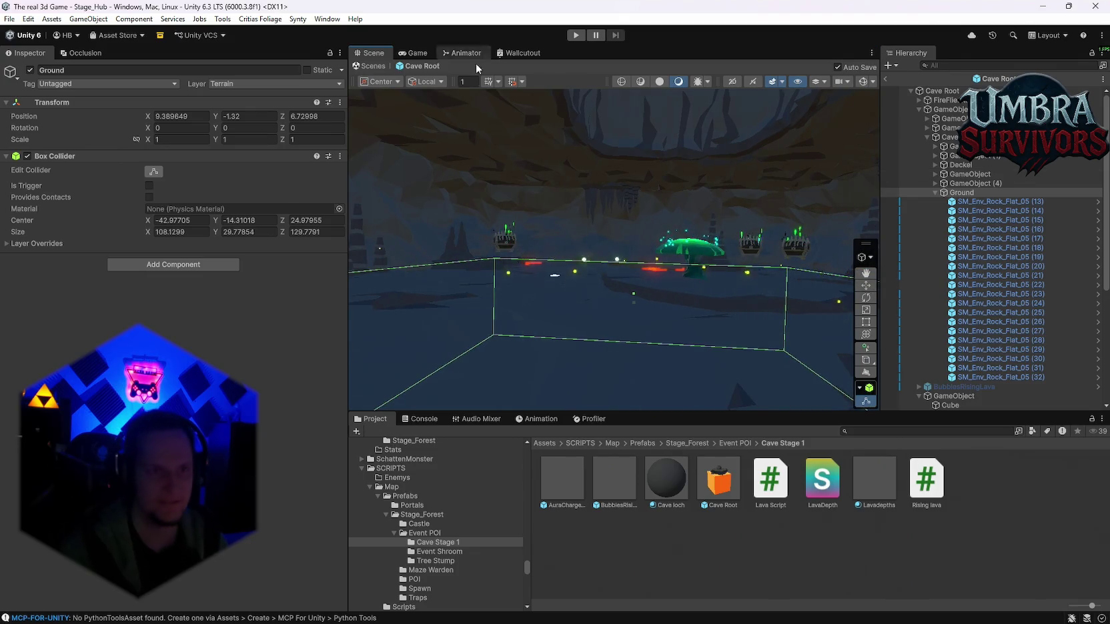
{"action": "left_click", "coordinate": [870, 82]}
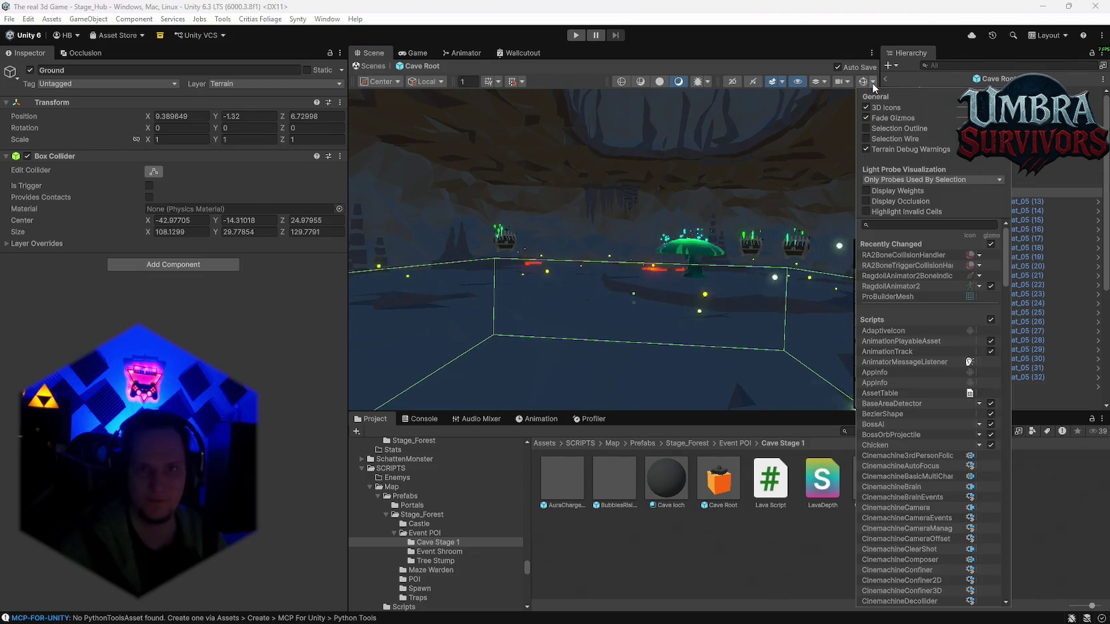
Toggle the selection wireframe gizmo on and off and pan around the collider box.
{"action": "left_click", "coordinate": [865, 139]}
{"action": "left_click", "coordinate": [865, 139]}
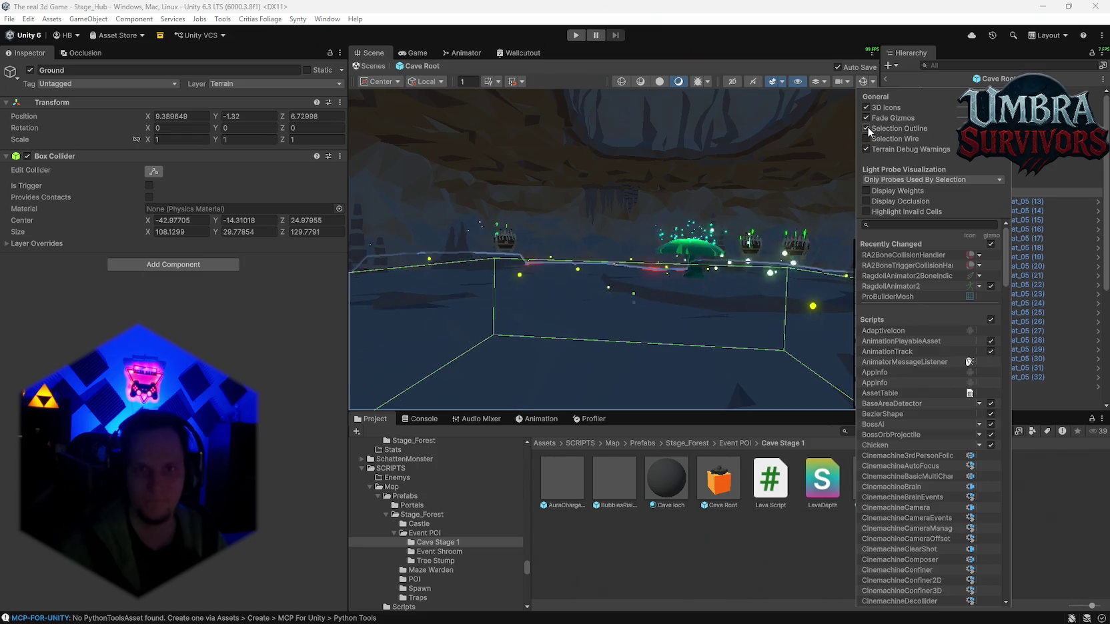
{"action": "left_click", "coordinate": [637, 221]}
{"action": "left_click_drag", "start_coordinate": [637, 221], "coordinate": [714, 231]}
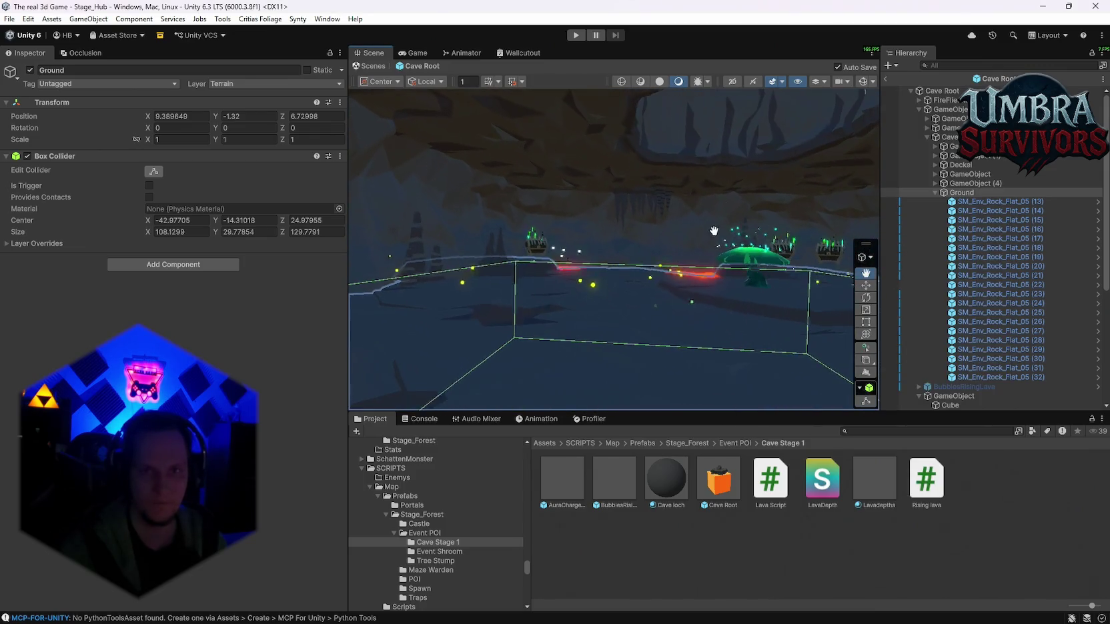
{"action": "left_click", "coordinate": [871, 83]}
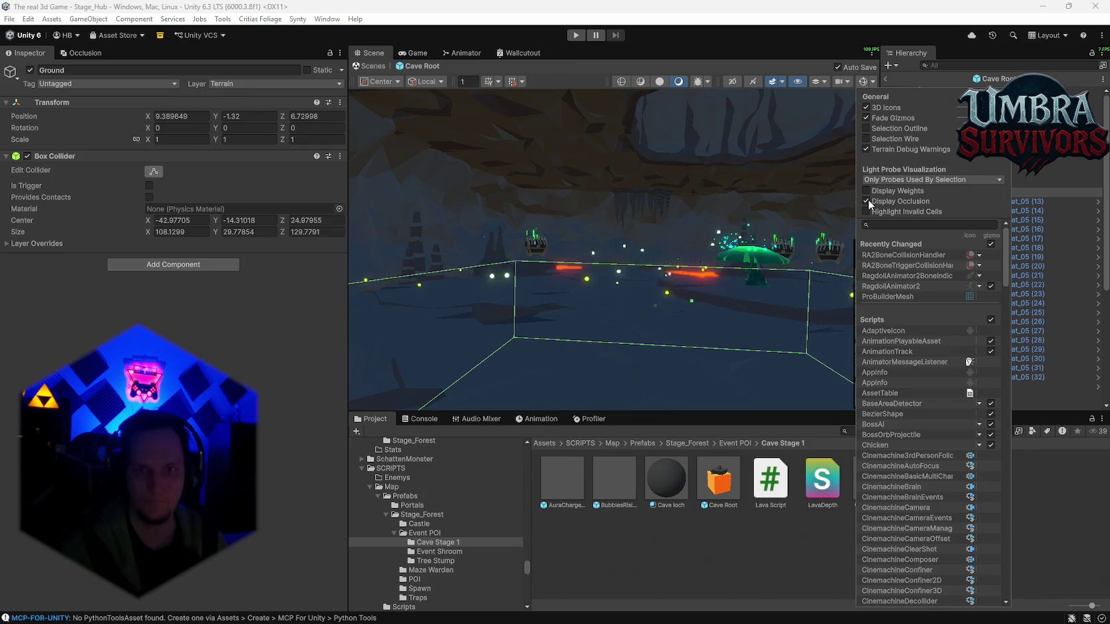
{"action": "left_click", "coordinate": [812, 85]}
{"action": "left_click", "coordinate": [815, 81]}
{"action": "left_click", "coordinate": [809, 75]}
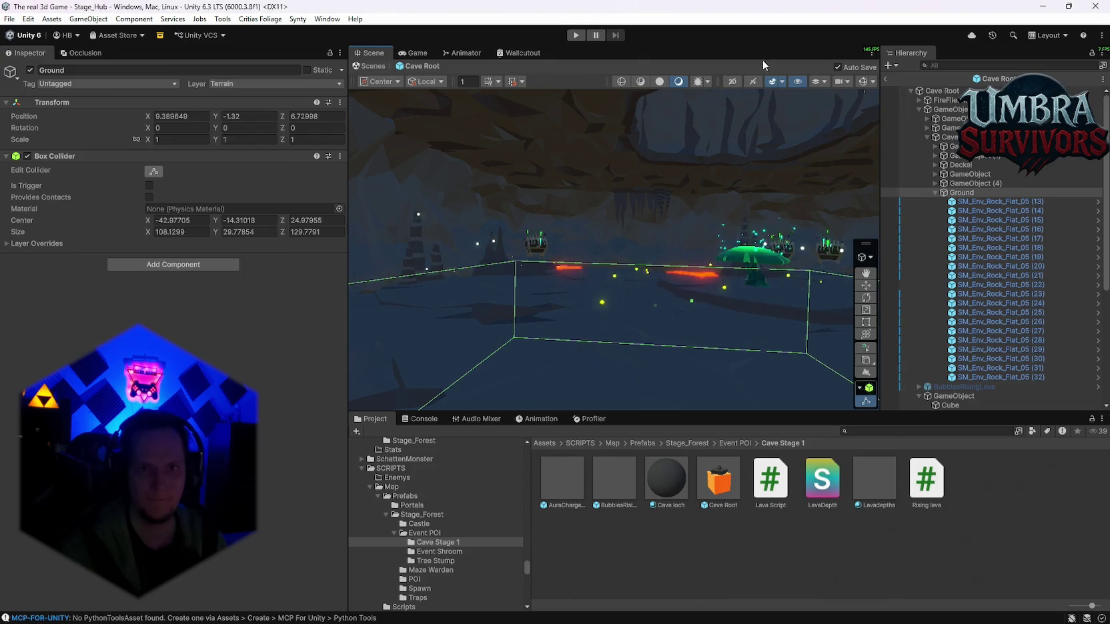
Look through the Scene view display options, Ground's tool contexts, and scene camera settings.
{"action": "left_click", "coordinate": [783, 84]}
{"action": "left_click", "coordinate": [774, 67]}
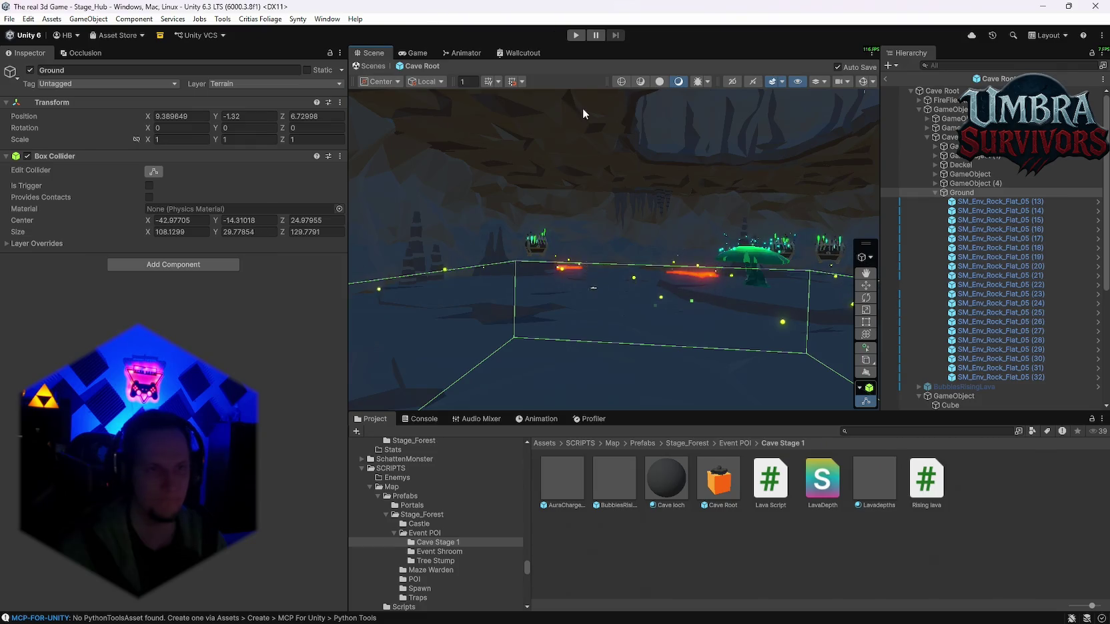
{"action": "left_click", "coordinate": [871, 259]}
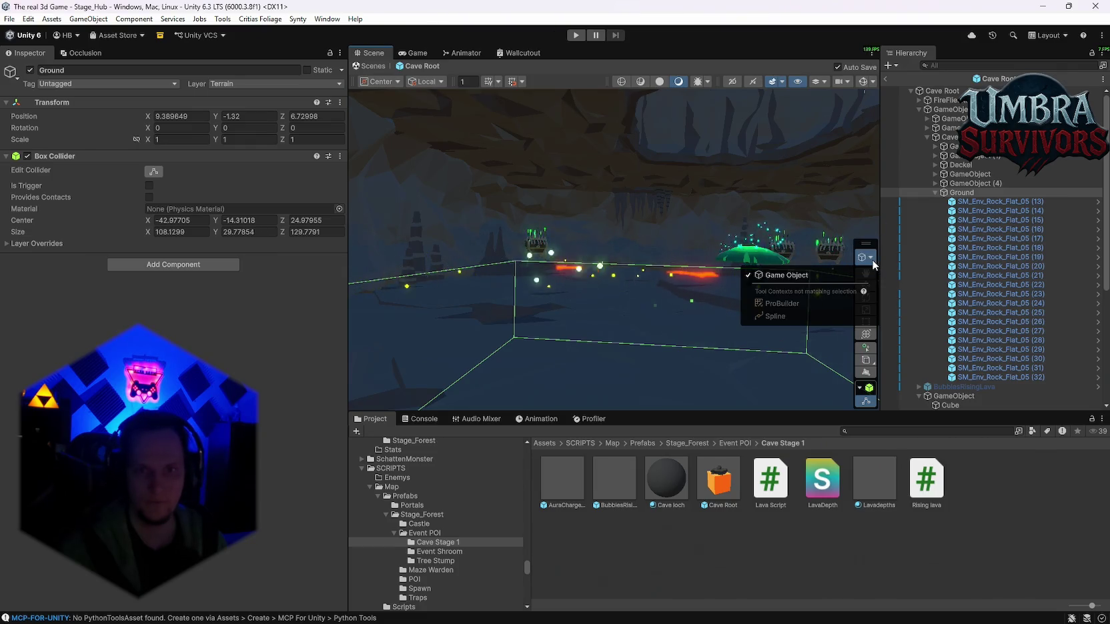
{"action": "left_click", "coordinate": [871, 260]}
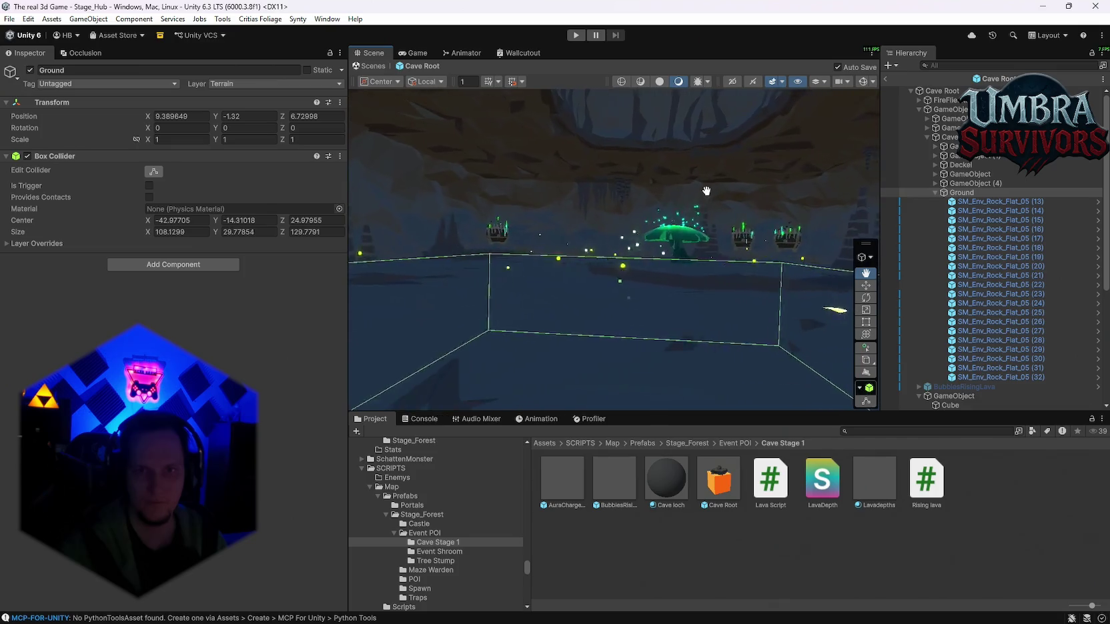
{"action": "left_click", "coordinate": [849, 82]}
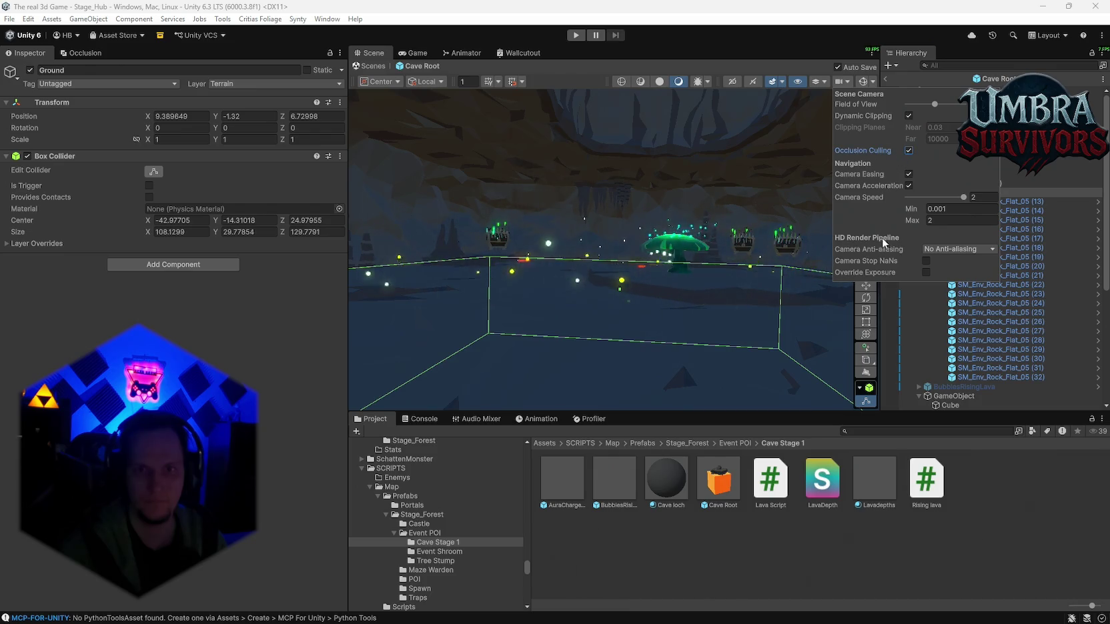
{"action": "left_click", "coordinate": [849, 81]}
{"action": "left_click", "coordinate": [862, 82]}
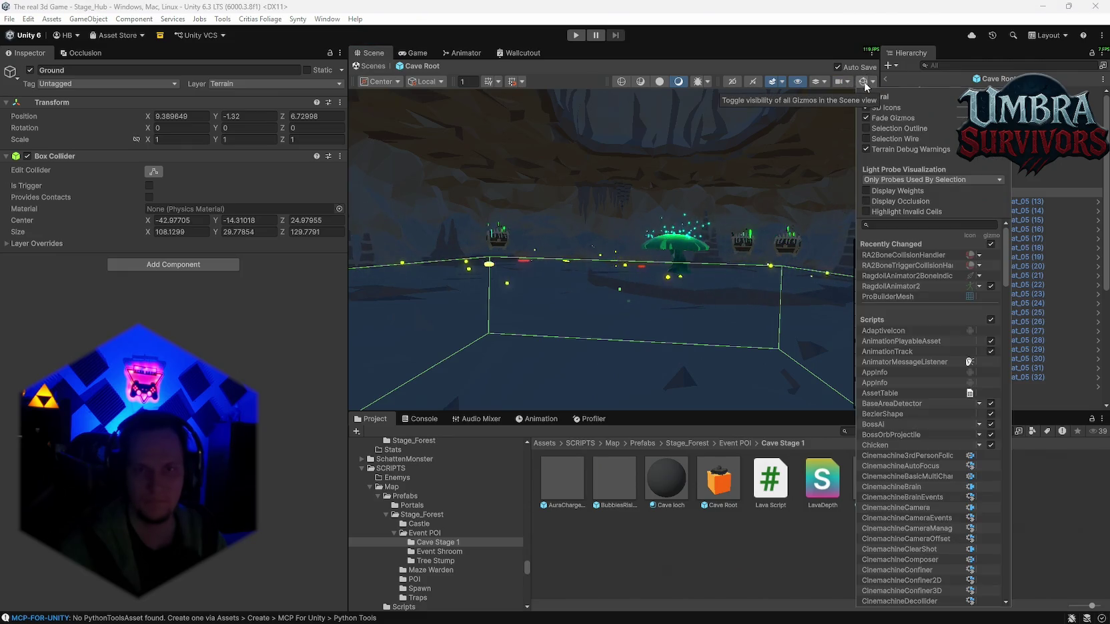
{"action": "left_click", "coordinate": [862, 84]}
Review the gizmo options again, then leave Cave Root for the Stage_Hub scene view.
{"action": "left_click", "coordinate": [871, 84]}
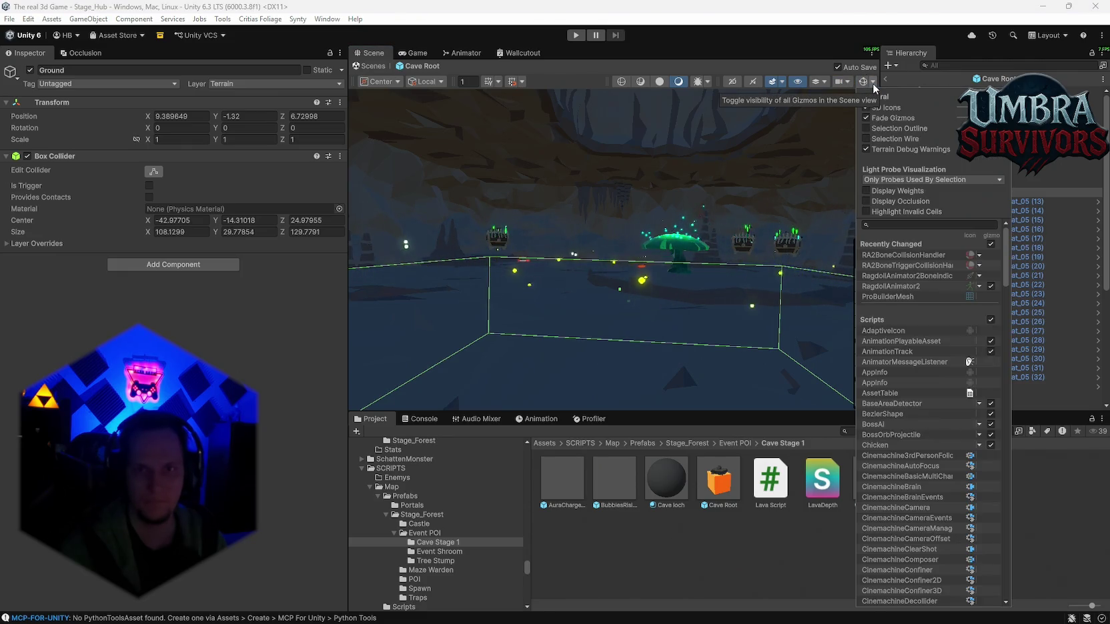
{"action": "scroll", "coordinate": [890, 266], "scroll_direction": "down", "scroll_amount": 5}
{"action": "scroll", "coordinate": [905, 289], "scroll_direction": "up", "scroll_amount": 5}
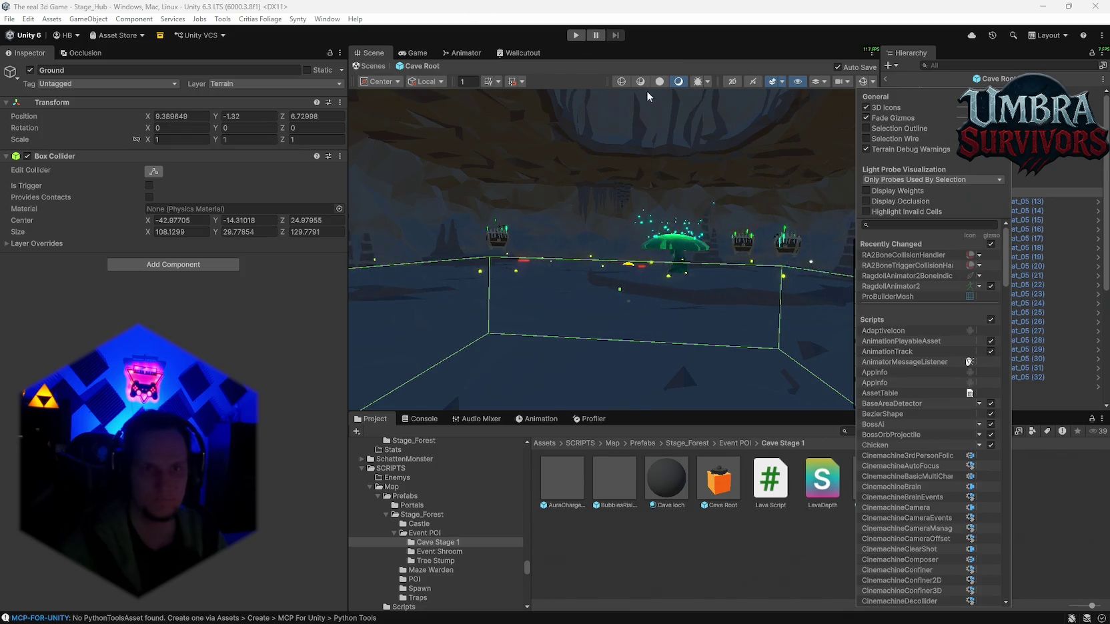
{"action": "left_click", "coordinate": [651, 97]}
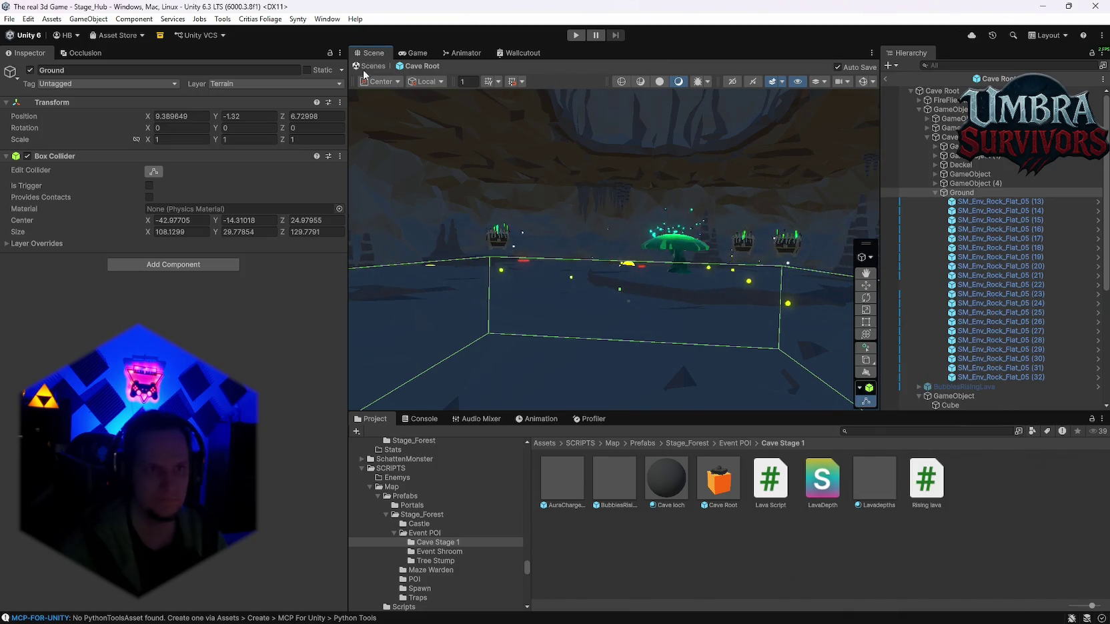
{"action": "left_click", "coordinate": [369, 66]}
{"action": "left_click", "coordinate": [411, 54]}
{"action": "left_click", "coordinate": [371, 53]}
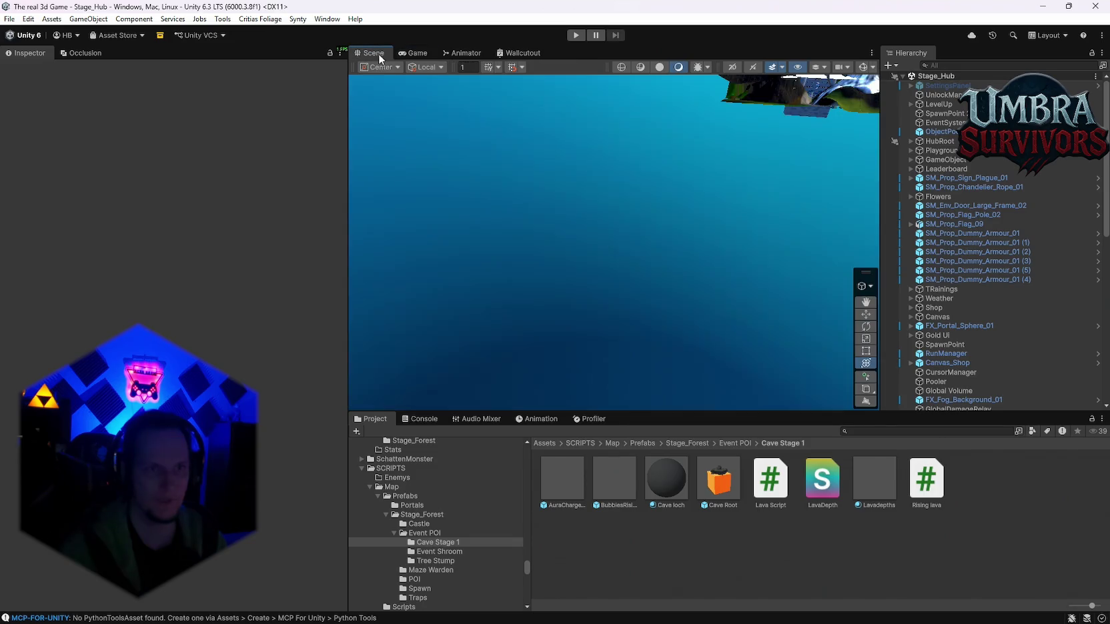
Reopen the Cave Root prefab and look through Overlay Settings in Preferences, then close it.
{"action": "double_click", "coordinate": [707, 492]}
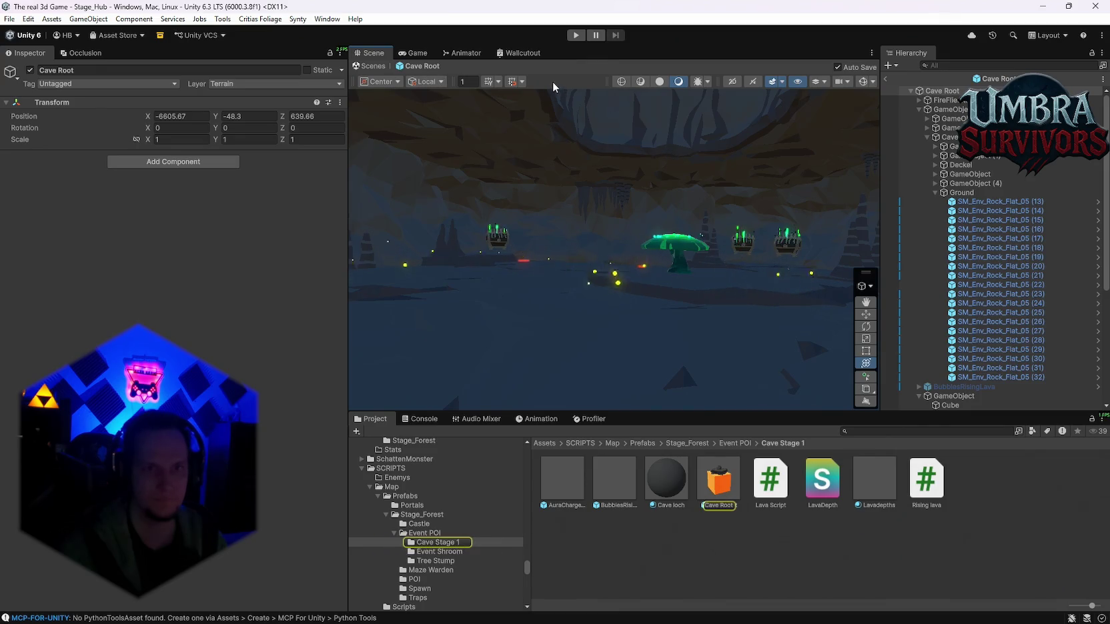
{"action": "right_click", "coordinate": [635, 226]}
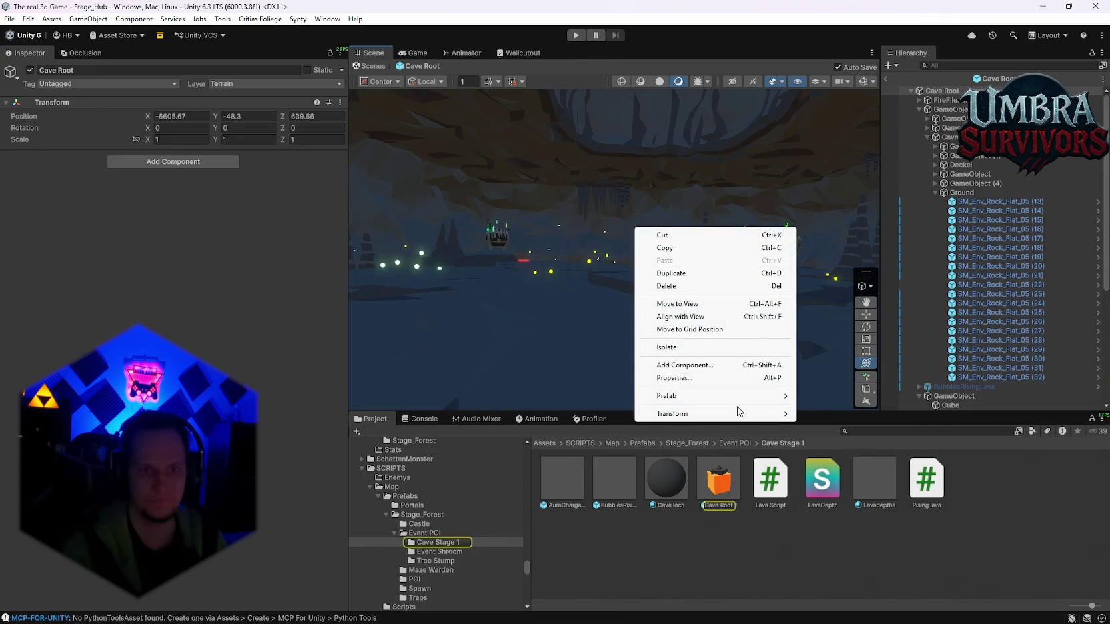
{"action": "left_click", "coordinate": [872, 53]}
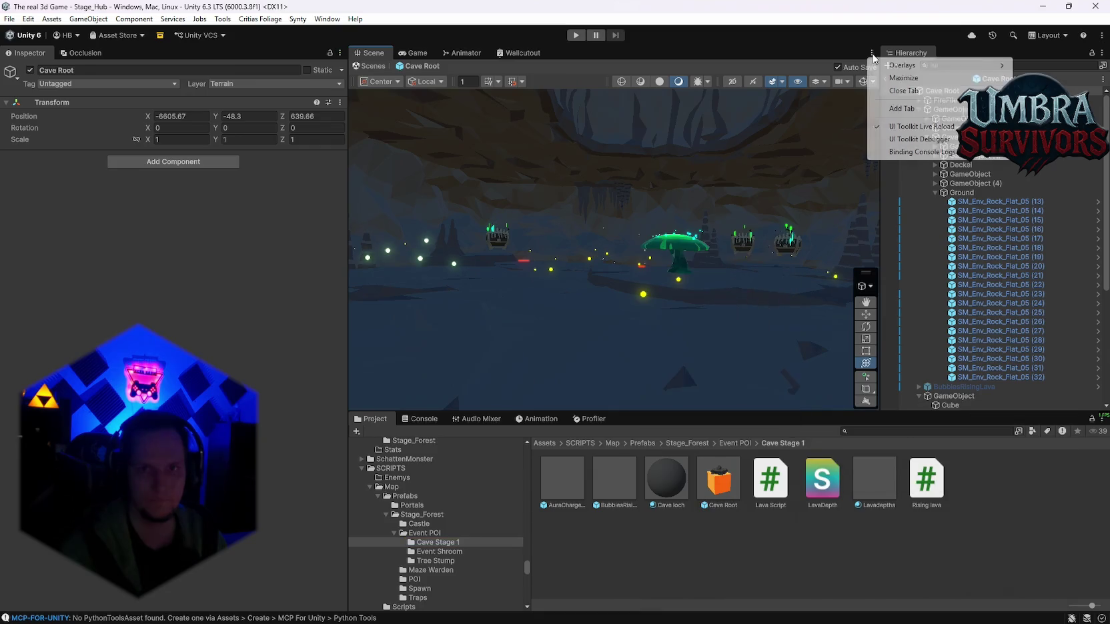
{"action": "mouse_move", "coordinate": [933, 156]}
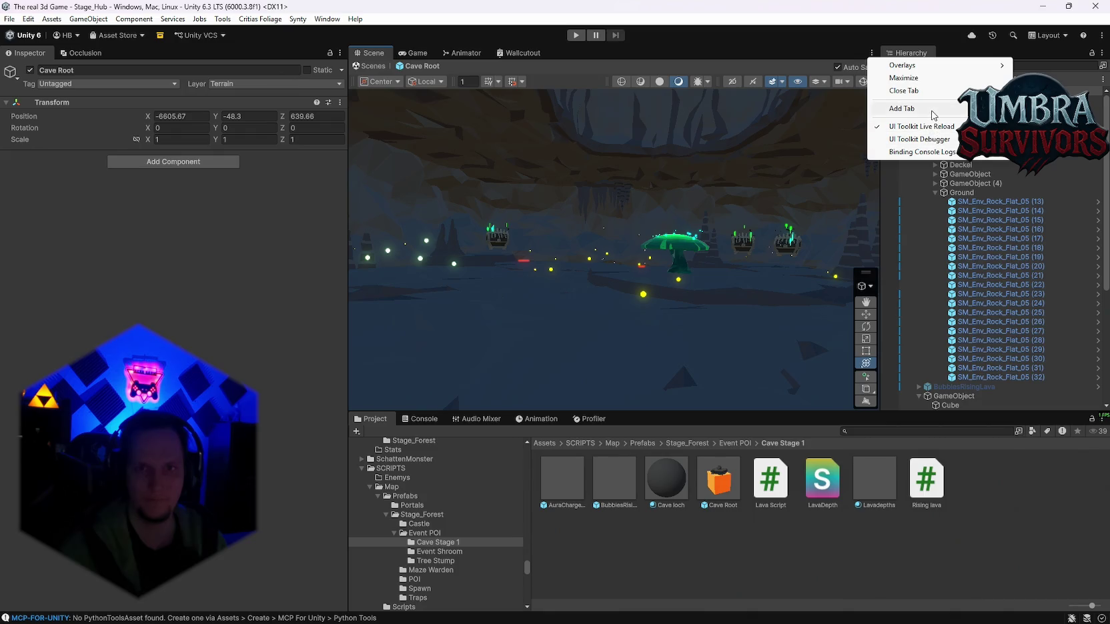
{"action": "mouse_move", "coordinate": [932, 115]}
{"action": "mouse_move", "coordinate": [916, 66]}
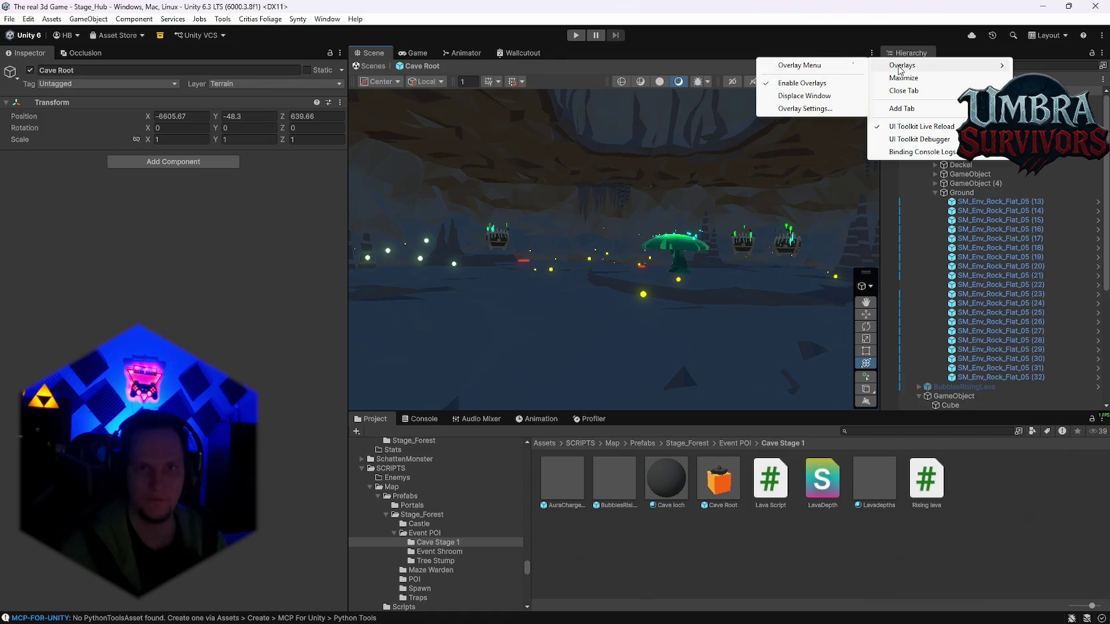
{"action": "left_click", "coordinate": [825, 111]}
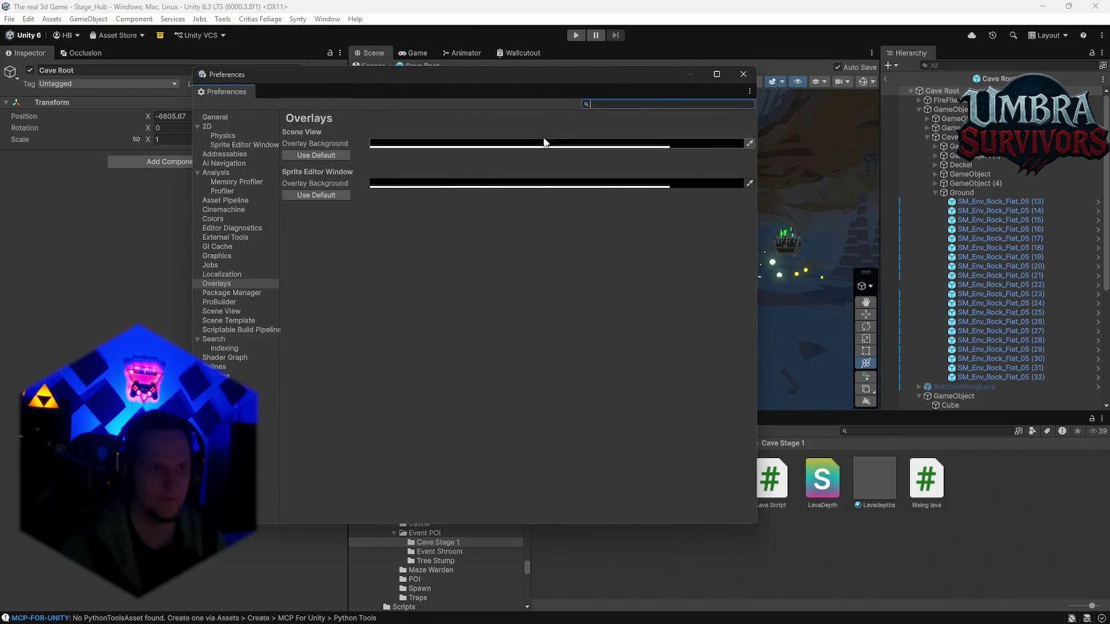
{"action": "left_click", "coordinate": [740, 75]}
Bring up the layout options for the Scene tools overlay.
{"action": "right_click", "coordinate": [871, 287]}
{"action": "left_click", "coordinate": [871, 286]}
{"action": "right_click", "coordinate": [865, 273]}
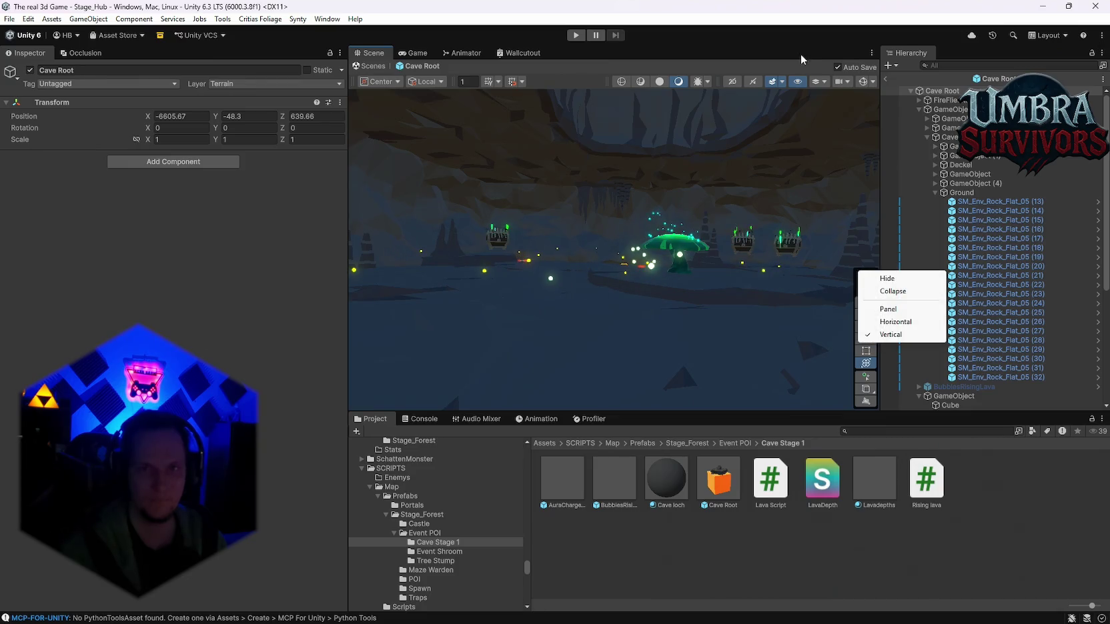
Turn on grid snapping for moving objects and orbit the scene camera.
{"action": "left_click", "coordinate": [866, 275]}
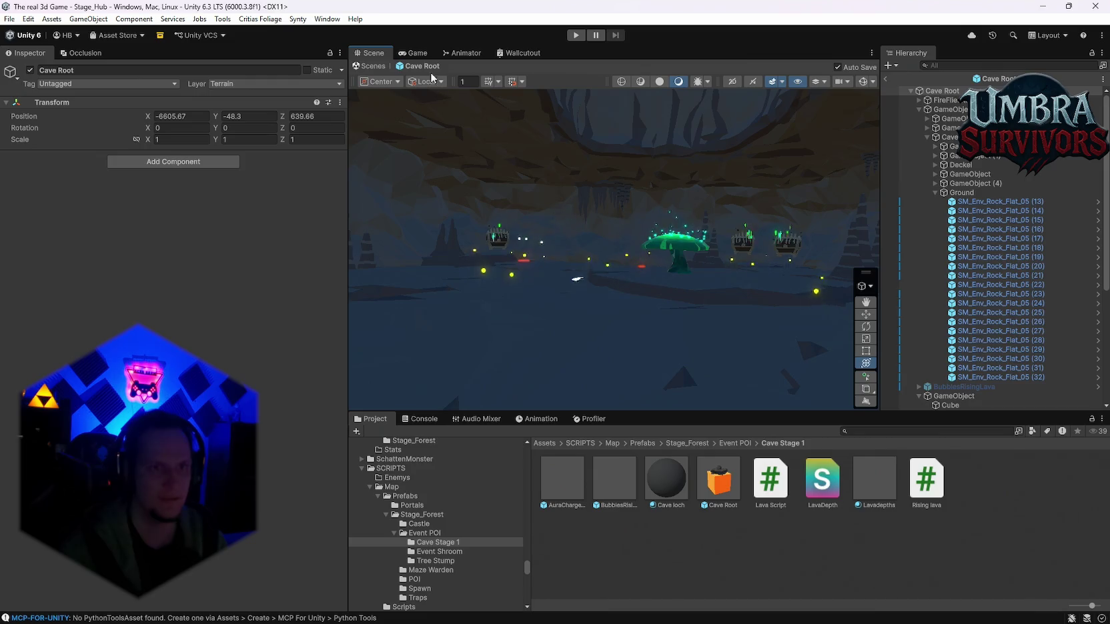
{"action": "left_click", "coordinate": [524, 81]}
{"action": "left_click", "coordinate": [511, 82]}
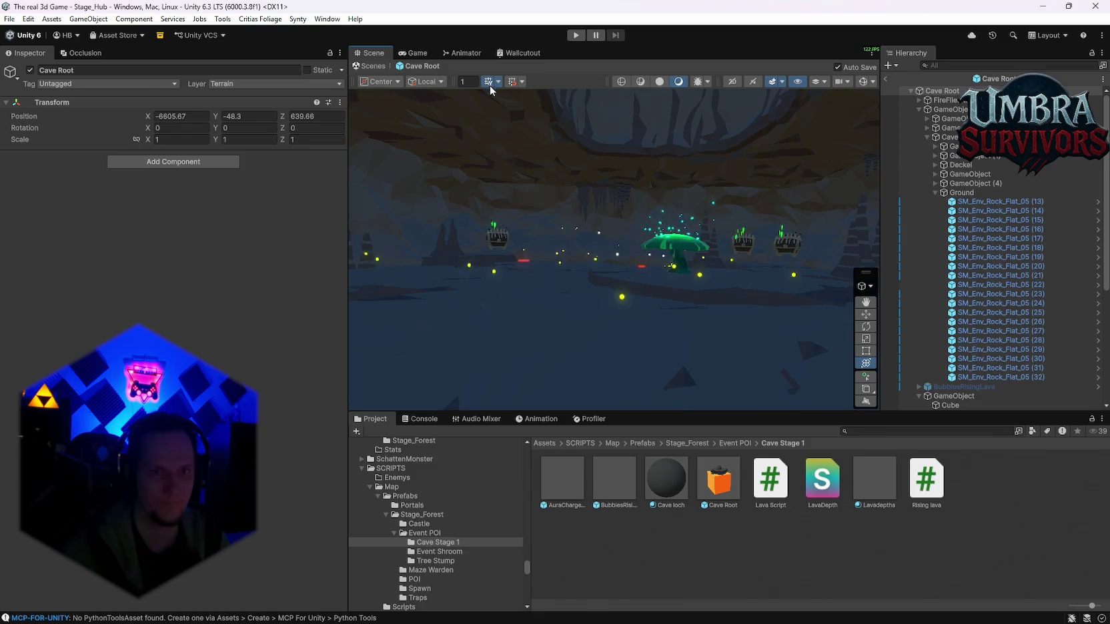
{"action": "mouse_move", "coordinate": [610, 167]}
{"action": "left_mouse_down"}
{"action": "mouse_move", "coordinate": [568, 301]}
{"action": "mouse_move", "coordinate": [620, 288]}
{"action": "left_mouse_up"}
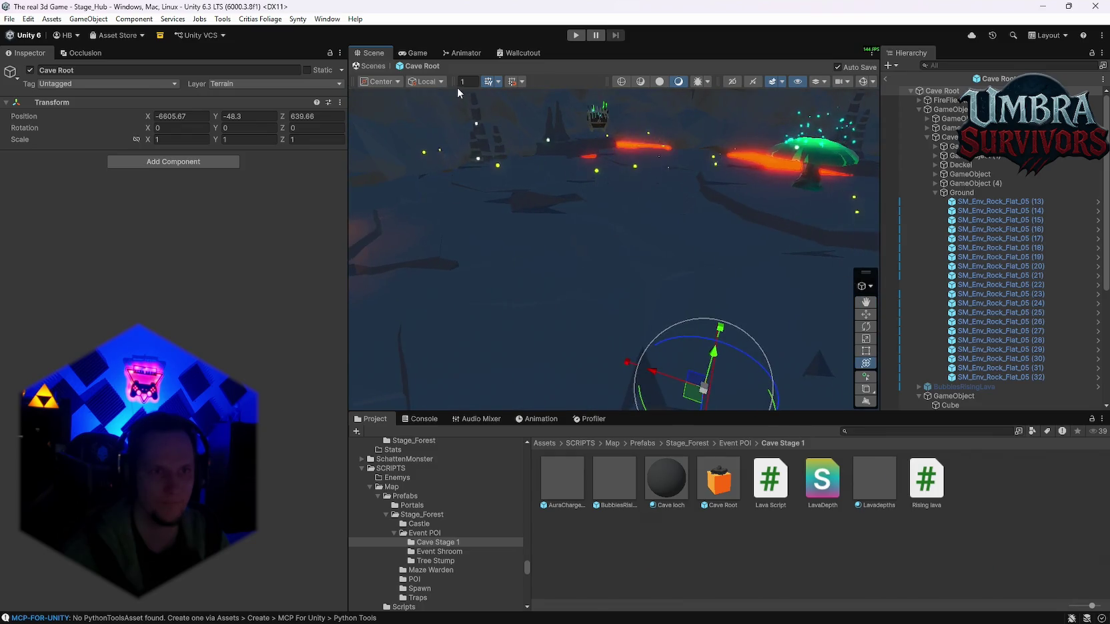
Check the Center/Pivot and Local/Global handle settings, keeping Local, and toggle UI Toolkit Live Reload.
{"action": "left_click", "coordinate": [396, 82]}
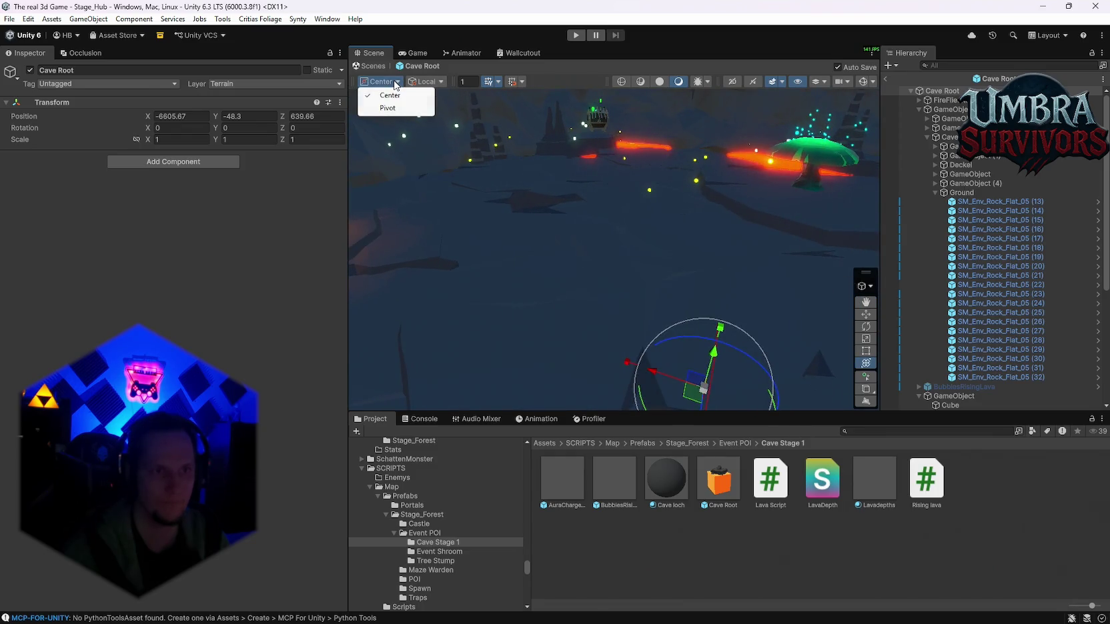
{"action": "left_click", "coordinate": [440, 81]}
{"action": "left_click", "coordinate": [454, 85]}
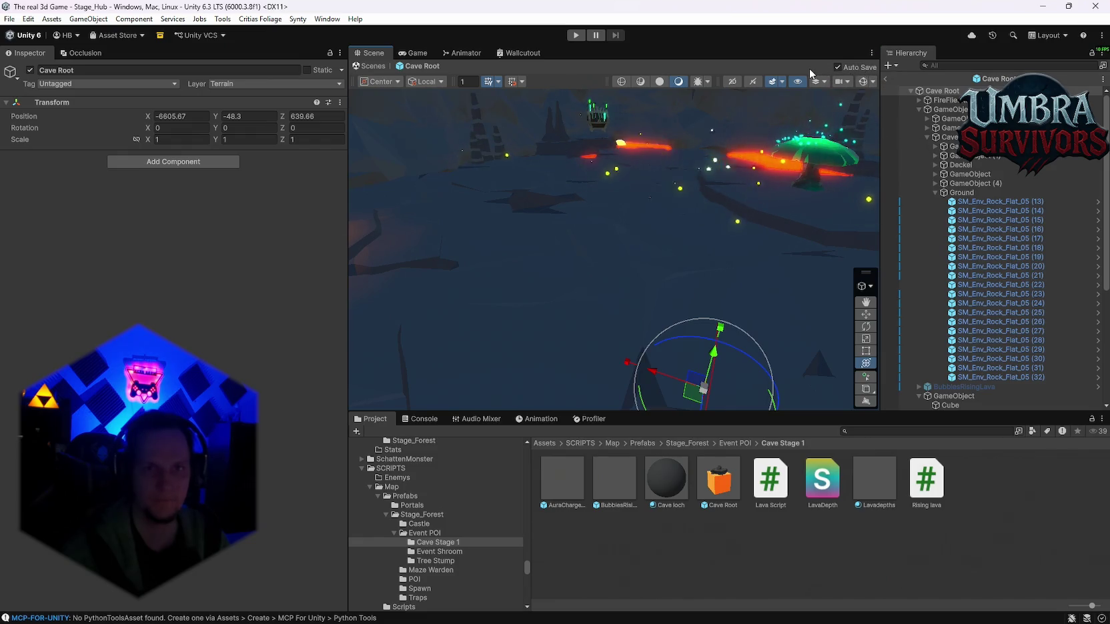
{"action": "left_click", "coordinate": [870, 53]}
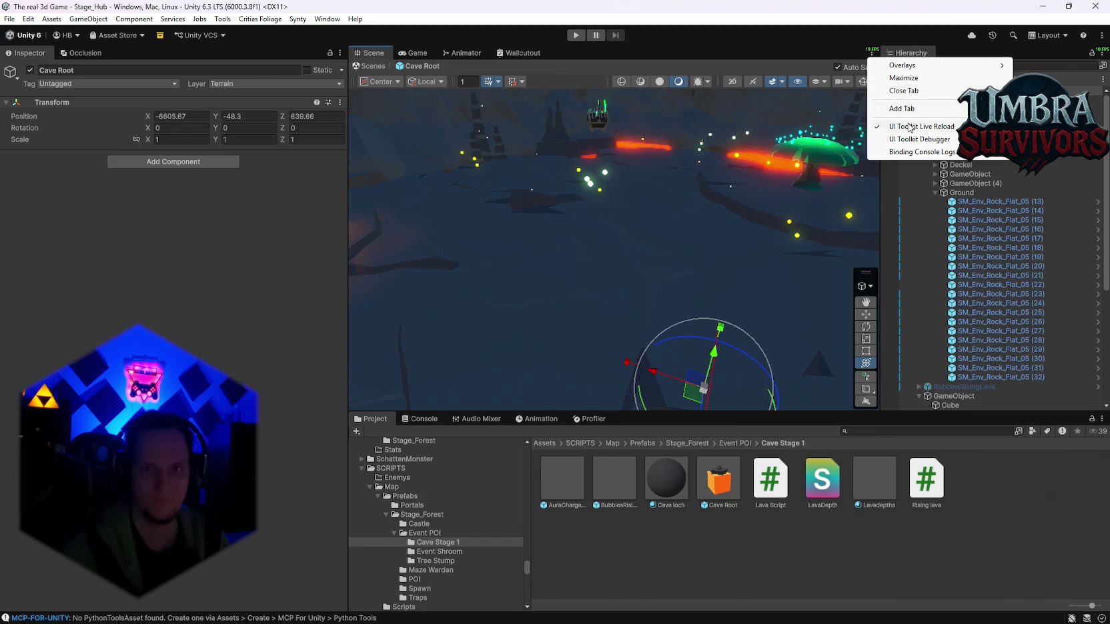
{"action": "left_click", "coordinate": [907, 142]}
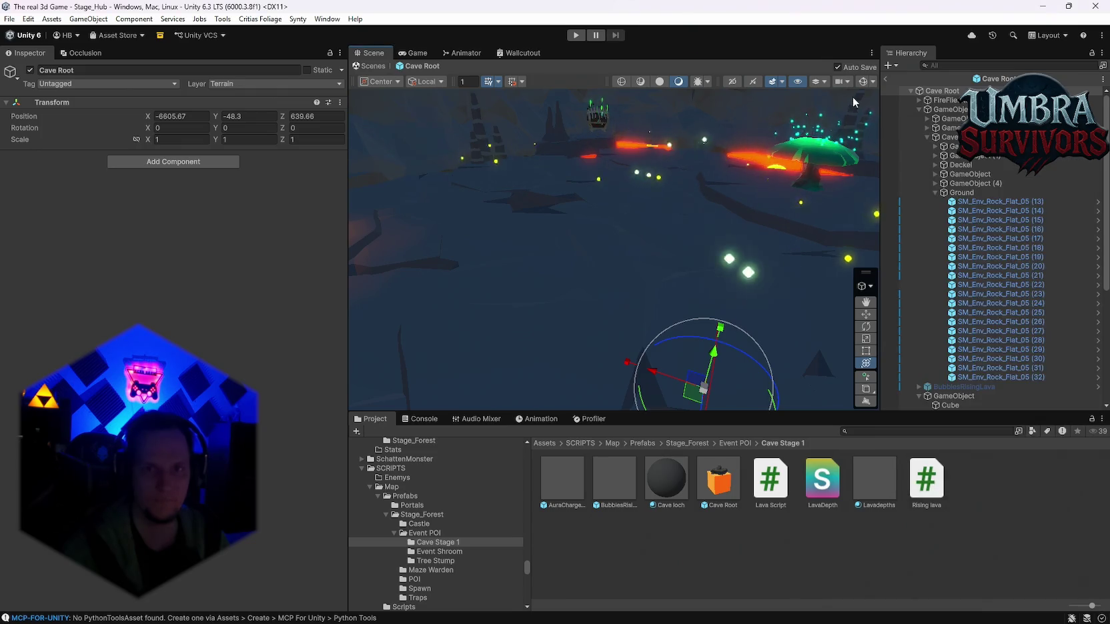
Narrow then widen the Scene camera's field of view and select the Cave Root prefab asset.
{"action": "left_click", "coordinate": [840, 81]}
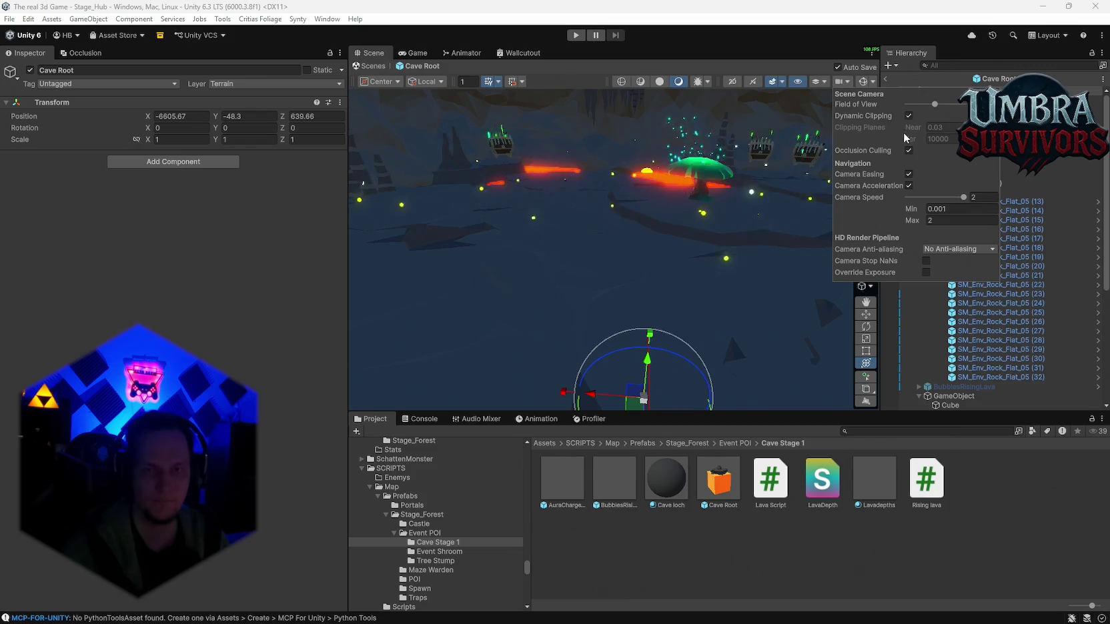
{"action": "left_click_drag", "start_coordinate": [930, 107], "coordinate": [926, 107]}
{"action": "left_click", "coordinate": [718, 479]}
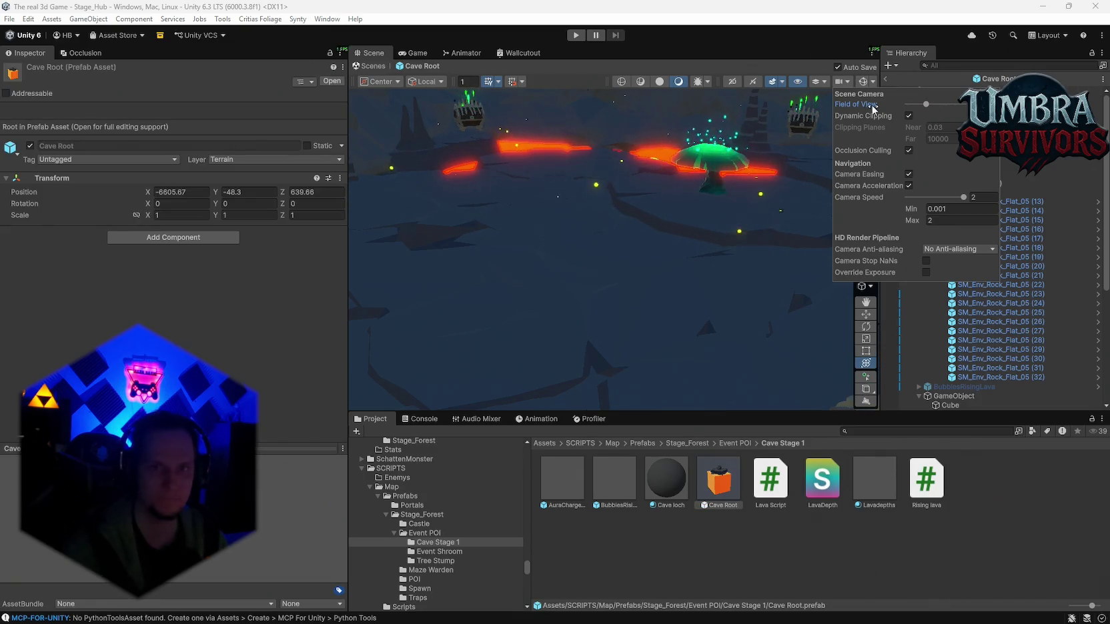
{"action": "left_click_drag", "start_coordinate": [878, 110], "coordinate": [956, 114]}
{"action": "left_click", "coordinate": [777, 82]}
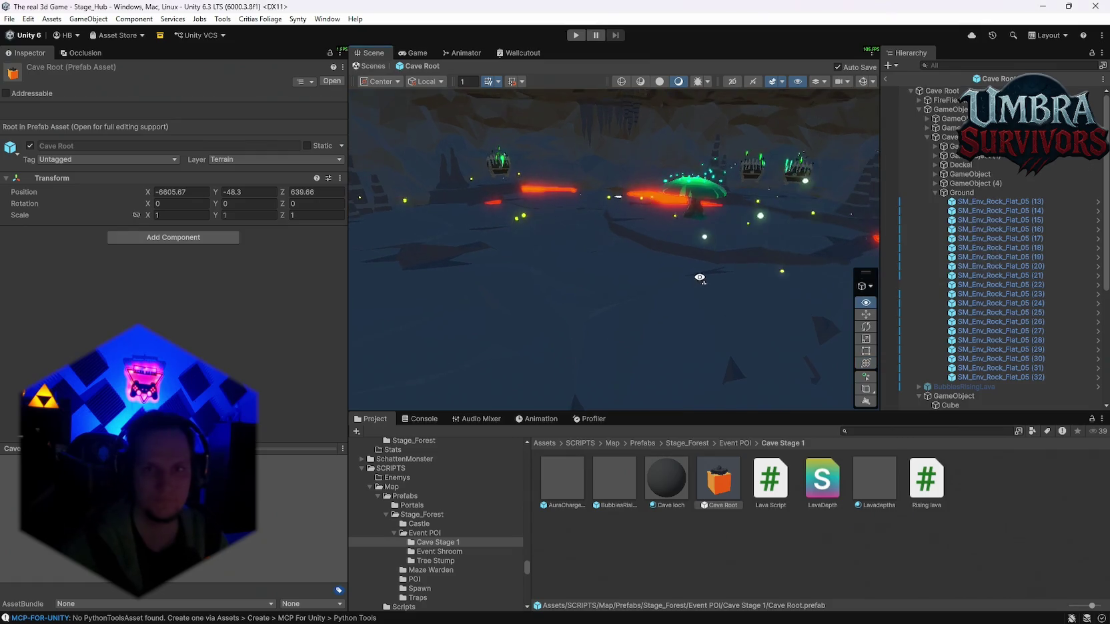
Check the scene camera settings again and select the Ground object.
{"action": "left_click", "coordinate": [841, 81]}
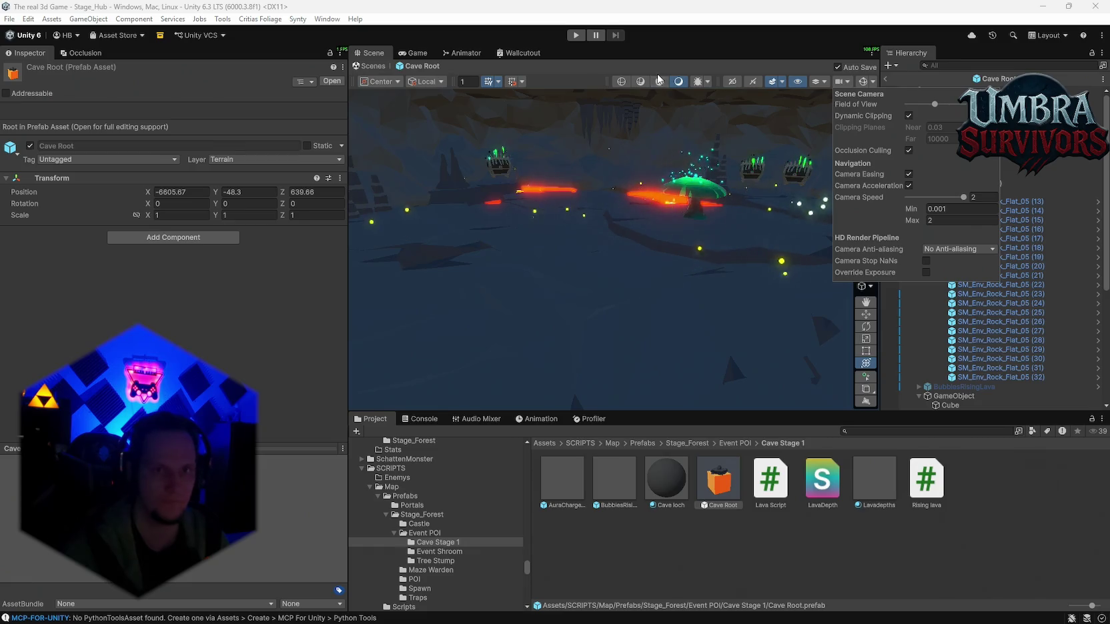
{"action": "left_click", "coordinate": [663, 236]}
{"action": "scroll", "coordinate": [685, 227], "scroll_direction": "up", "scroll_amount": 5}
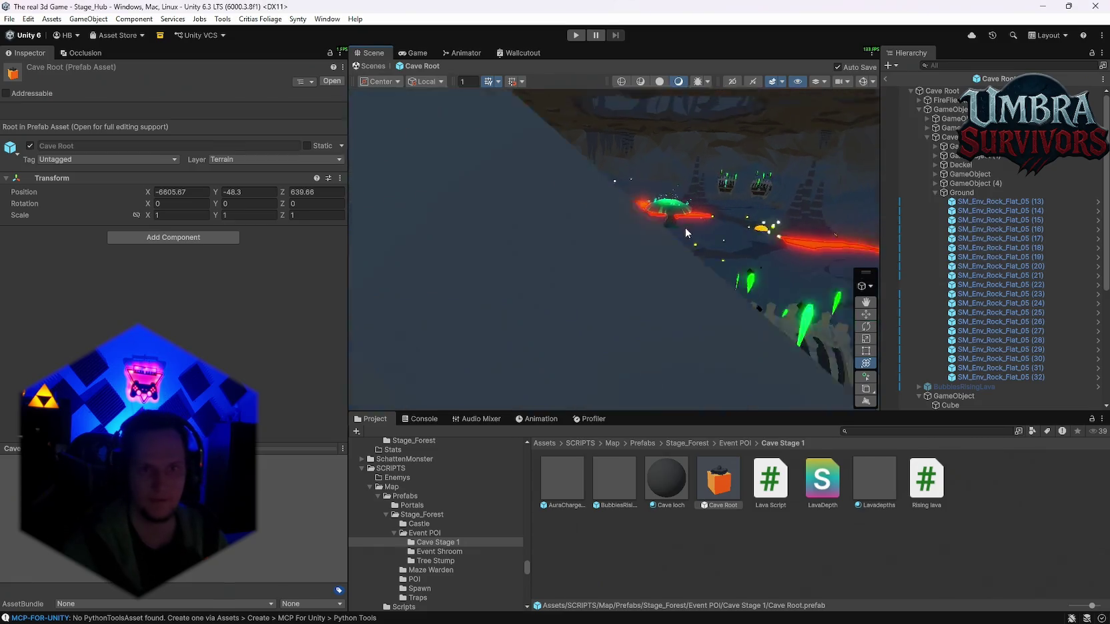
{"action": "scroll", "coordinate": [620, 228], "scroll_direction": "down", "scroll_amount": 5}
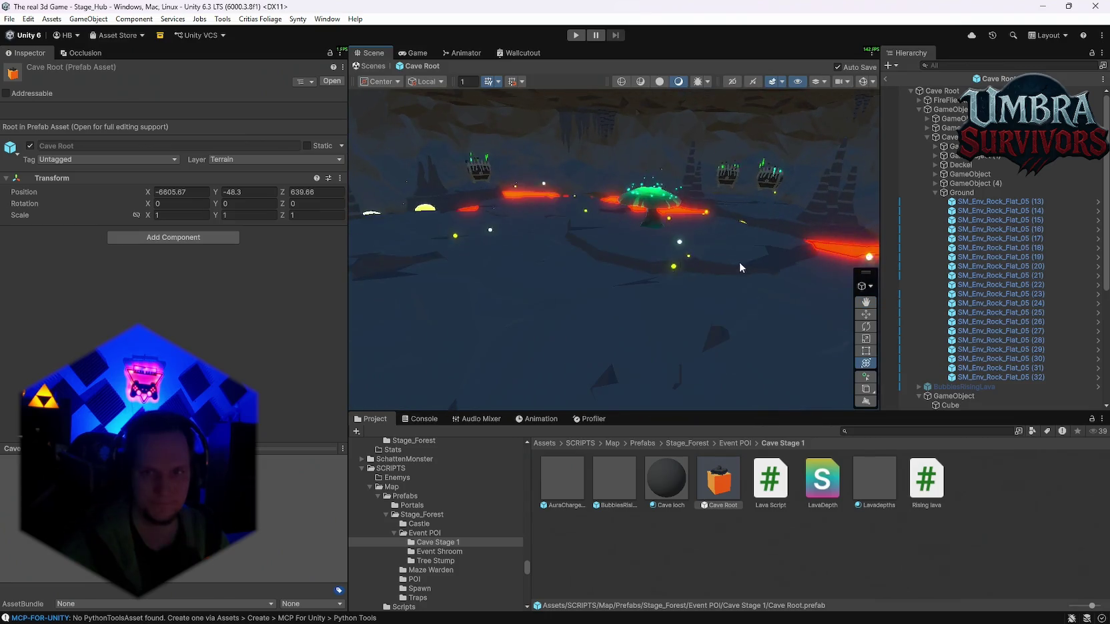
{"action": "left_click", "coordinate": [962, 192]}
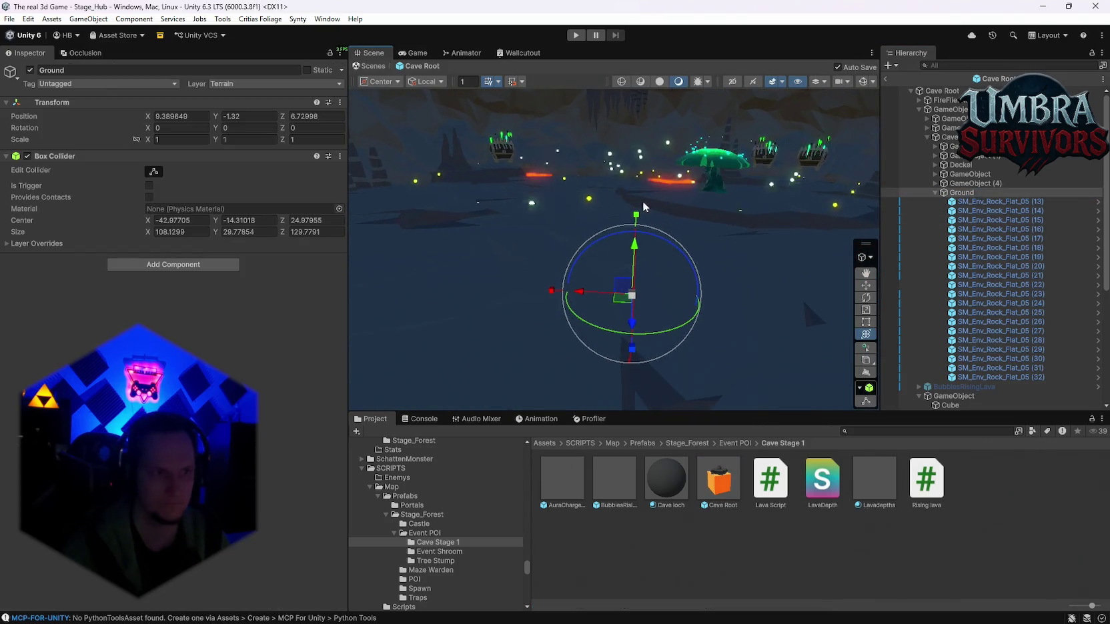
Raise Ground's collider top to Size Y 30.24614, Center Y -14.07638, and frame it.
{"action": "left_click", "coordinate": [153, 171]}
{"action": "mouse_move", "coordinate": [681, 291]}
{"action": "left_mouse_down"}
{"action": "mouse_move", "coordinate": [644, 256]}
{"action": "mouse_move", "coordinate": [659, 291]}
{"action": "mouse_move", "coordinate": [644, 299]}
{"action": "mouse_move", "coordinate": [687, 223]}
{"action": "mouse_move", "coordinate": [668, 233]}
{"action": "left_mouse_up"}
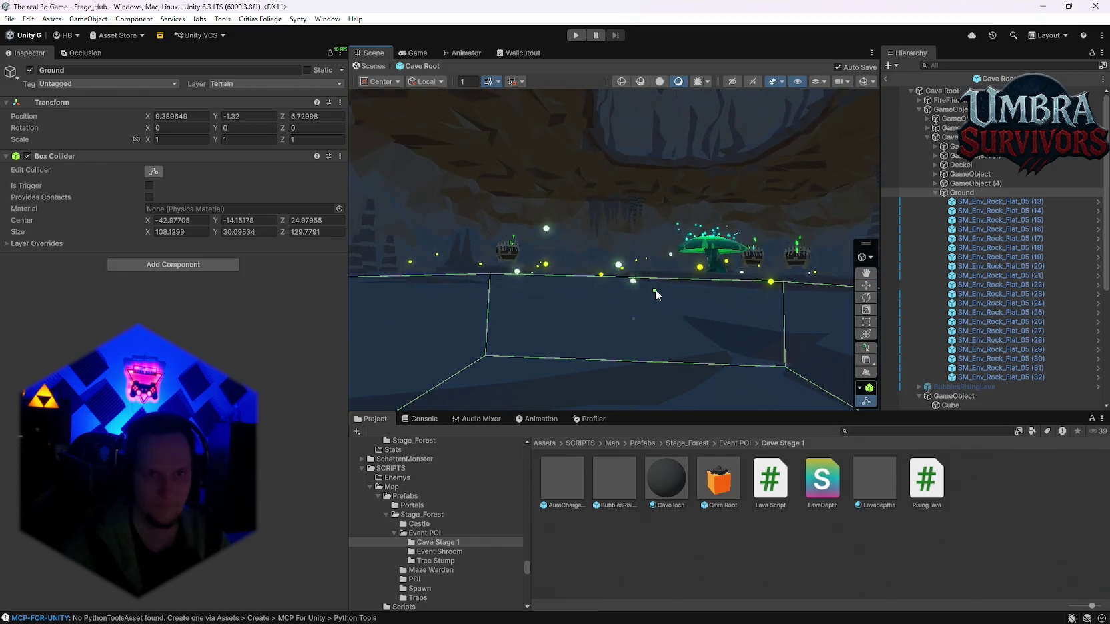
{"action": "mouse_move", "coordinate": [656, 292]}
{"action": "left_mouse_down"}
{"action": "mouse_move", "coordinate": [531, 285]}
{"action": "mouse_move", "coordinate": [690, 274]}
{"action": "mouse_move", "coordinate": [562, 302]}
{"action": "mouse_move", "coordinate": [605, 235]}
{"action": "mouse_move", "coordinate": [603, 266]}
{"action": "mouse_move", "coordinate": [653, 299]}
{"action": "mouse_move", "coordinate": [575, 292]}
{"action": "mouse_move", "coordinate": [687, 266]}
{"action": "mouse_move", "coordinate": [584, 280]}
{"action": "mouse_move", "coordinate": [610, 302]}
{"action": "left_mouse_up"}
{"action": "key", "text": "f"}
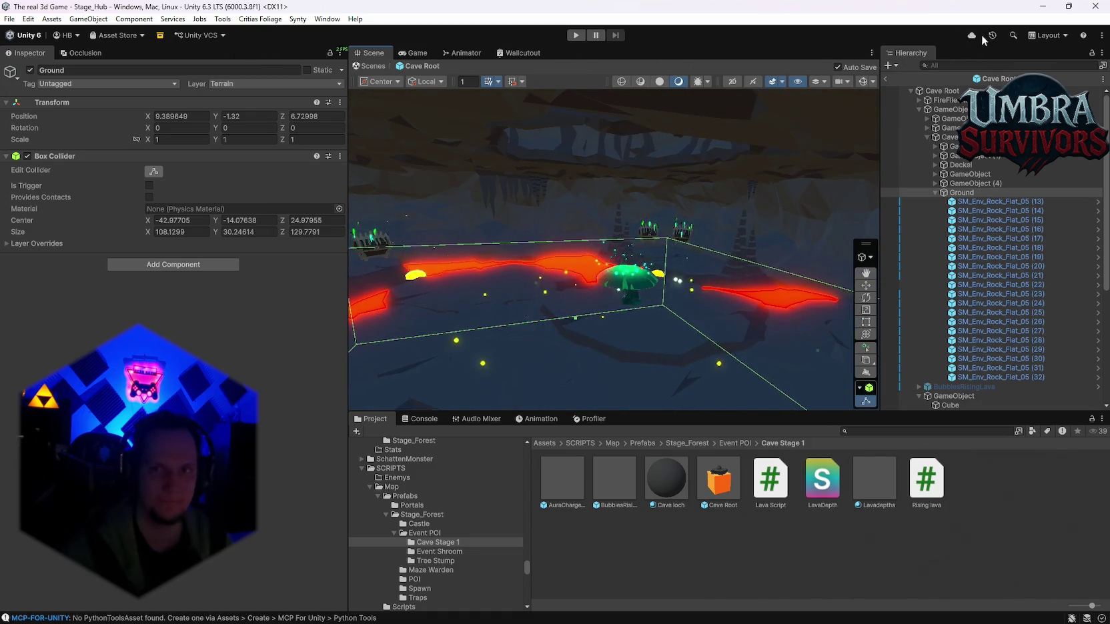
Save the scene and then the whole project from the File menu.
{"action": "left_click", "coordinate": [9, 19]}
{"action": "left_click", "coordinate": [29, 75]}
{"action": "left_click", "coordinate": [9, 19]}
{"action": "left_click", "coordinate": [31, 145]}
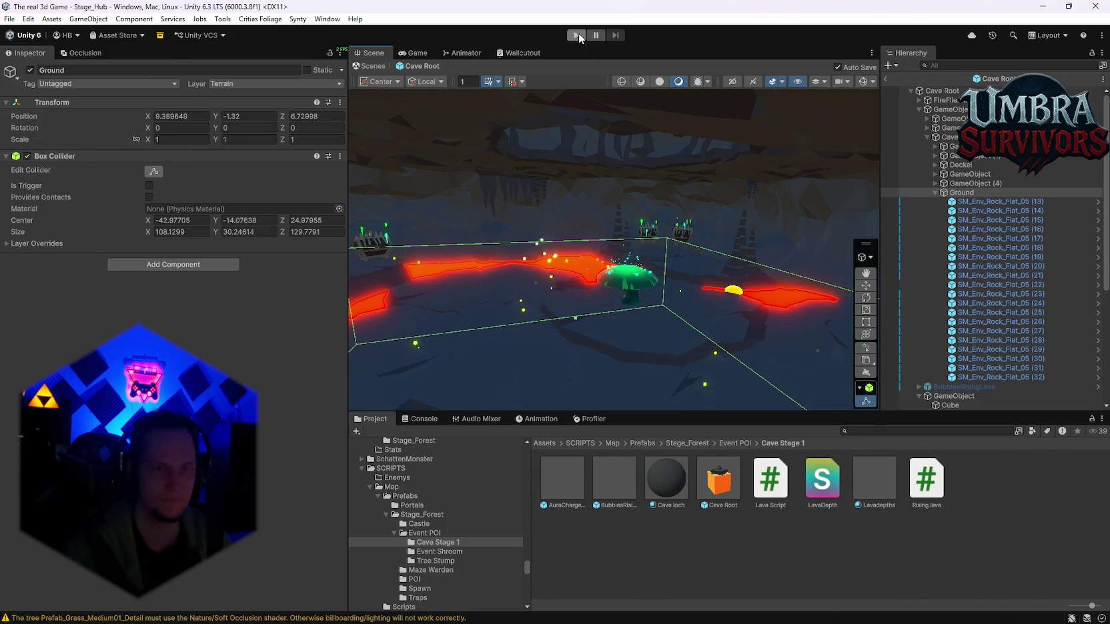
Leave the prefab, play Stage_Hub, reroll the upgrade cards five times, and take Vampire Orb.
{"action": "left_click", "coordinate": [887, 78]}
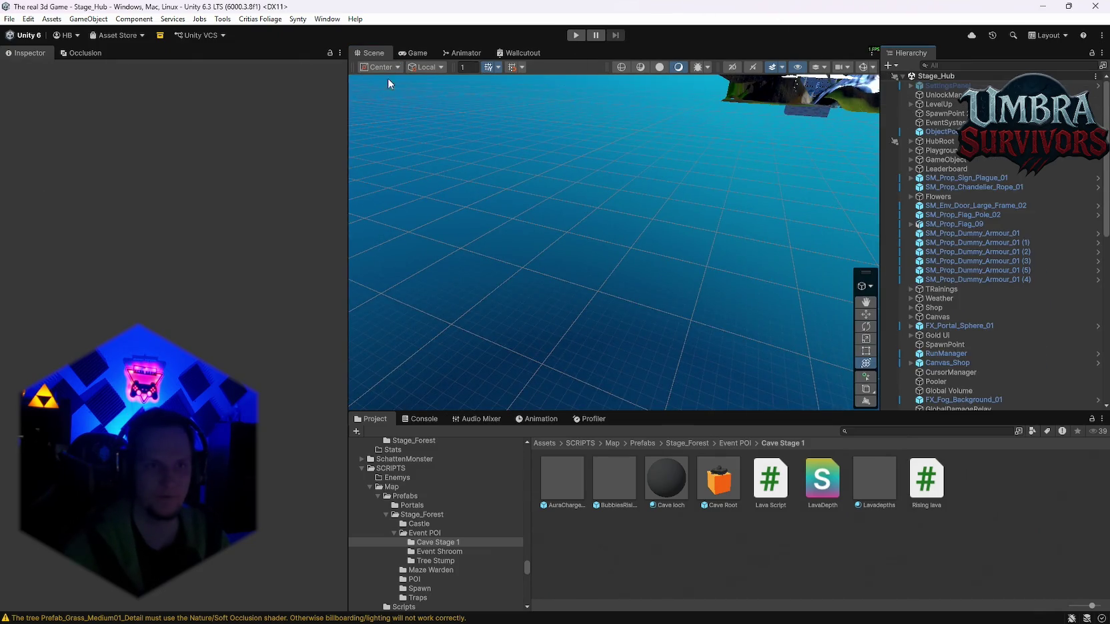
{"action": "left_click", "coordinate": [576, 34]}
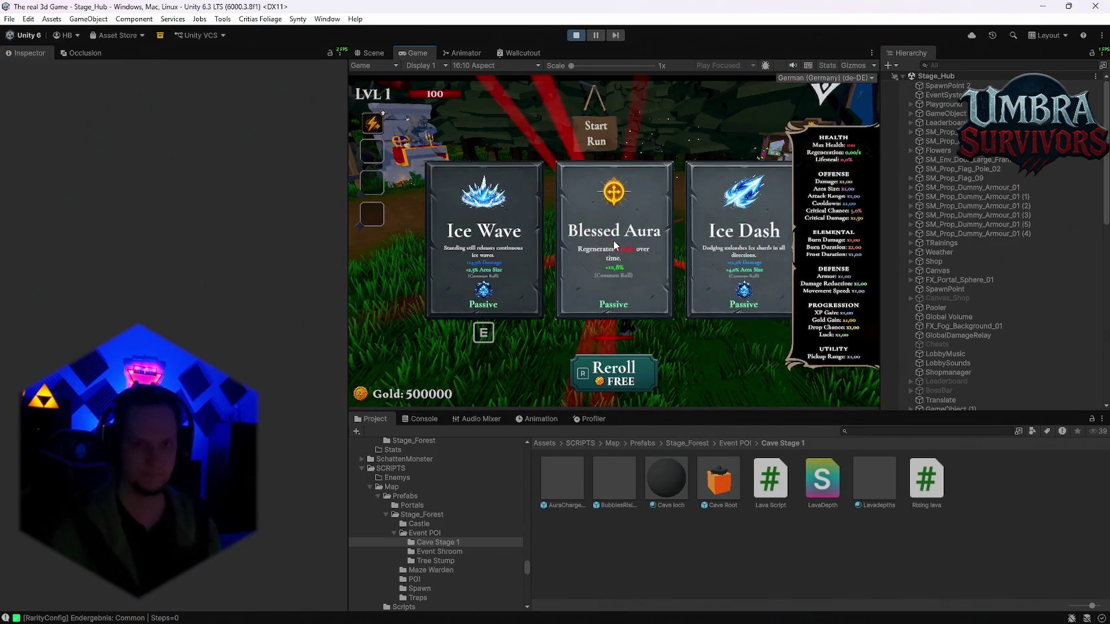
{"action": "key", "text": "r"}
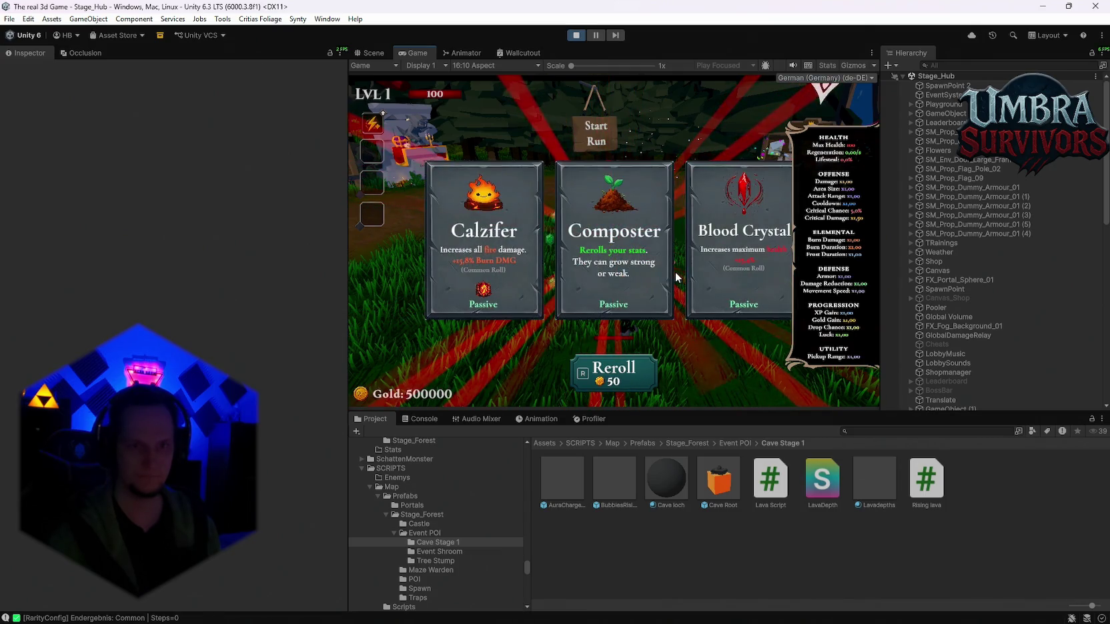
{"action": "key", "text": "r"}
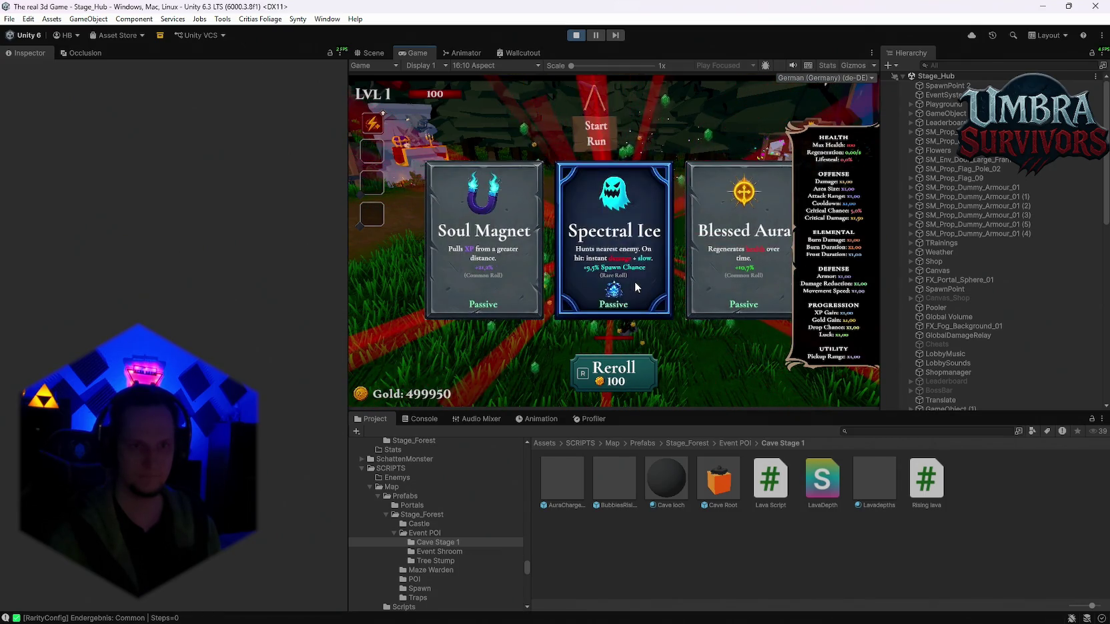
{"action": "key", "text": "r"}
{"action": "key", "text": "r"}
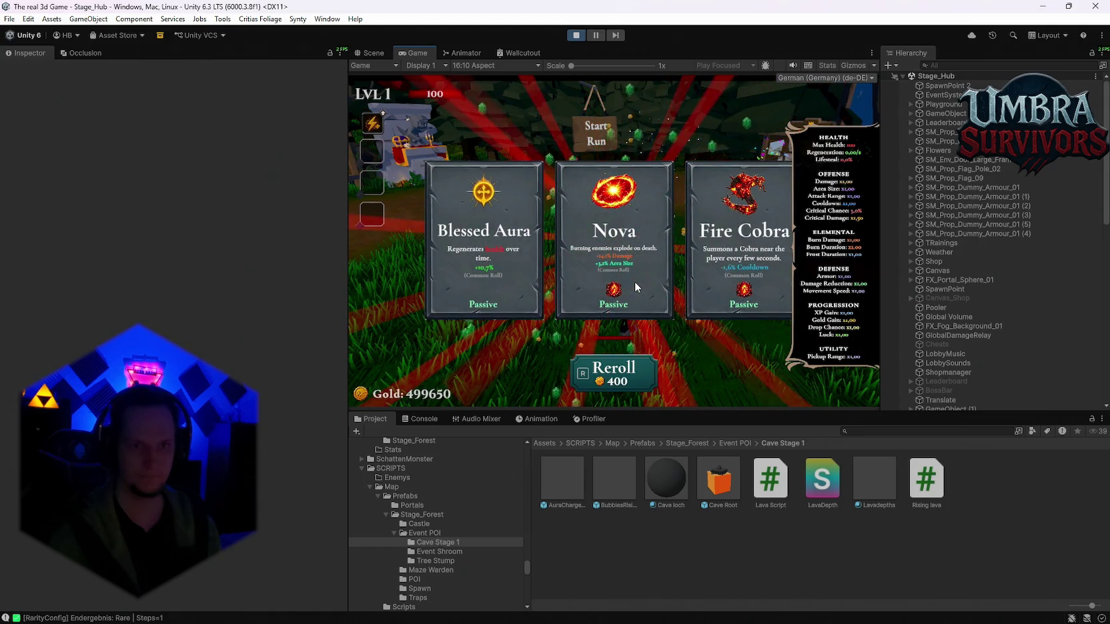
{"action": "key", "text": "r"}
{"action": "key", "text": "r"}
{"action": "key", "text": "r"}
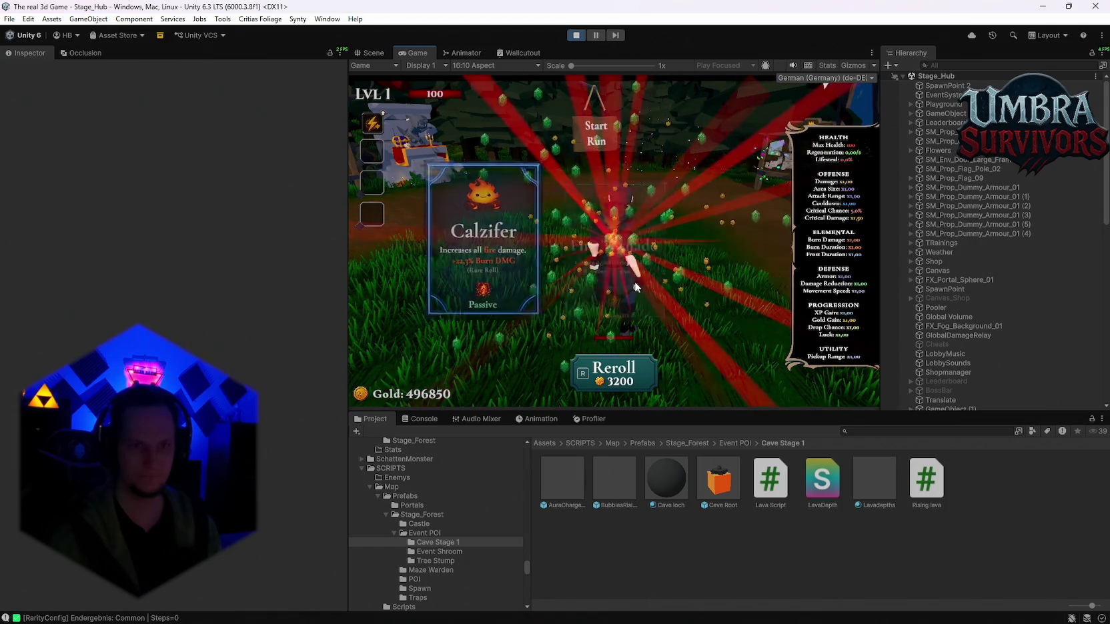
{"action": "key", "text": "r"}
{"action": "left_click", "coordinate": [619, 276]}
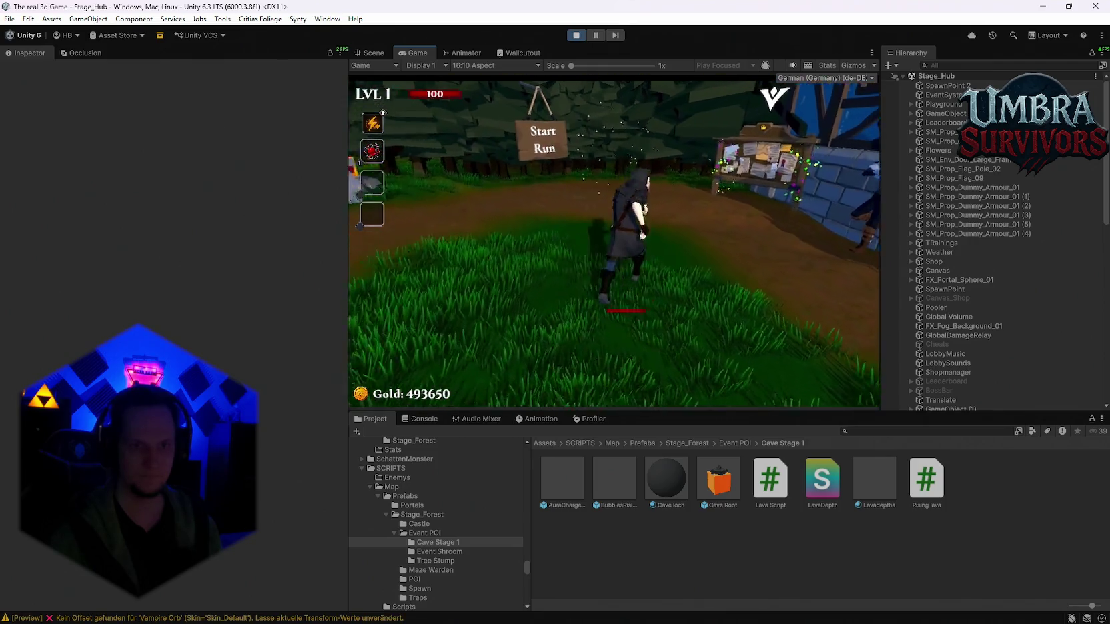
{"action": "key", "text": "e"}
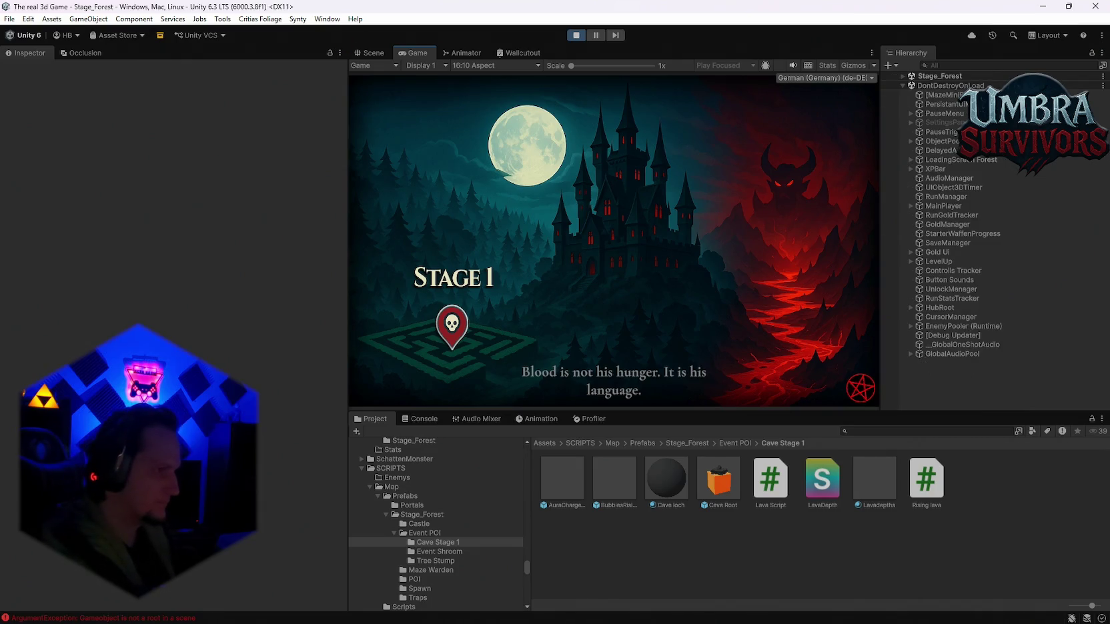
Continue past the Stage 1 loading screen, play the forest run to wave 3, and pause.
{"action": "left_click", "coordinate": [607, 334]}
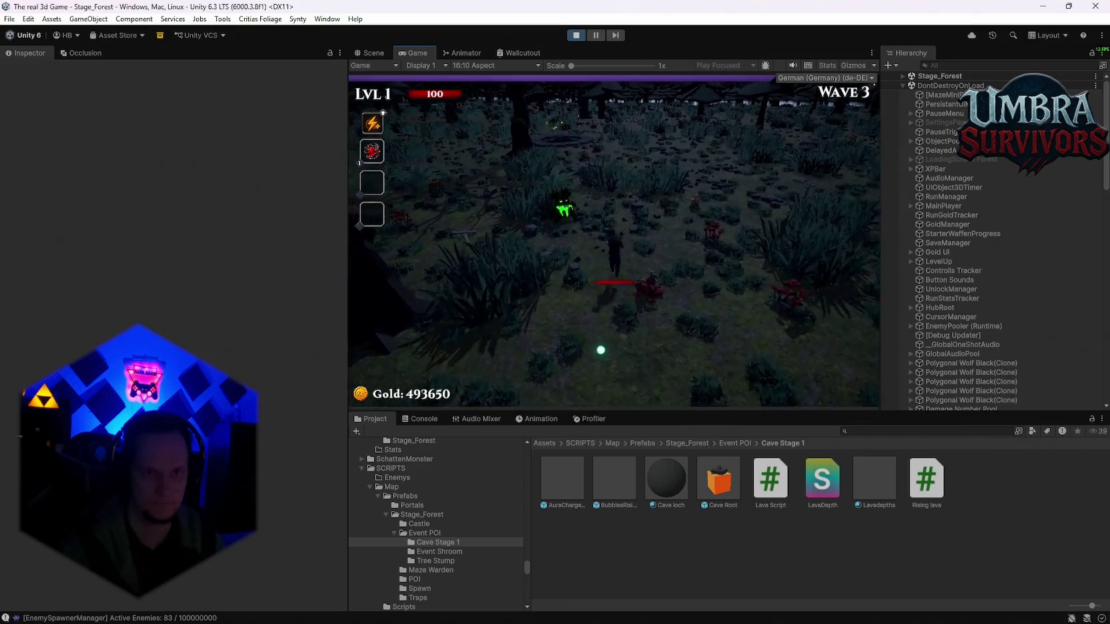
{"action": "key", "text": "Escape"}
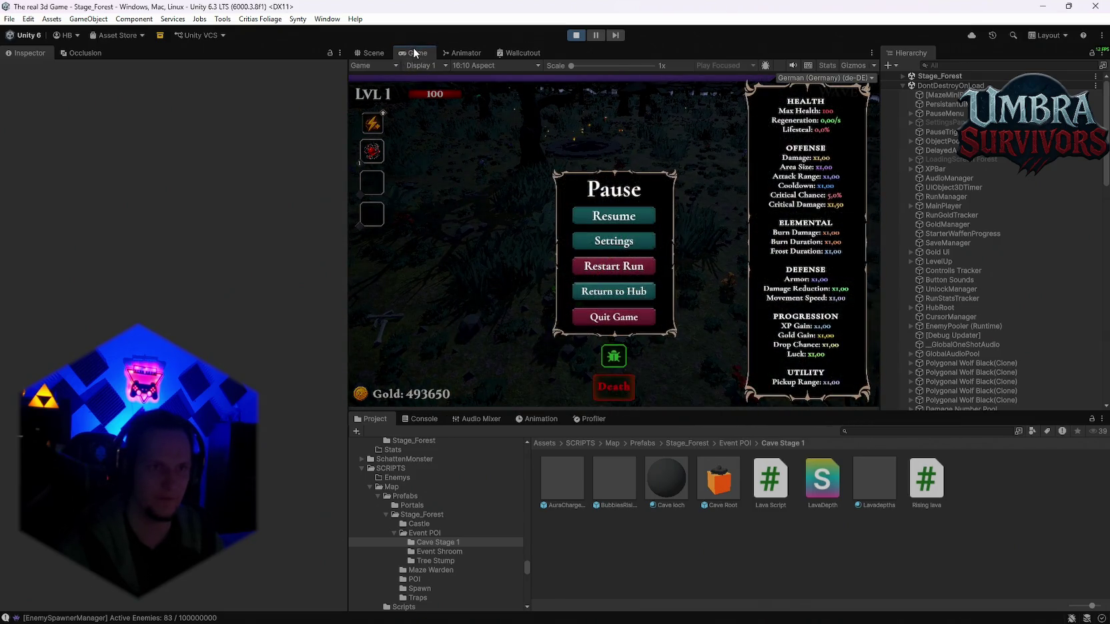
Maximize the Game view, resume the playtest, and walk north into the cave to the first chest.
{"action": "double_click", "coordinate": [412, 48]}
{"action": "left_click", "coordinate": [569, 311]}
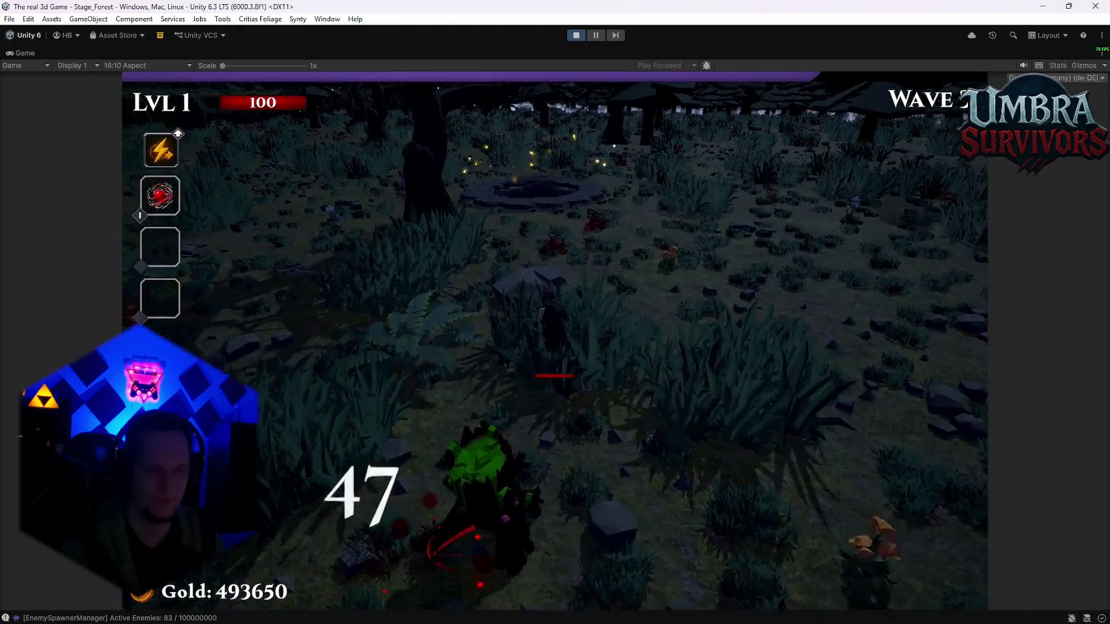
{"action": "key", "text": "w"}
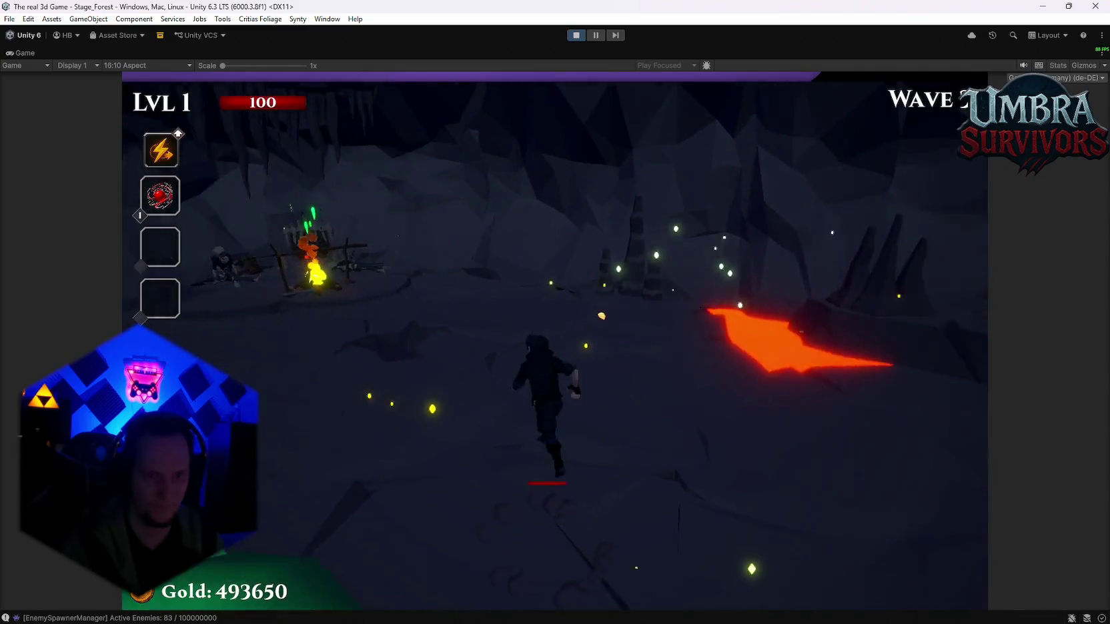
{"action": "key", "text": "w"}
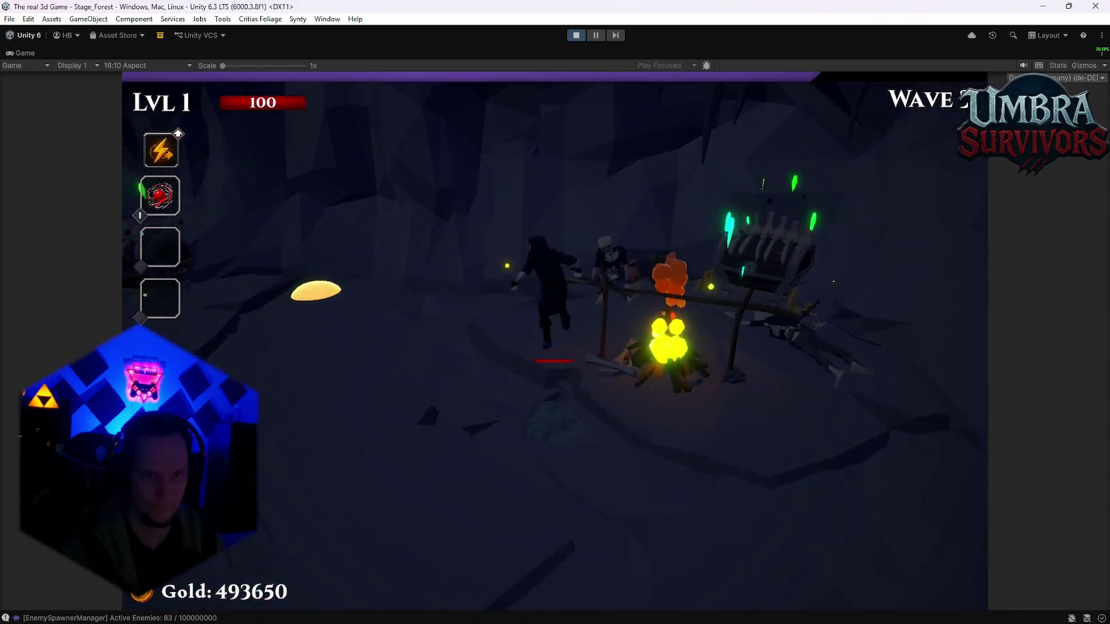
{"action": "key", "text": "w"}
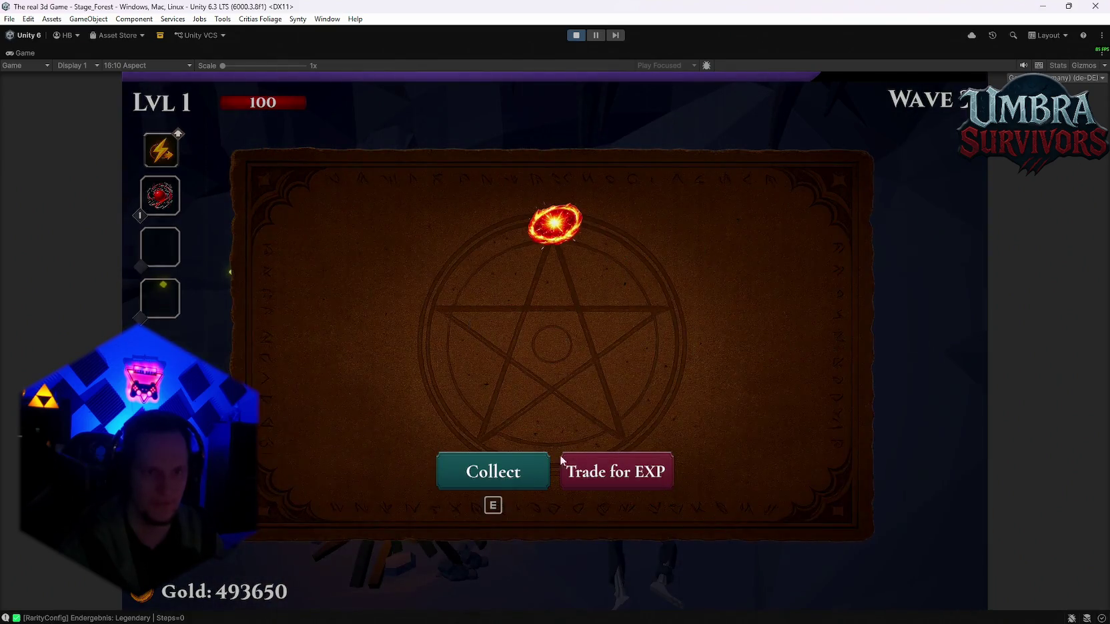
{"action": "key", "text": "e"}
Collect the next chest rewards further north, taking Poison Trail into the third slot.
{"action": "key", "text": "w"}
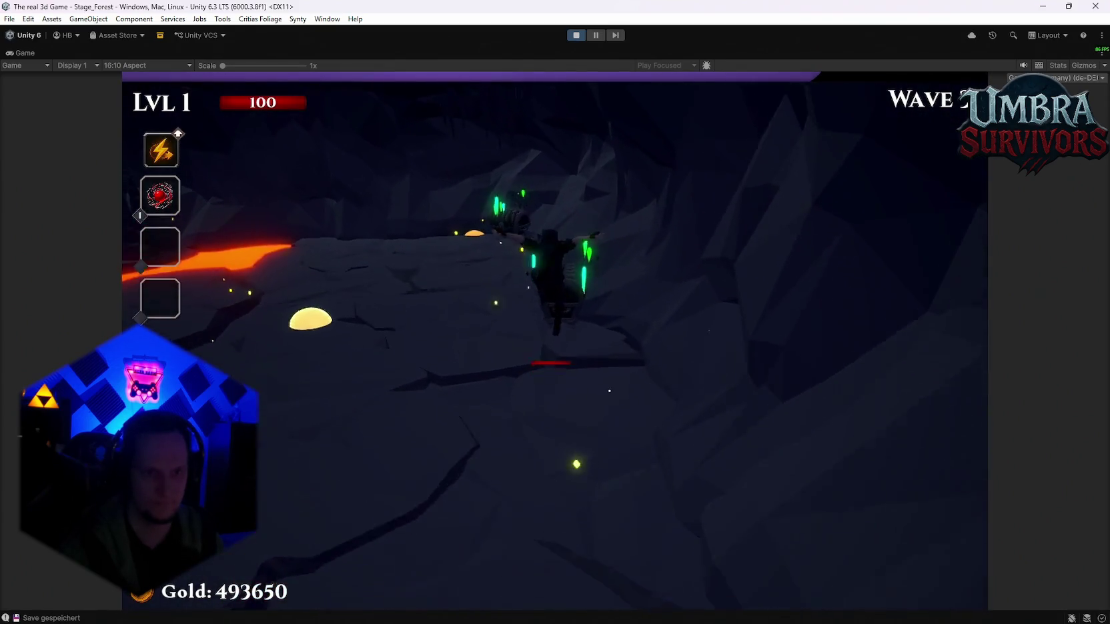
{"action": "key", "text": "w"}
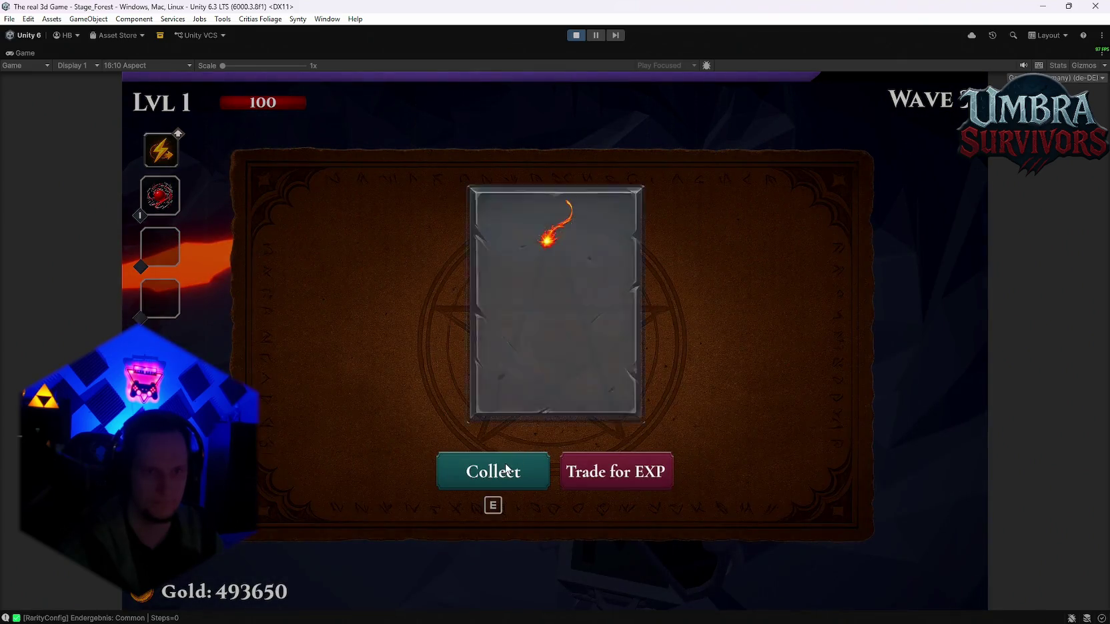
{"action": "key", "text": "e"}
{"action": "key", "text": "w"}
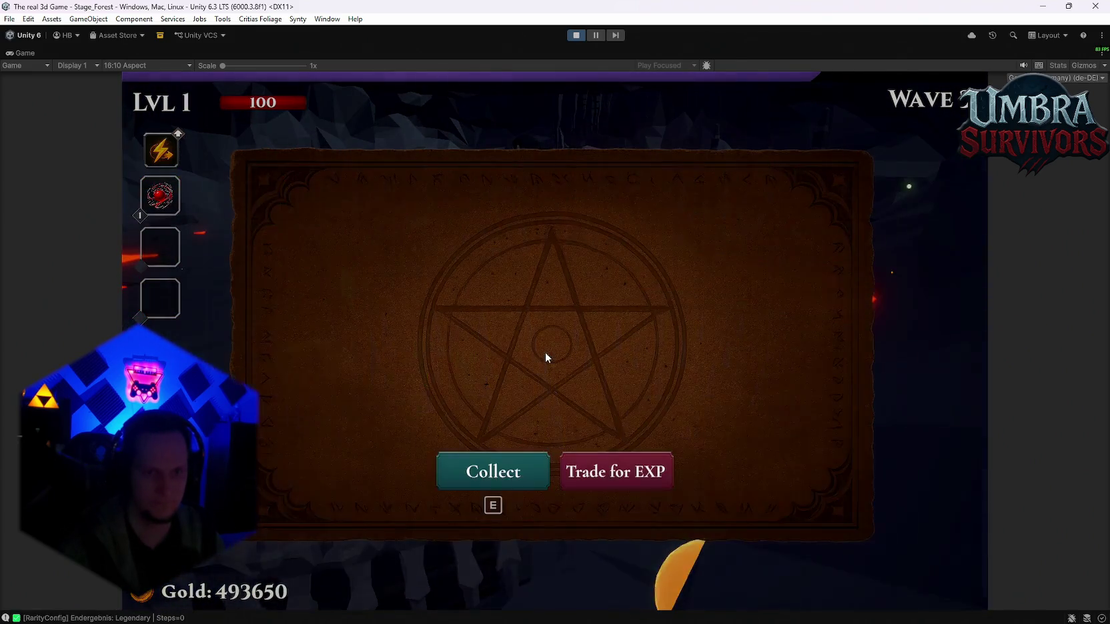
{"action": "key", "text": "e"}
{"action": "key", "text": "w"}
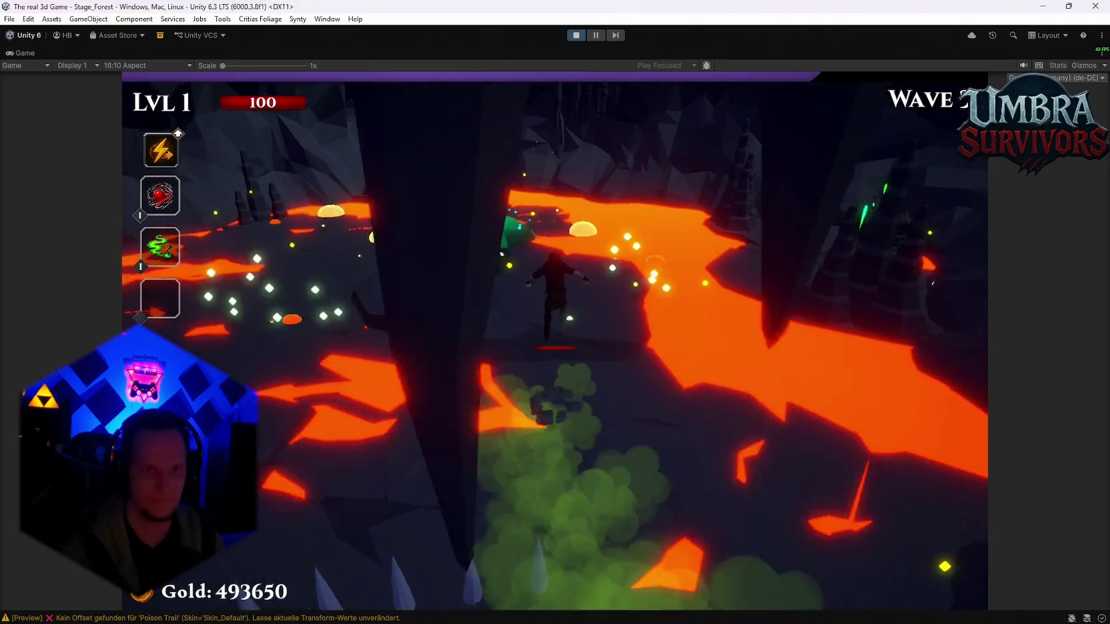
Cross the lava to the bone chests, collect Spectral Fire, and pick a passive level-up upgrade.
{"action": "key", "text": "d"}
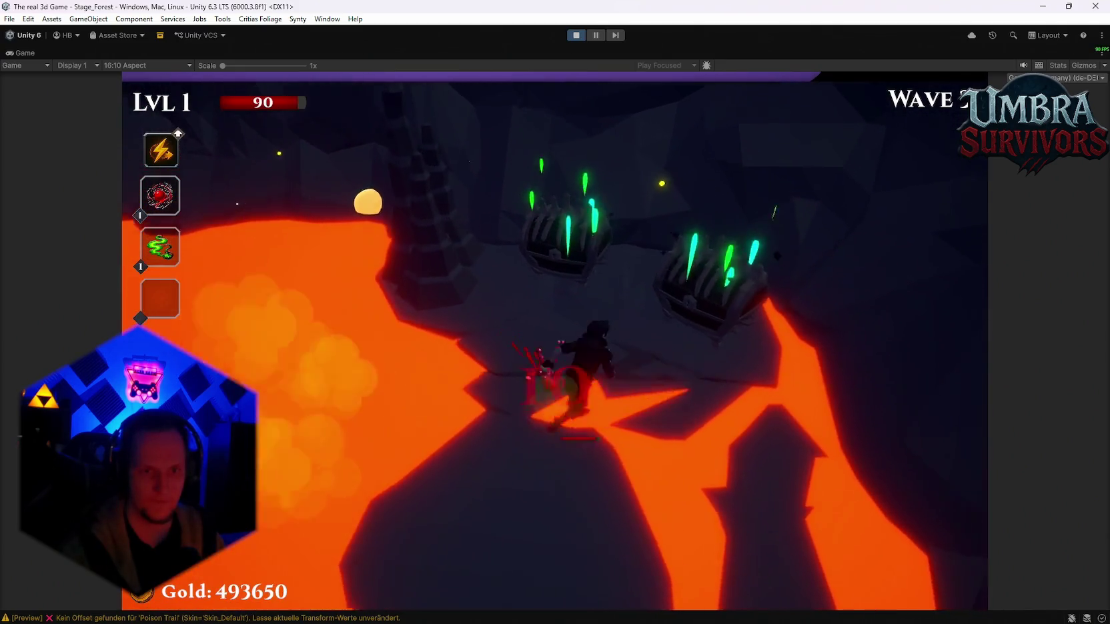
{"action": "key", "text": "e"}
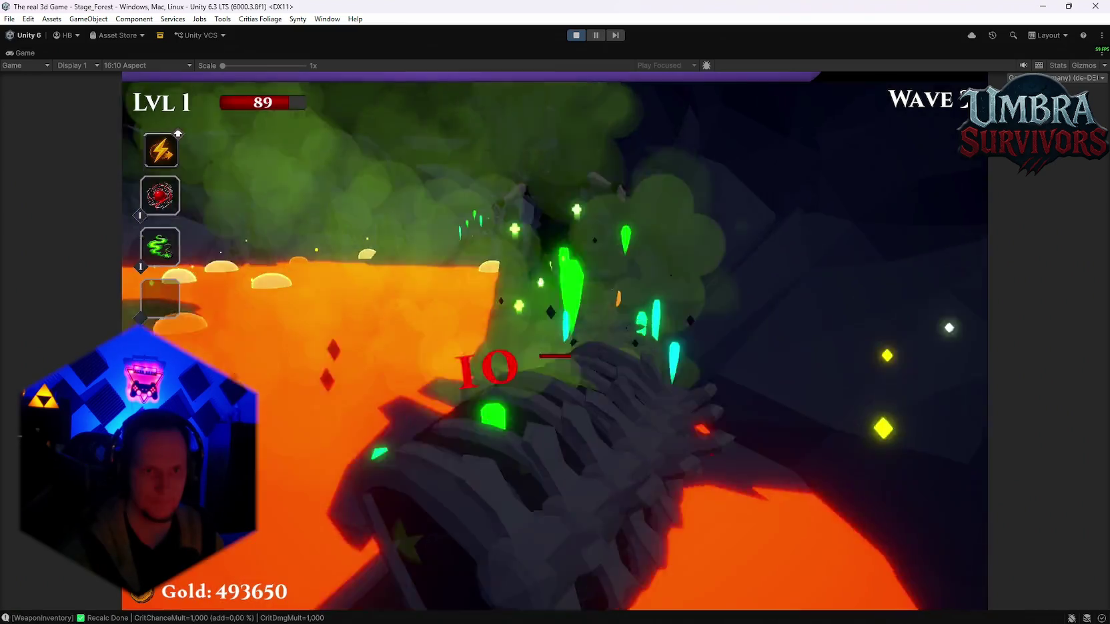
{"action": "key", "text": "e"}
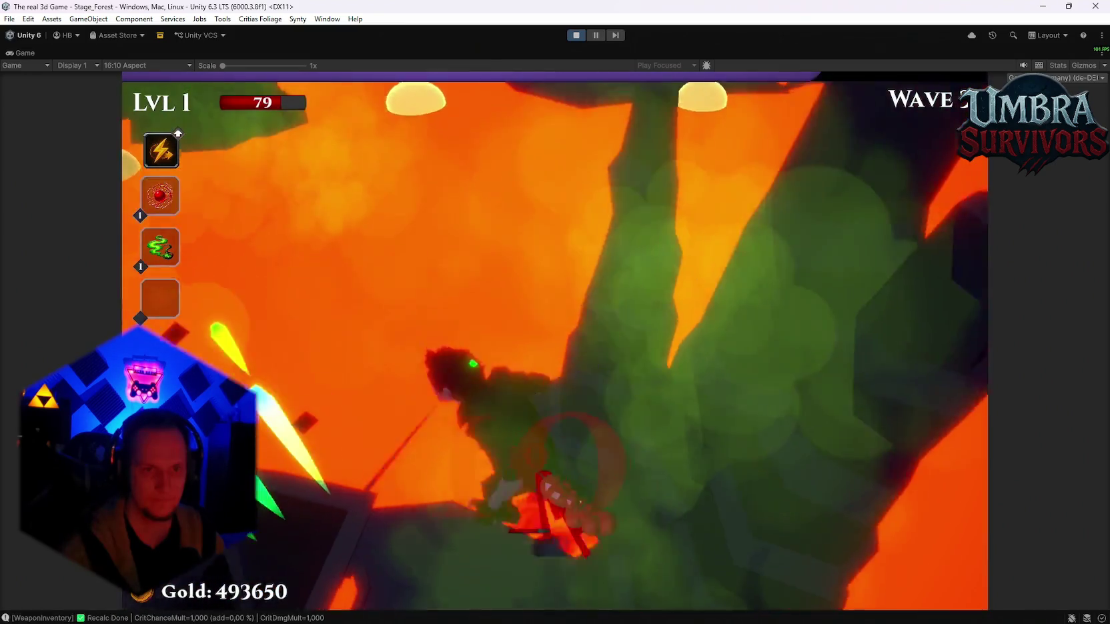
{"action": "key", "text": "w"}
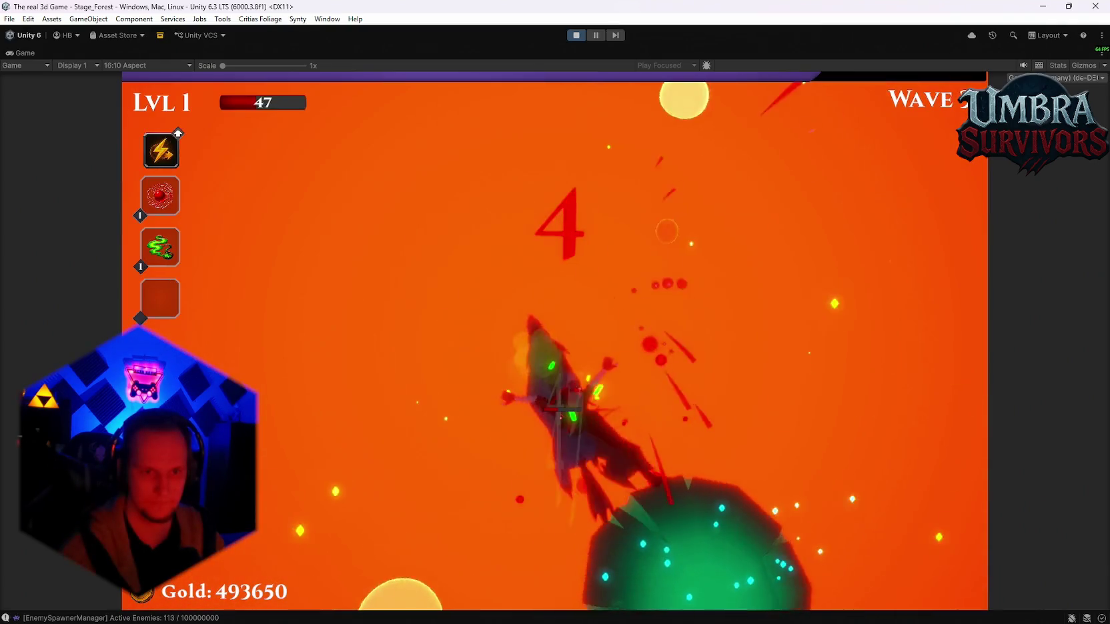
{"action": "key", "text": "e"}
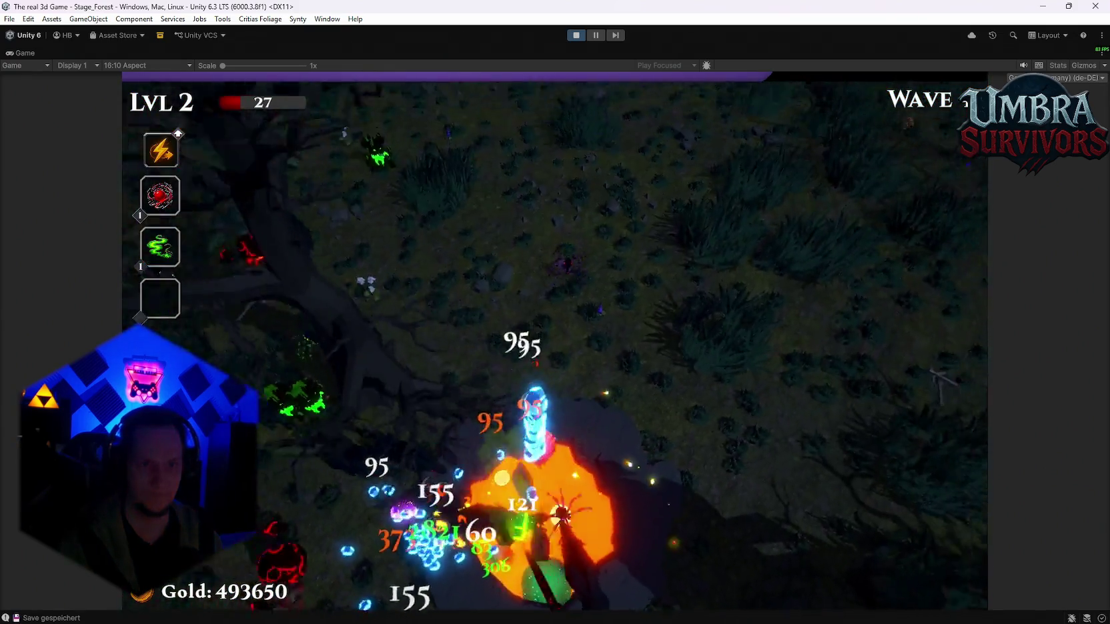
Take Dark Orb, Scorched Ground, Frost Core and Ice Wave on the early level-ups.
{"action": "left_click", "coordinate": [562, 342]}
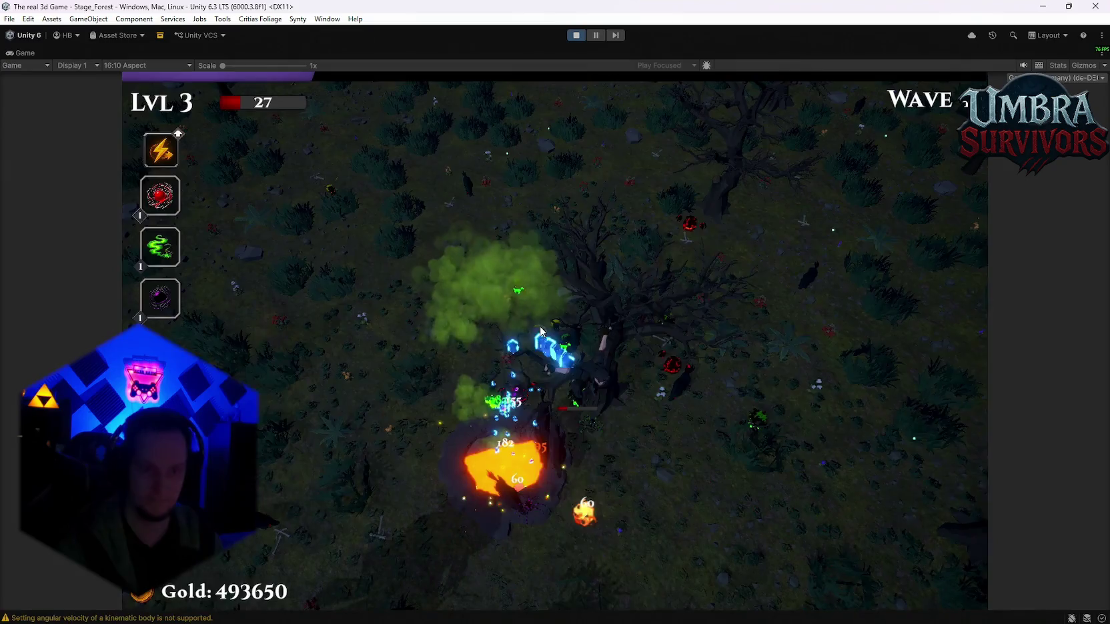
{"action": "left_click", "coordinate": [559, 393]}
{"action": "key", "text": "e"}
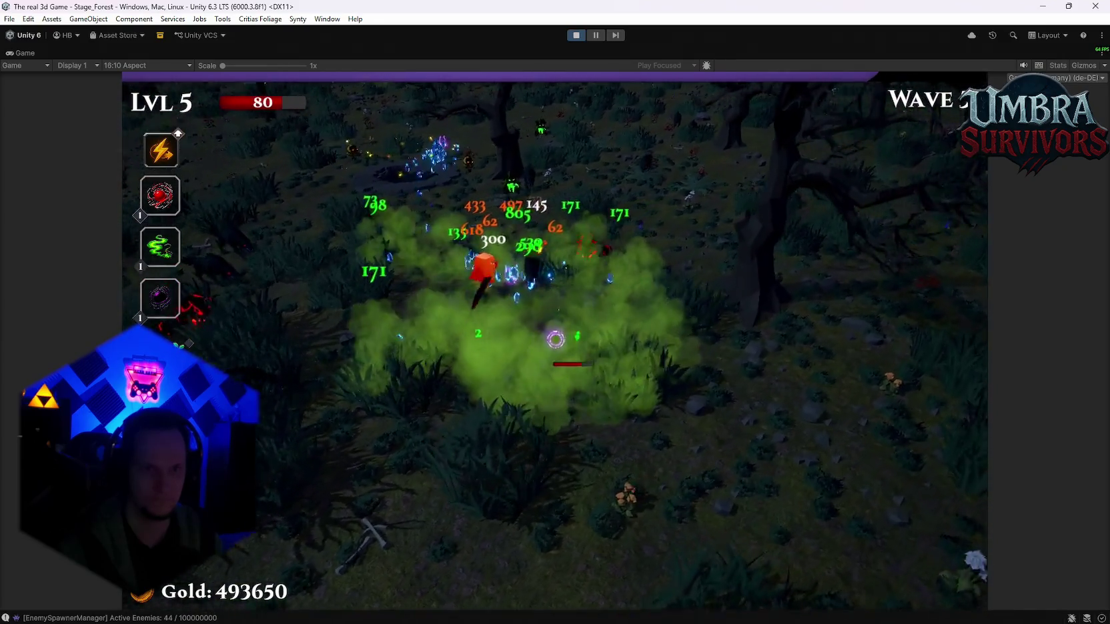
{"action": "left_click", "coordinate": [598, 364]}
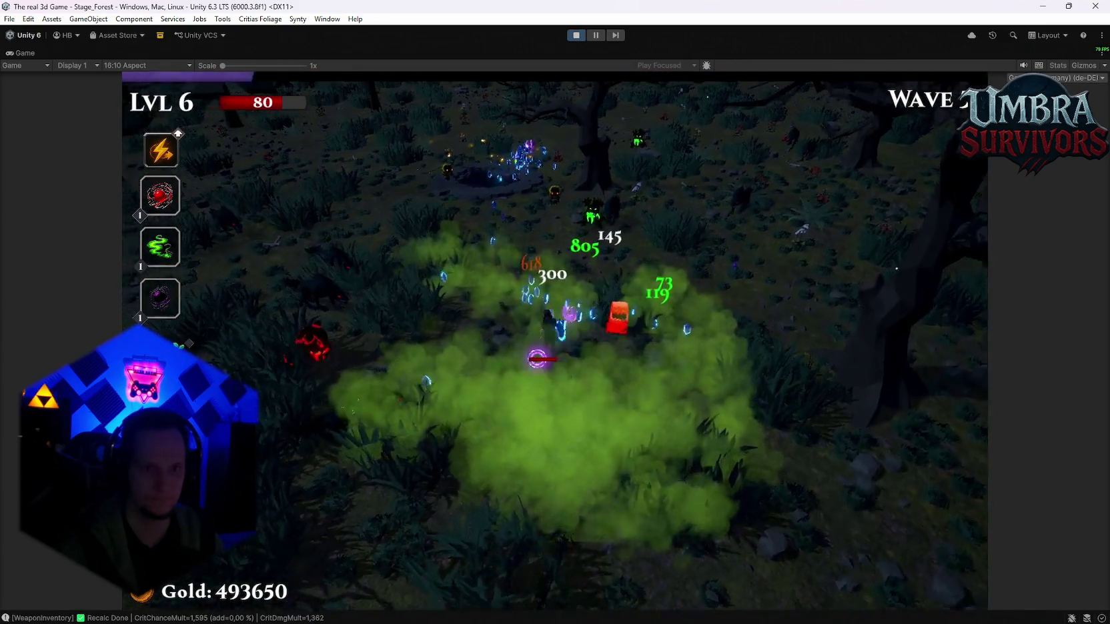
{"action": "left_click", "coordinate": [556, 356]}
{"action": "left_click", "coordinate": [554, 342]}
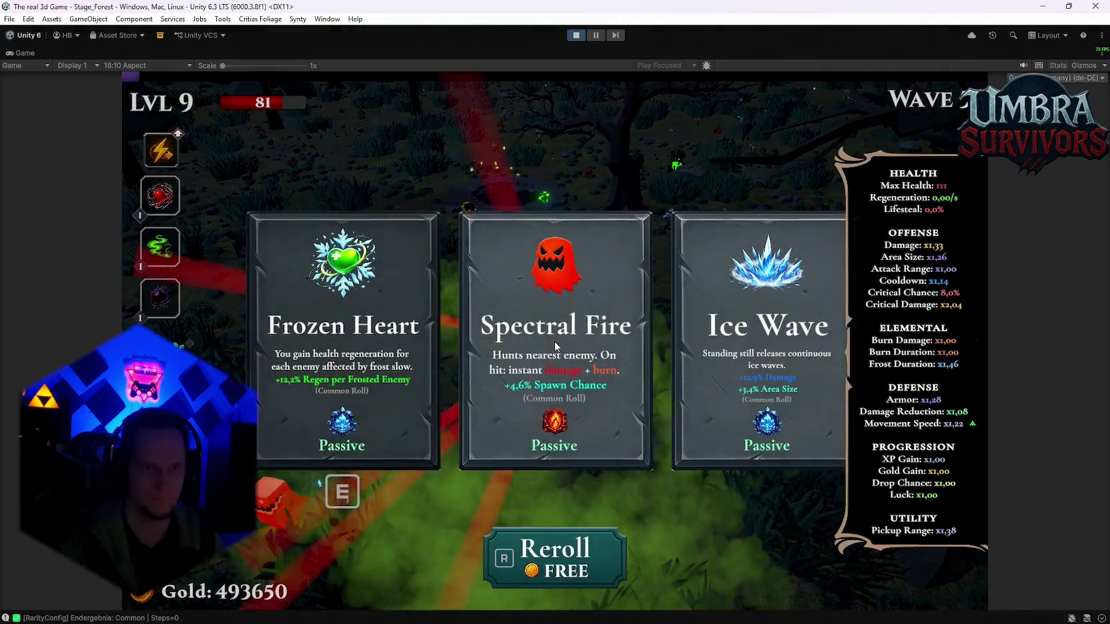
Choose the level 9 to 13 upgrades, including Blood Crystal and another Ice Wave.
{"action": "left_click", "coordinate": [554, 342]}
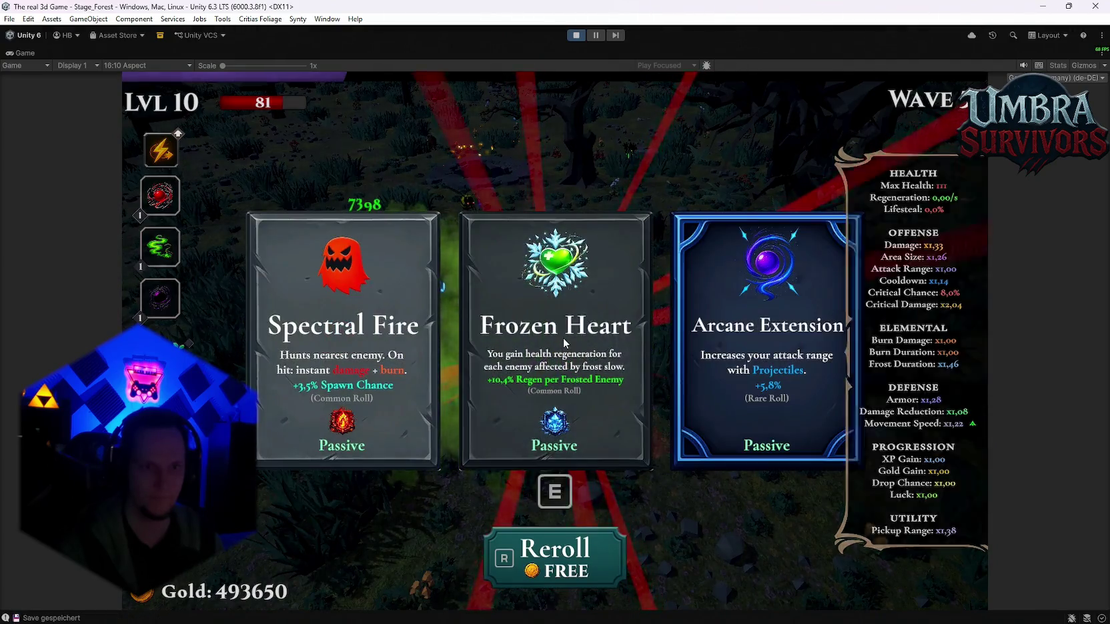
{"action": "left_click", "coordinate": [551, 341]}
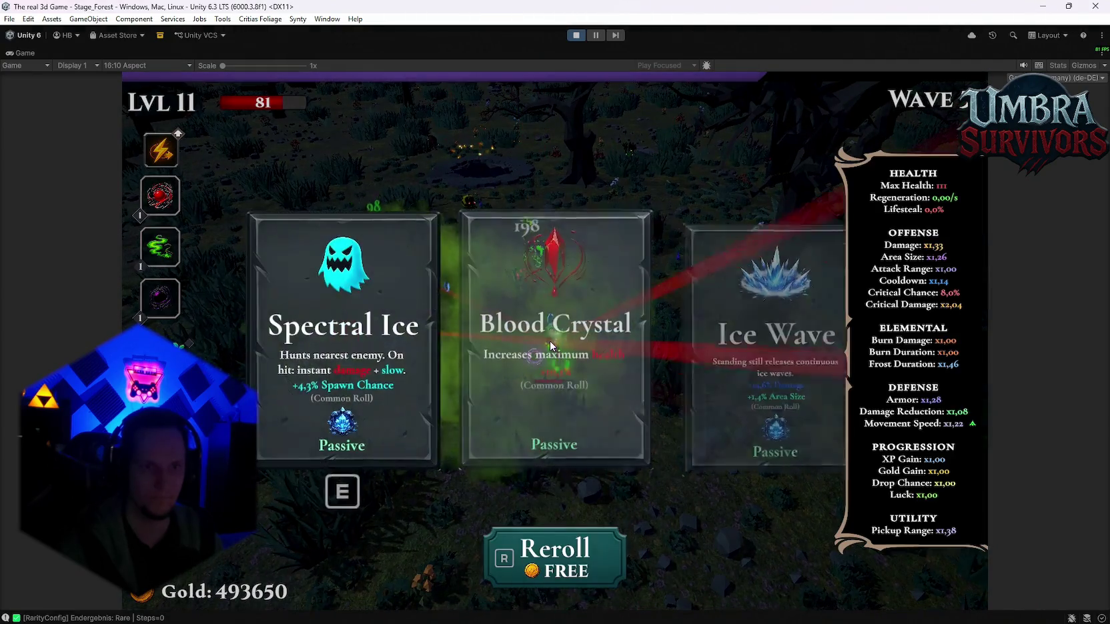
{"action": "left_click", "coordinate": [550, 341]}
{"action": "left_click", "coordinate": [551, 340]}
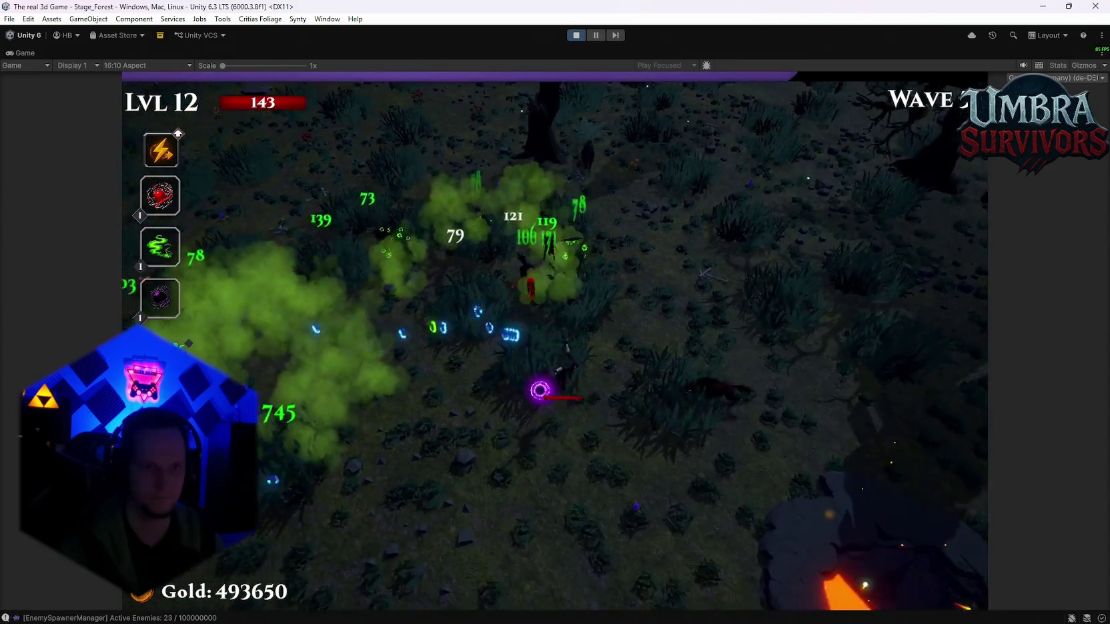
{"action": "key", "text": "e"}
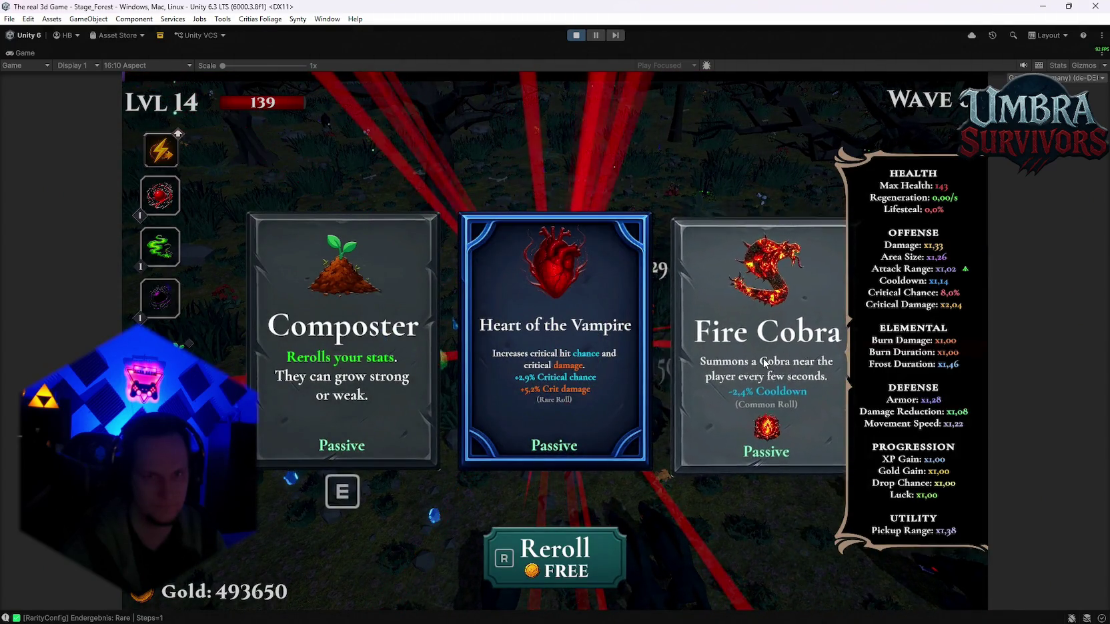
Pick the level 15 upgrade, raise Vampire Orb to 2, reroll once, and take legendary Shadowstride.
{"action": "left_click", "coordinate": [760, 366]}
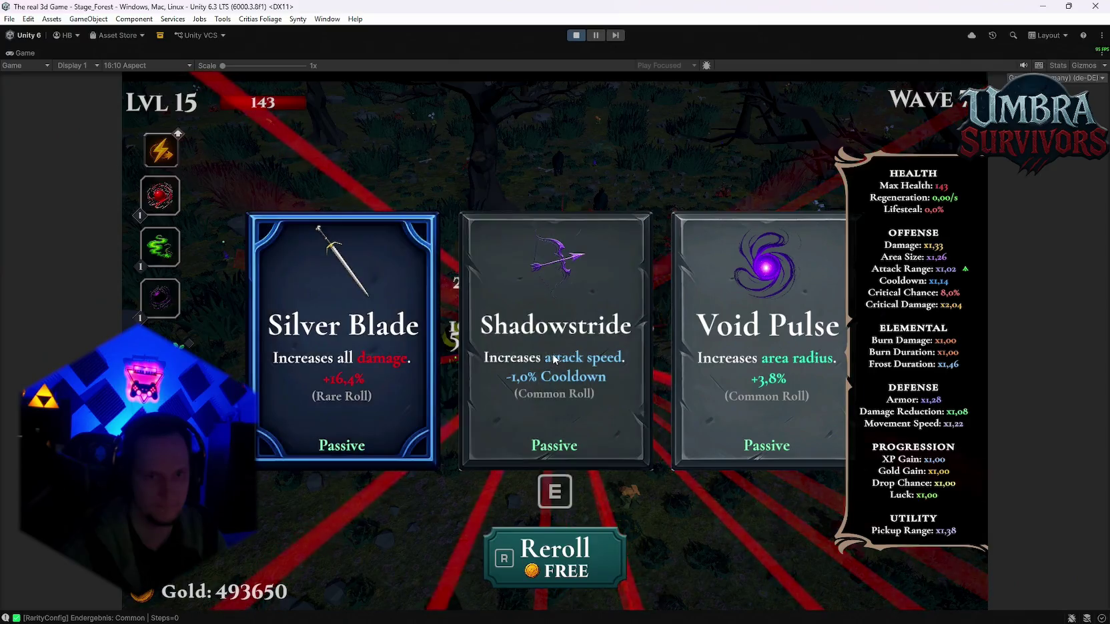
{"action": "left_click", "coordinate": [552, 353]}
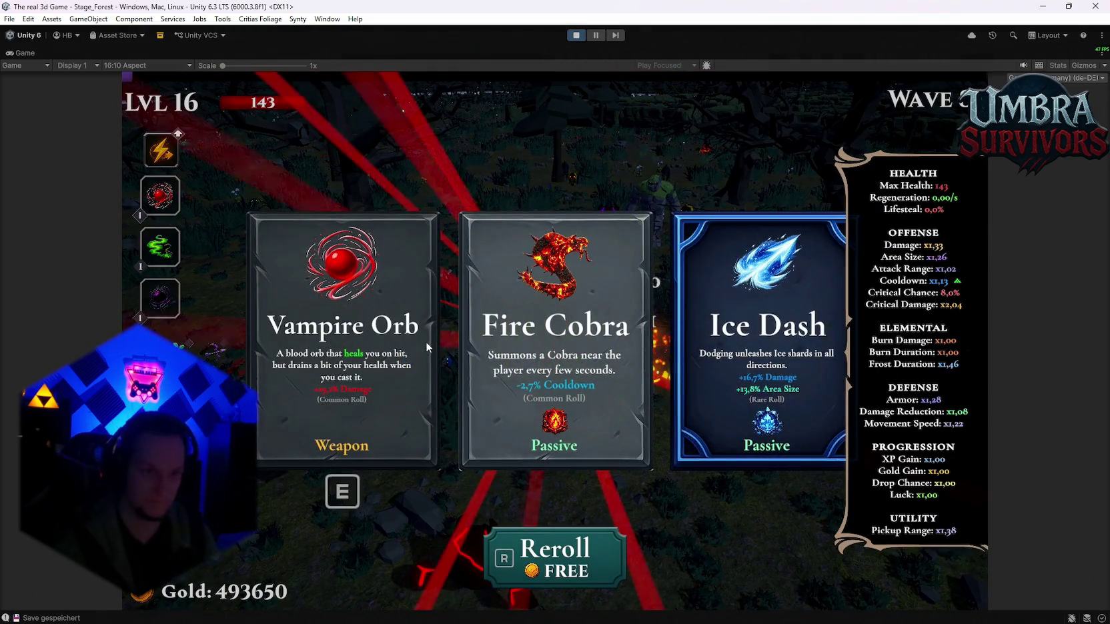
{"action": "left_click", "coordinate": [359, 352]}
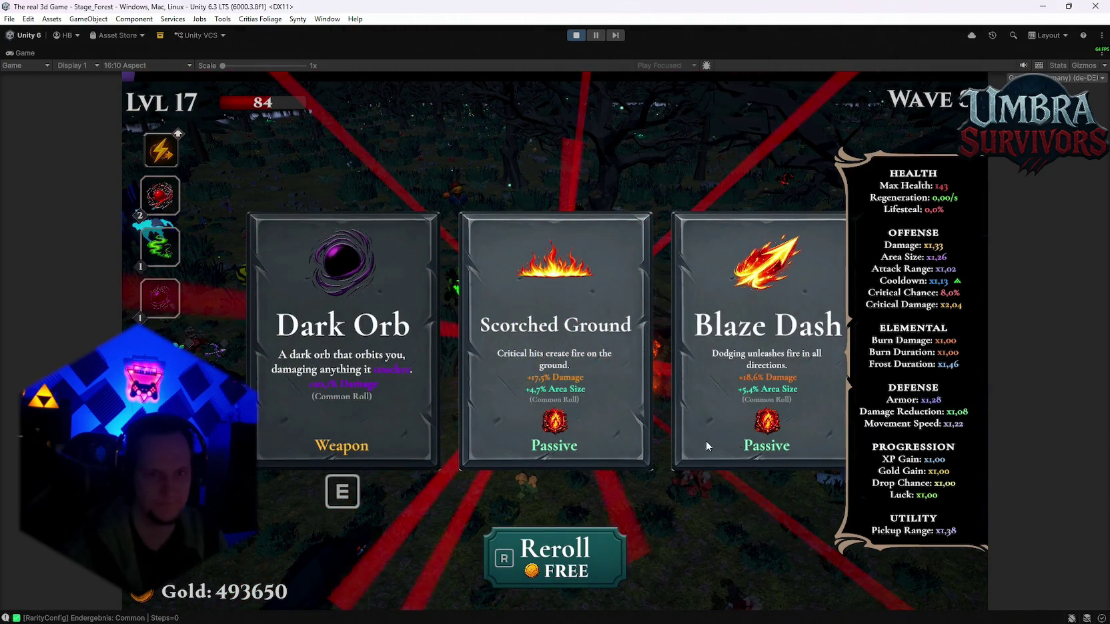
{"action": "key", "text": "r"}
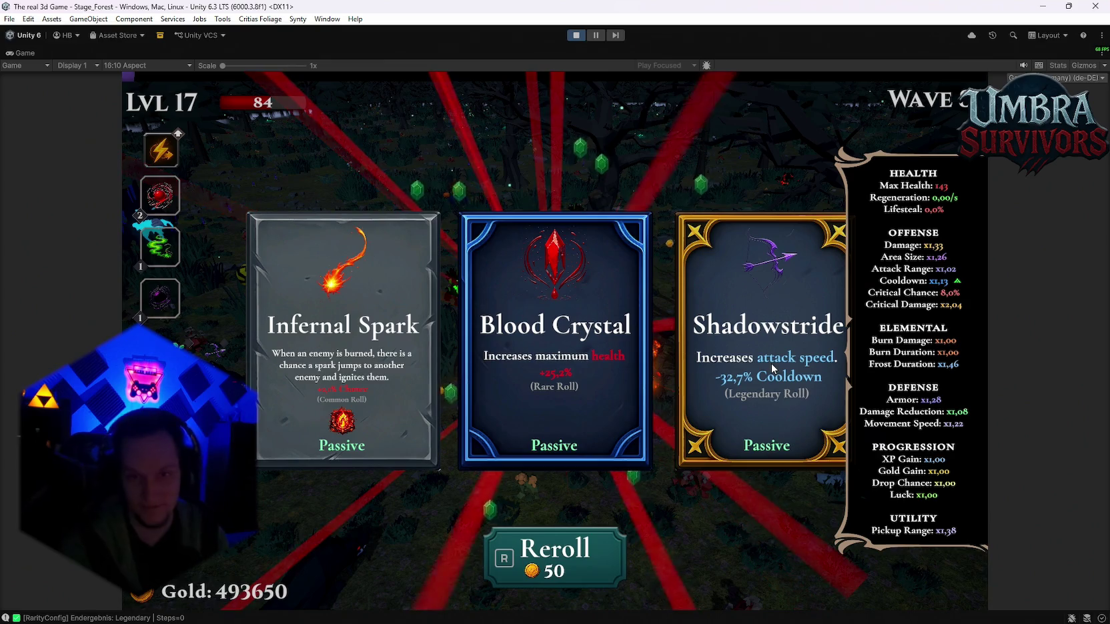
{"action": "left_click", "coordinate": [769, 362]}
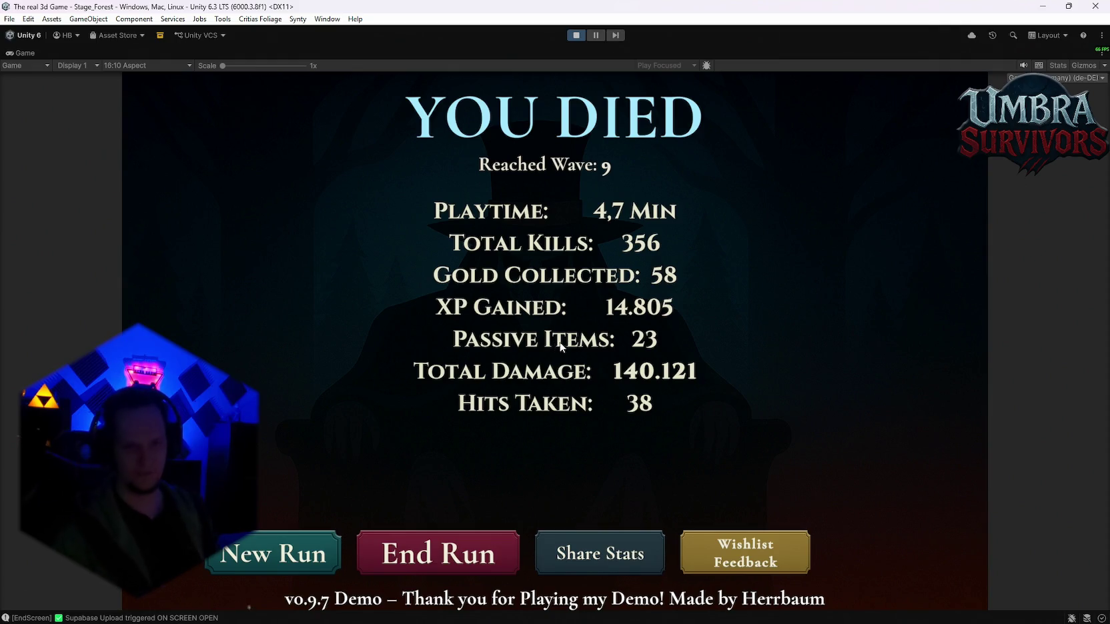
Leave Play mode, returning to Stage_Hub with the Cave Stage 1 folder's assets listed.
{"action": "left_click", "coordinate": [574, 36]}
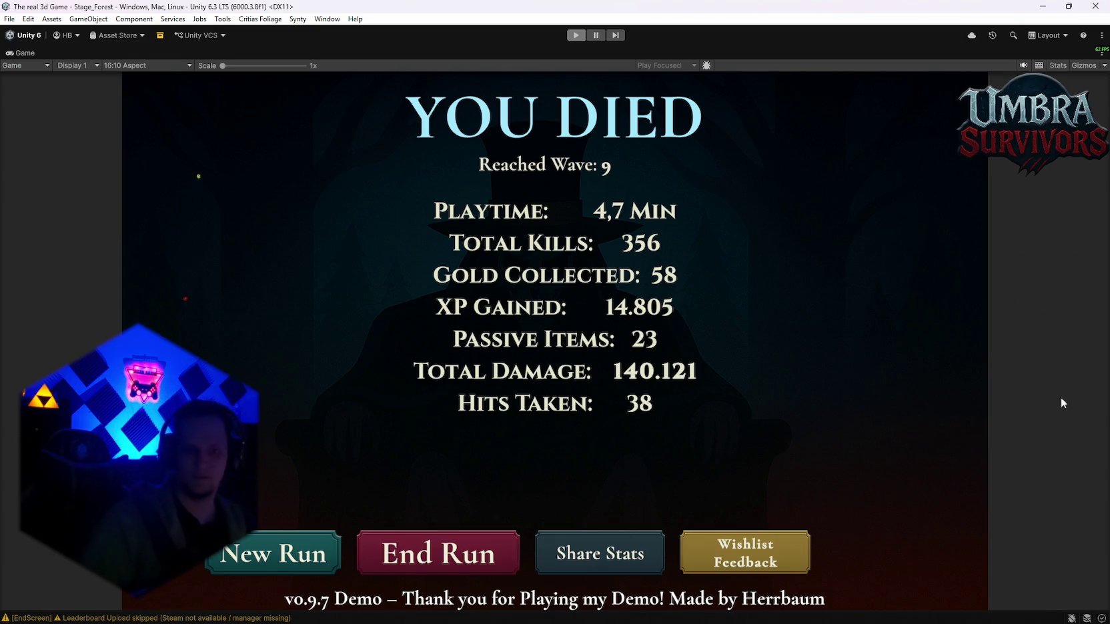
{"action": "mouse_move", "coordinate": [761, 620]}
{"action": "mouse_move", "coordinate": [701, 621]}
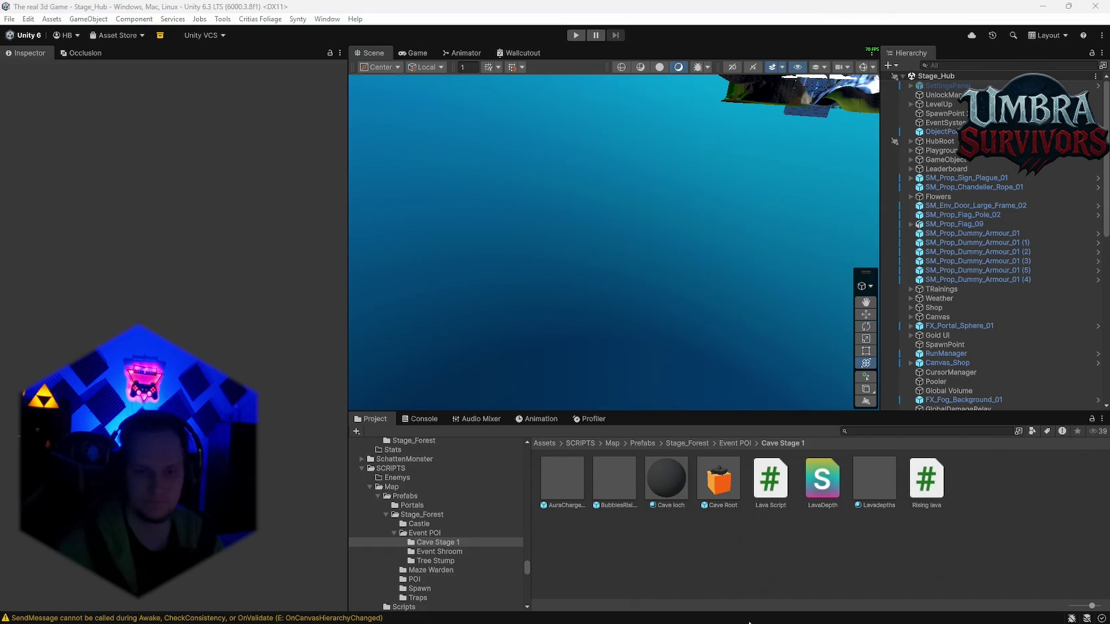
Delete the 'vmpire orb cap dmg' to-do, add 'Vampire orb nun wieder gebufft' under Patch, and minimize Notepad.
{"action": "left_click", "coordinate": [785, 610]}
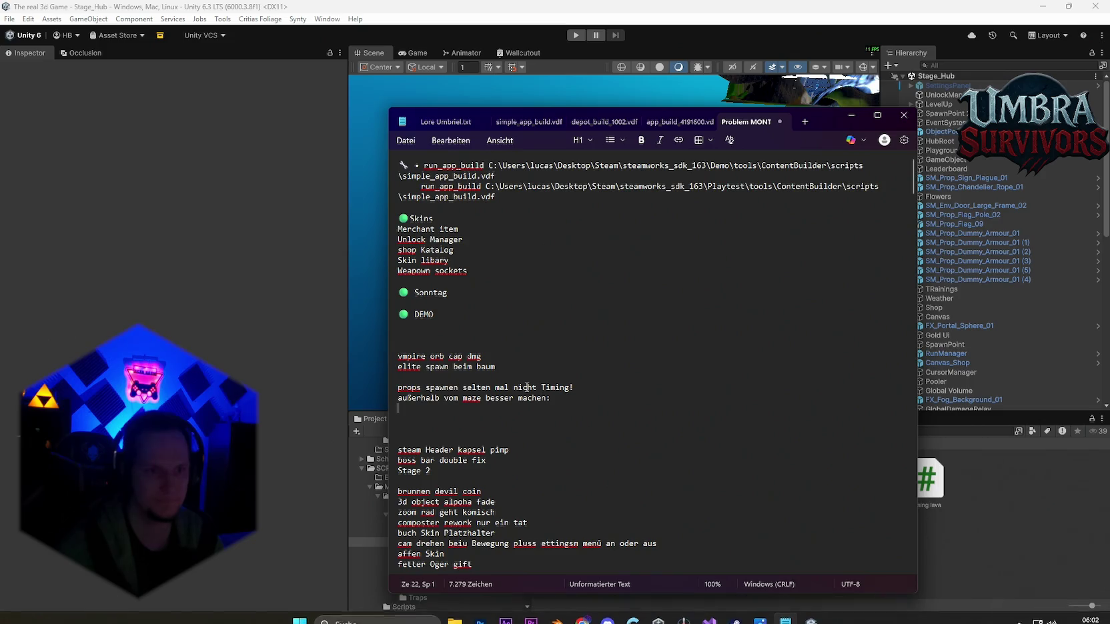
{"action": "left_click_drag", "start_coordinate": [503, 355], "coordinate": [408, 353]}
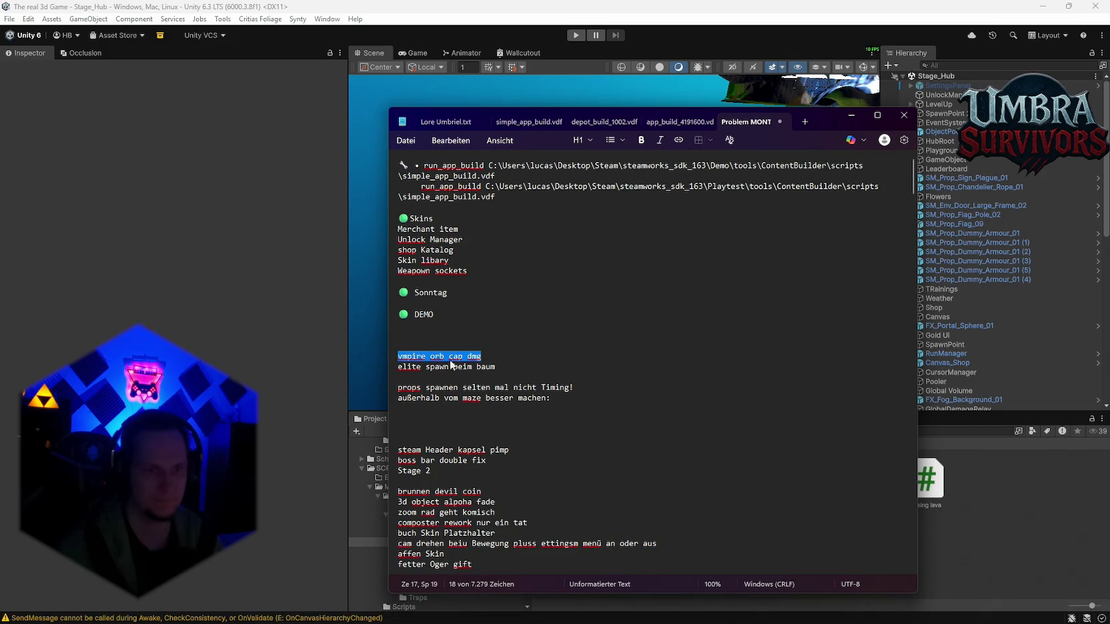
{"action": "key", "text": "BackSpace"}
{"action": "scroll", "coordinate": [498, 367], "scroll_direction": "down", "scroll_amount": 12}
{"action": "type", "text": "Vampire orb nun w"}
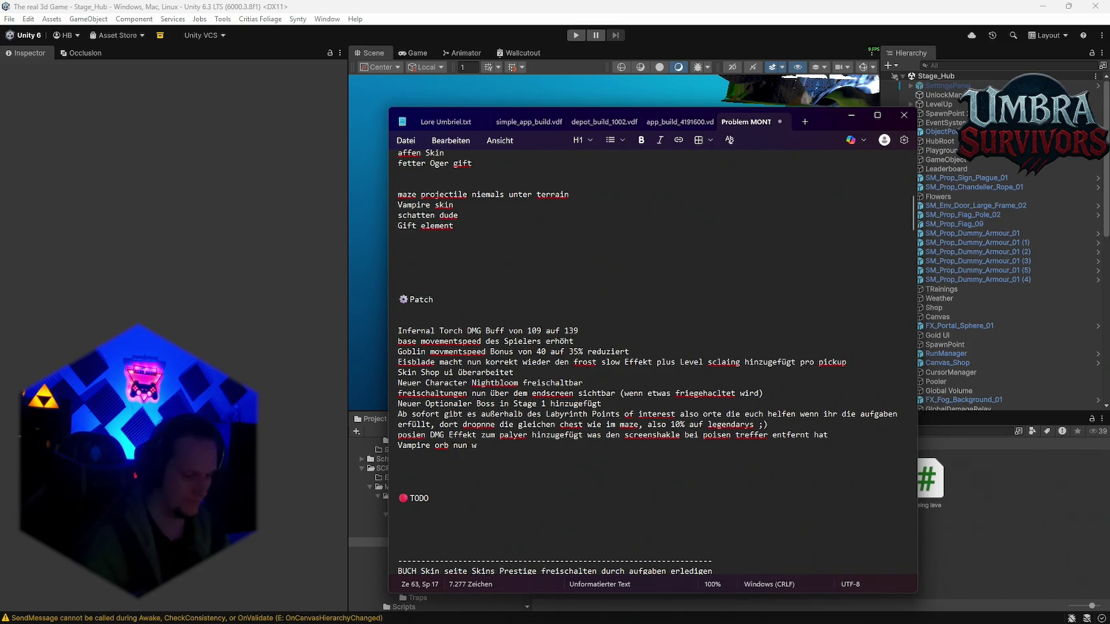
{"action": "type", "text": "ieder geb"}
{"action": "type", "text": "ufft"}
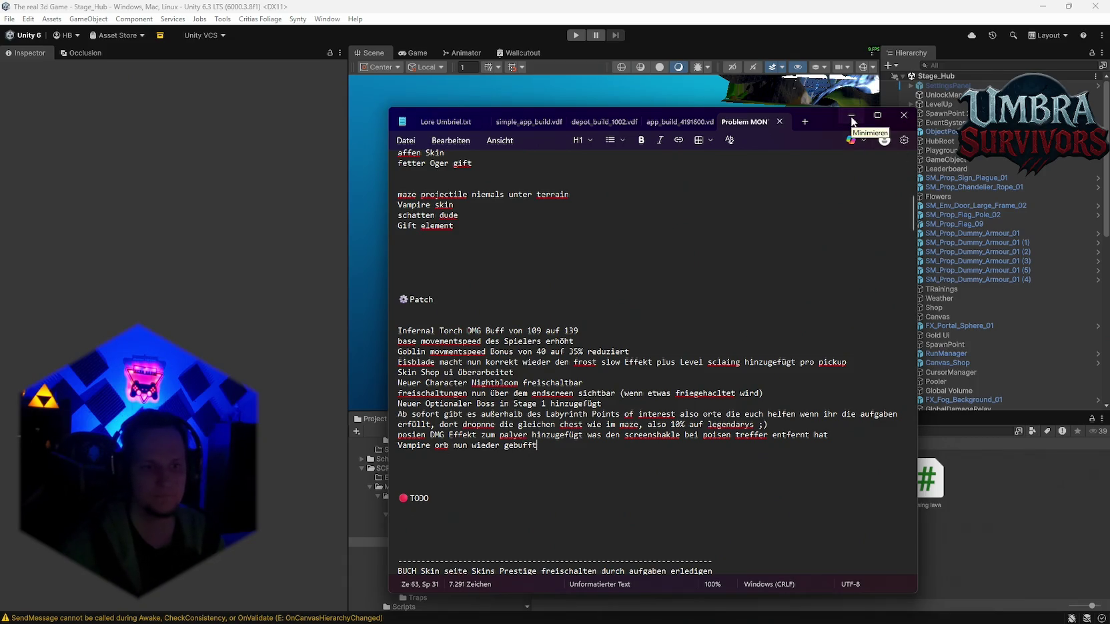
{"action": "left_click", "coordinate": [858, 119]}
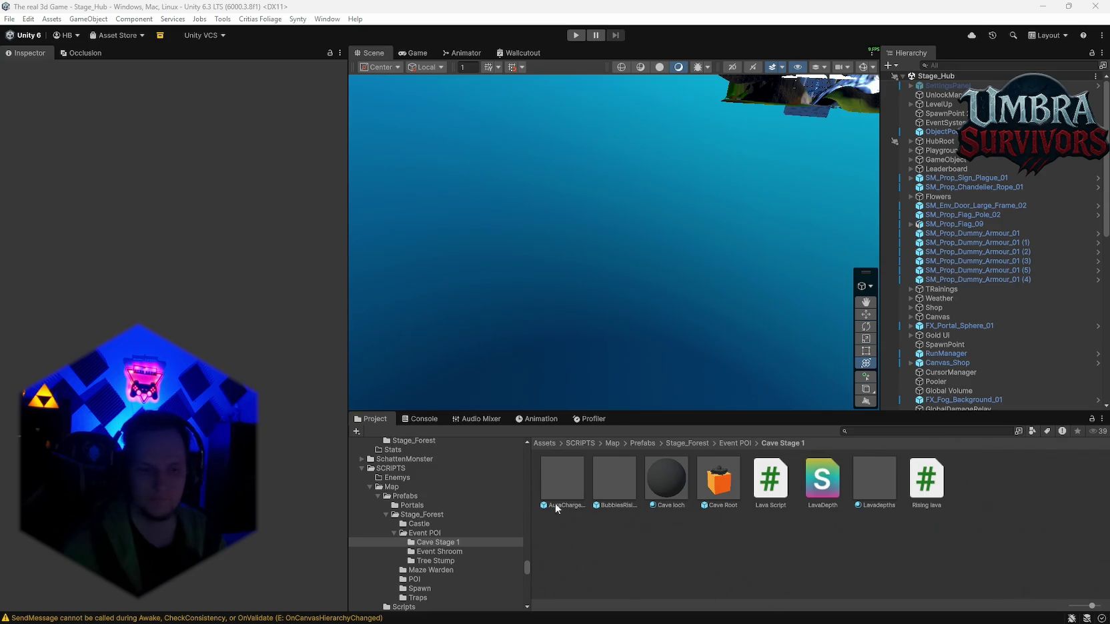
Reopen the notes, select the 'elite spawn beim baum' line, and minimize Notepad again.
{"action": "scroll", "coordinate": [440, 507], "scroll_direction": "down", "scroll_amount": 2}
{"action": "scroll", "coordinate": [472, 538], "scroll_direction": "up", "scroll_amount": 2}
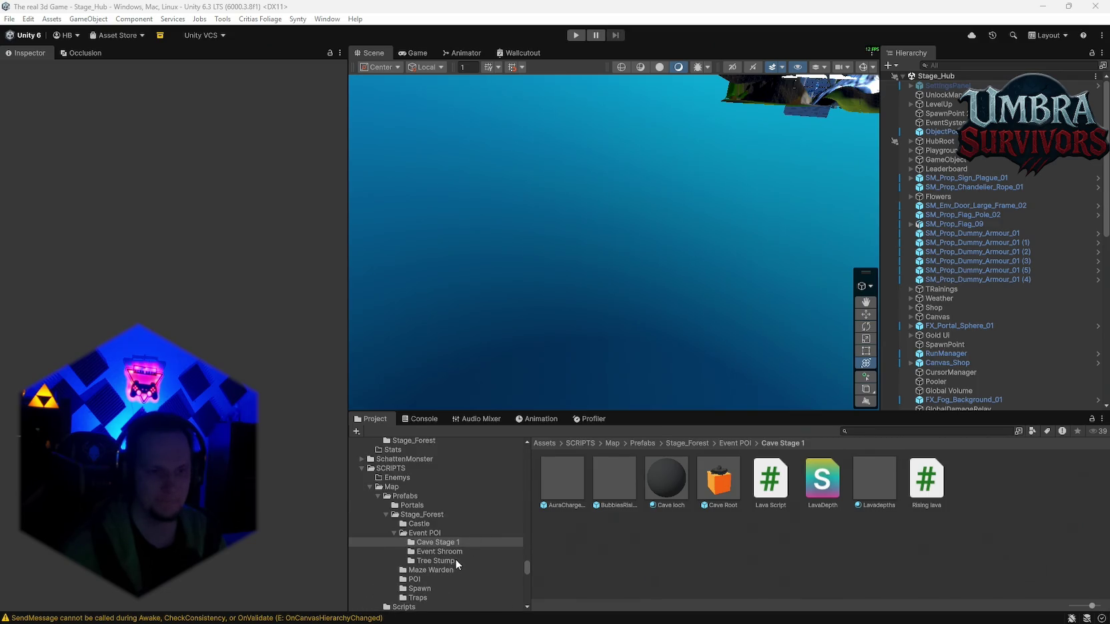
{"action": "scroll", "coordinate": [455, 559], "scroll_direction": "down", "scroll_amount": 4}
{"action": "scroll", "coordinate": [455, 558], "scroll_direction": "up", "scroll_amount": 2}
{"action": "left_click", "coordinate": [756, 617]}
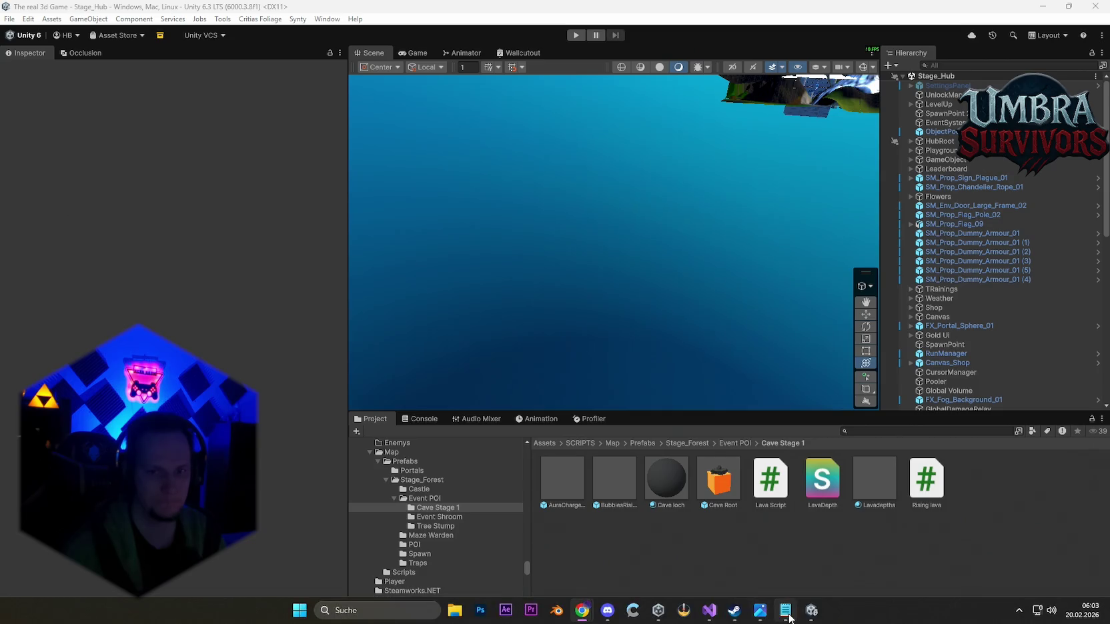
{"action": "scroll", "coordinate": [477, 350], "scroll_direction": "up", "scroll_amount": 10}
{"action": "scroll", "coordinate": [477, 350], "scroll_direction": "up", "scroll_amount": 2}
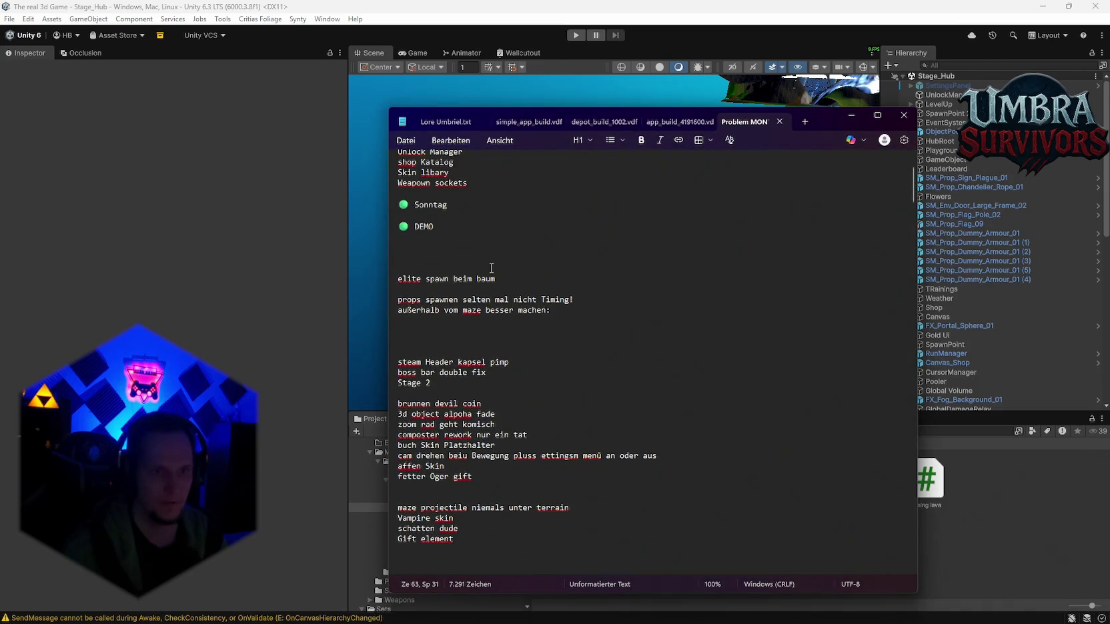
{"action": "triple_click", "coordinate": [494, 278]}
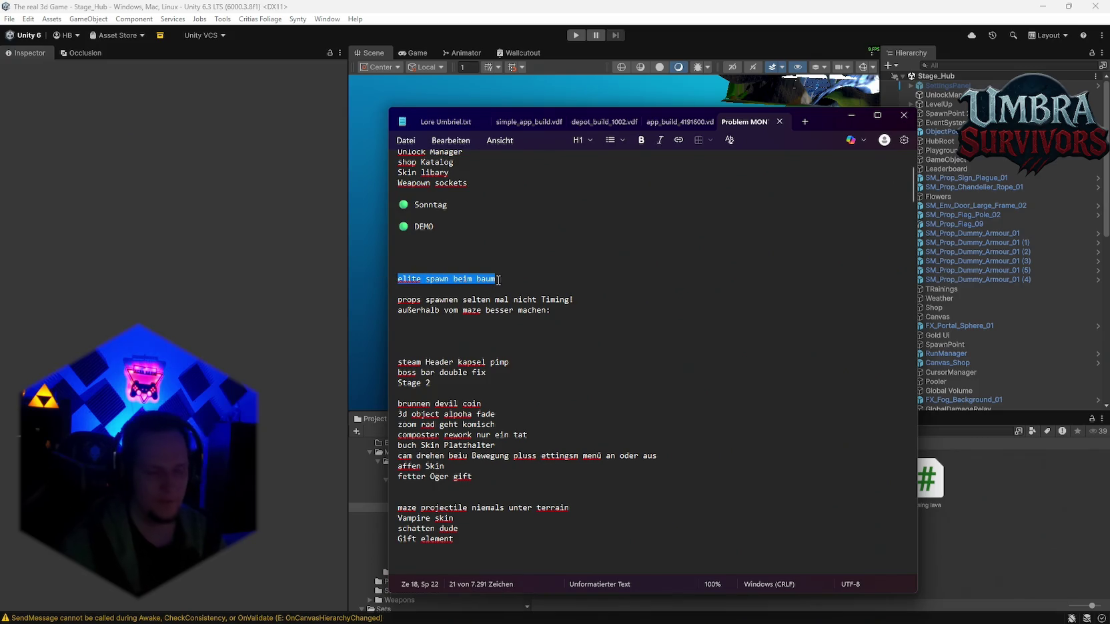
{"action": "left_click", "coordinate": [902, 539]}
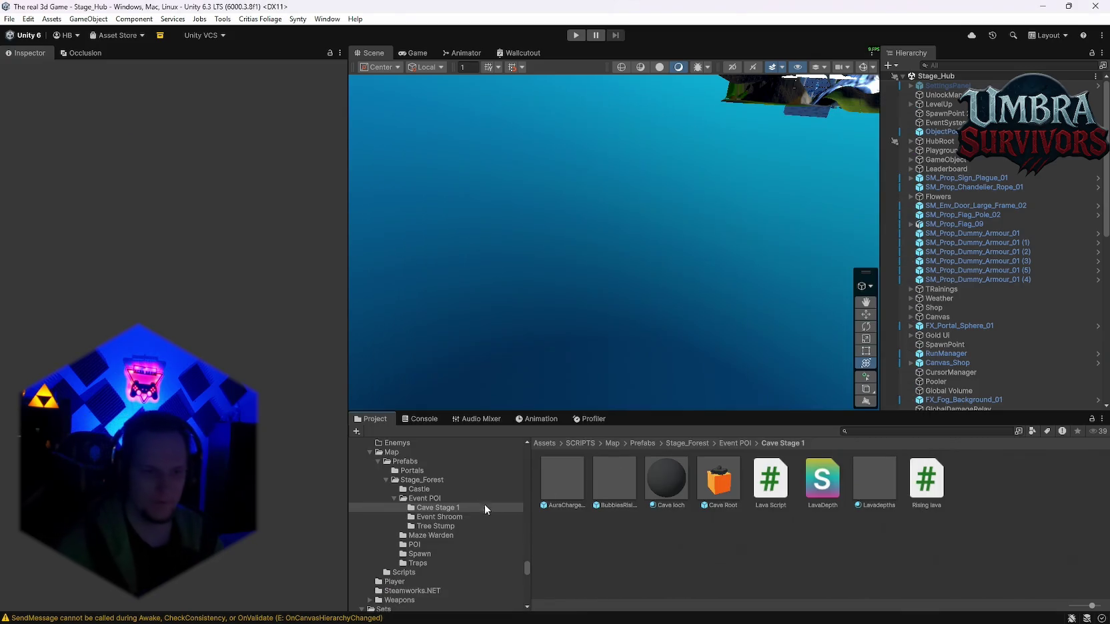
Open SM_Env_Tree_Trunk_02 from the Tree Stump folder and scroll the Inspector to its Audio settings.
{"action": "left_click", "coordinate": [433, 525]}
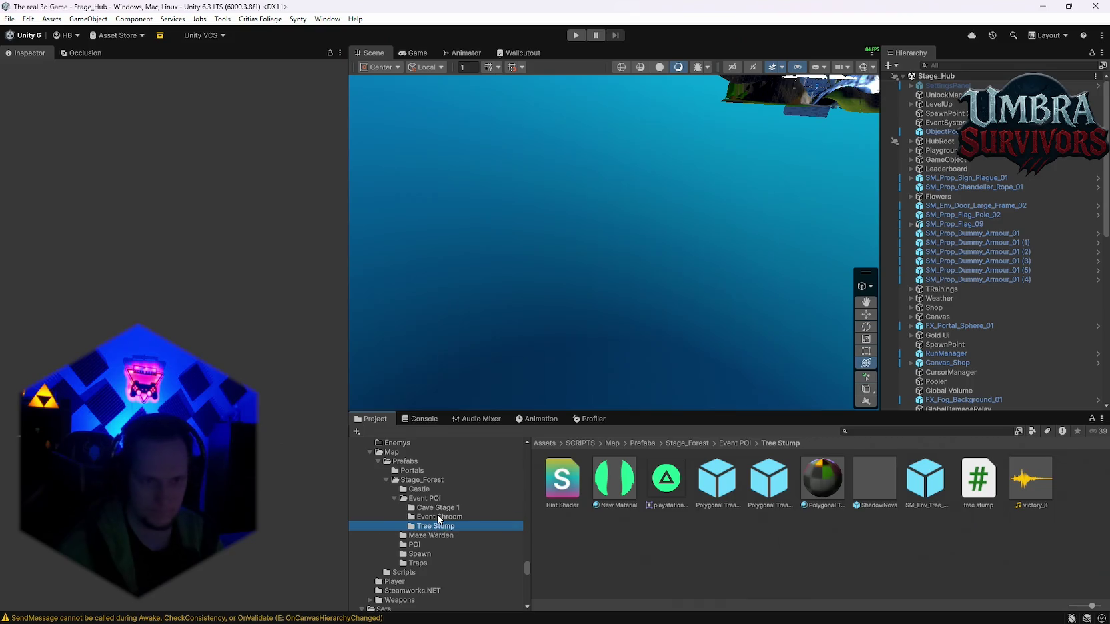
{"action": "left_click", "coordinate": [440, 518]}
{"action": "left_click", "coordinate": [440, 526]}
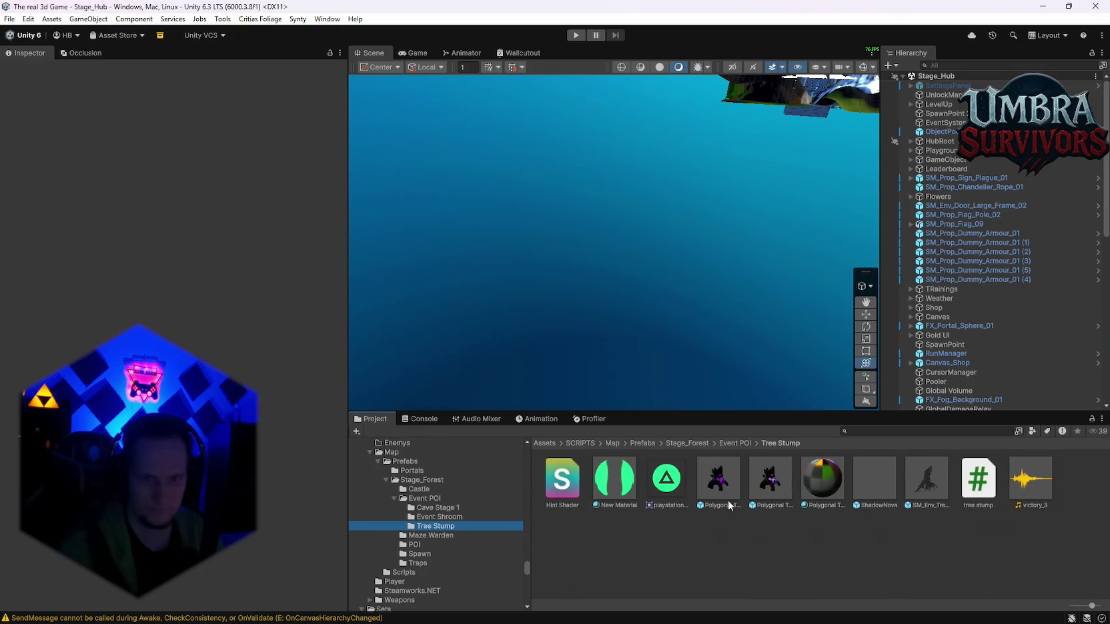
{"action": "double_click", "coordinate": [934, 483]}
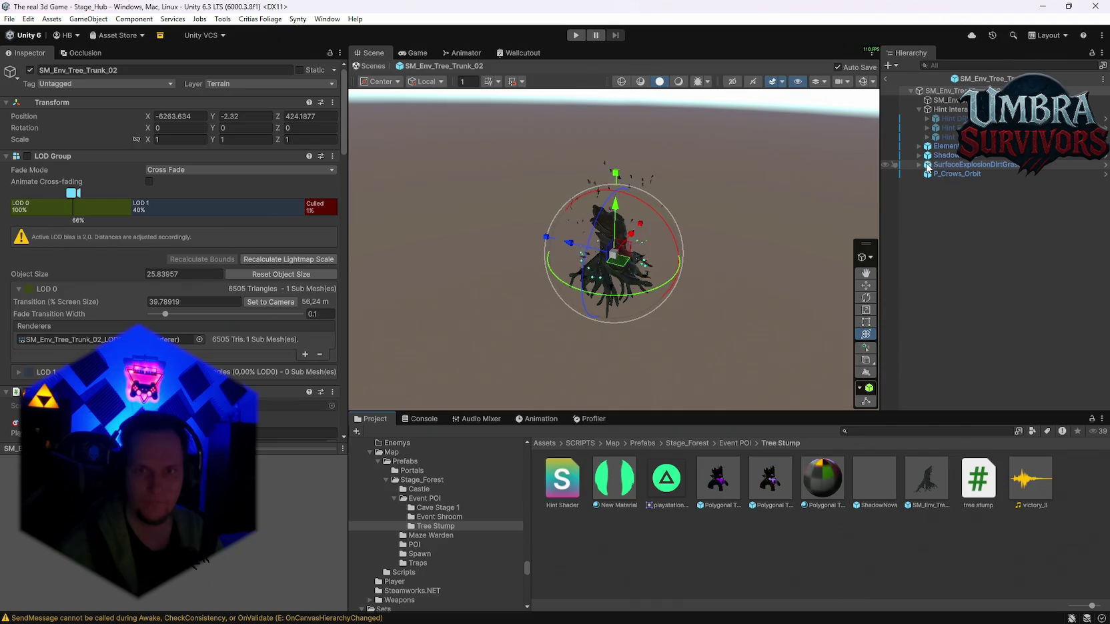
{"action": "scroll", "coordinate": [173, 234], "scroll_direction": "down", "scroll_amount": 10}
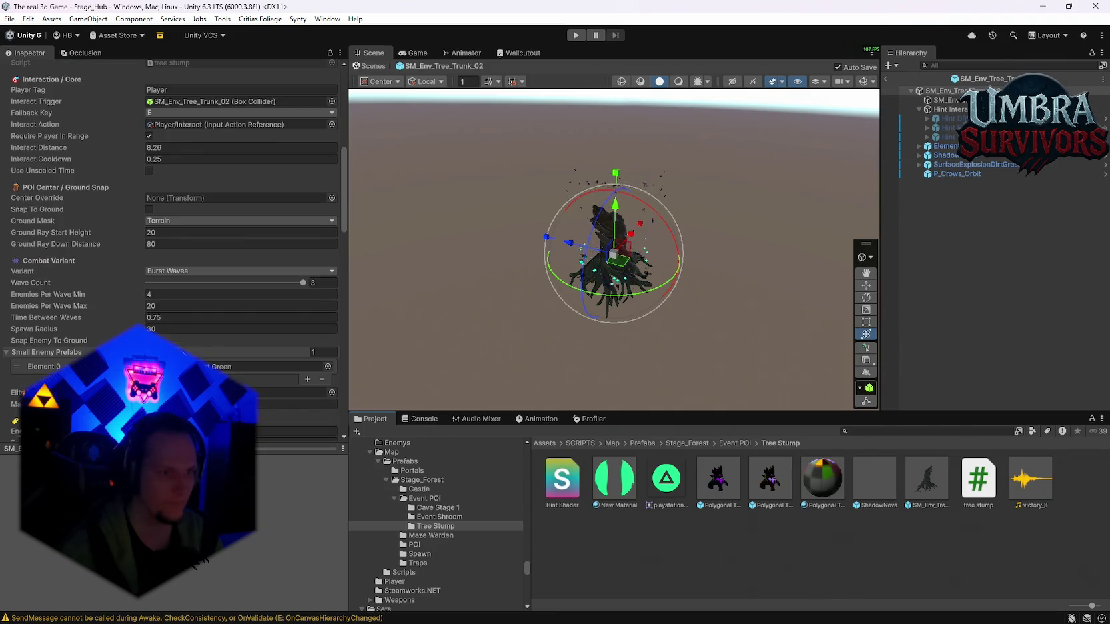
{"action": "scroll", "coordinate": [220, 320], "scroll_direction": "down", "scroll_amount": 8}
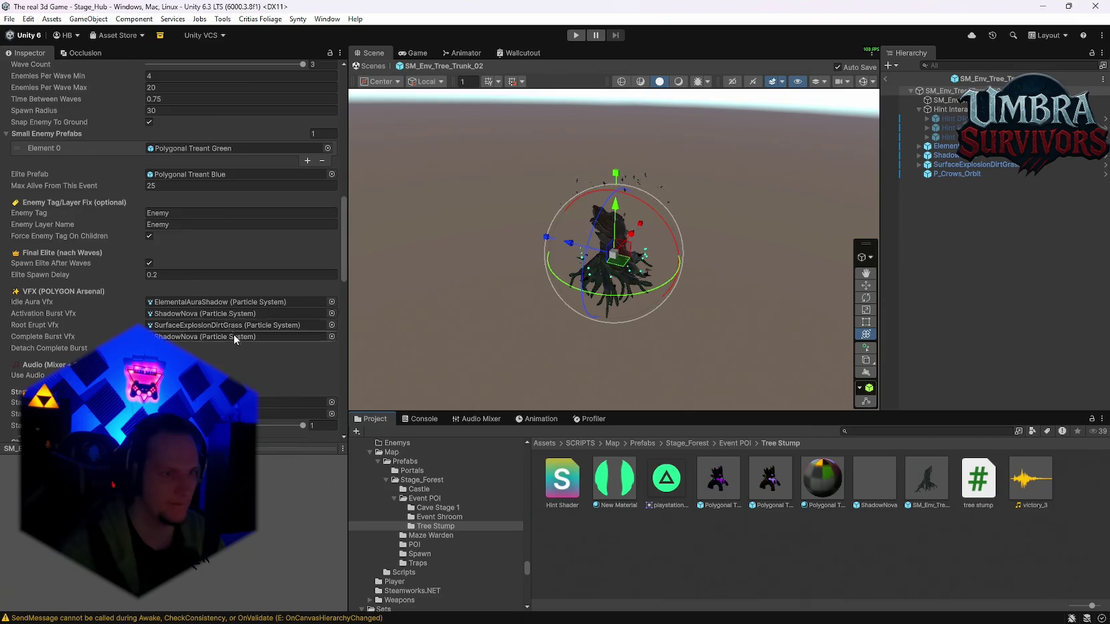
{"action": "scroll", "coordinate": [233, 337], "scroll_direction": "down", "scroll_amount": 3}
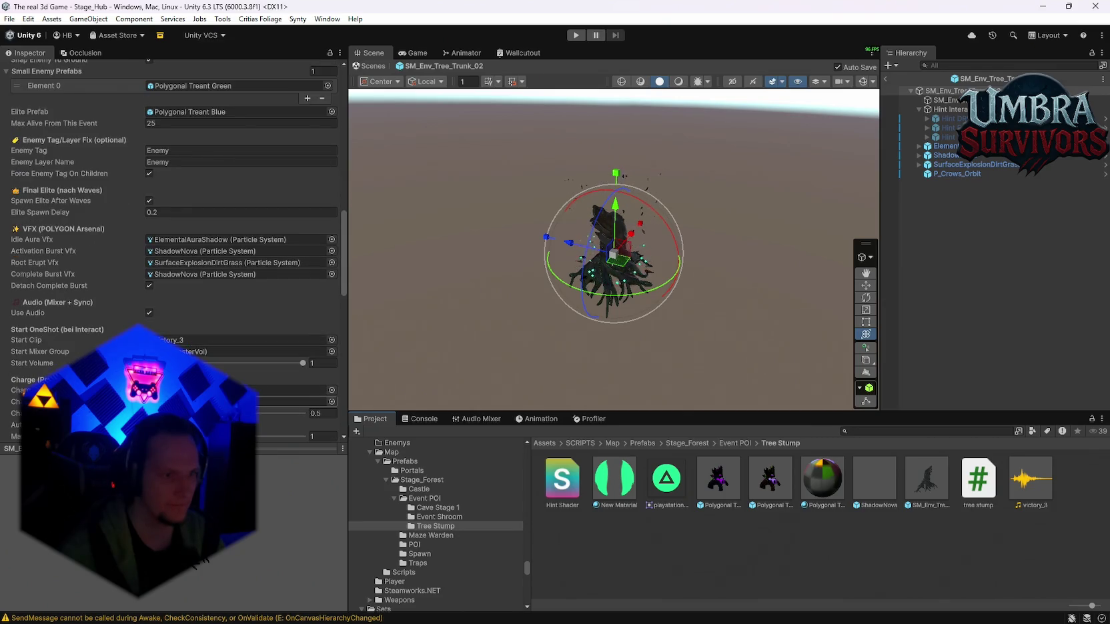
{"action": "scroll", "coordinate": [182, 288], "scroll_direction": "down", "scroll_amount": 9}
Locate the Wush clip and select the ShadowNova effect in the prefab hierarchy.
{"action": "left_click", "coordinate": [182, 288]}
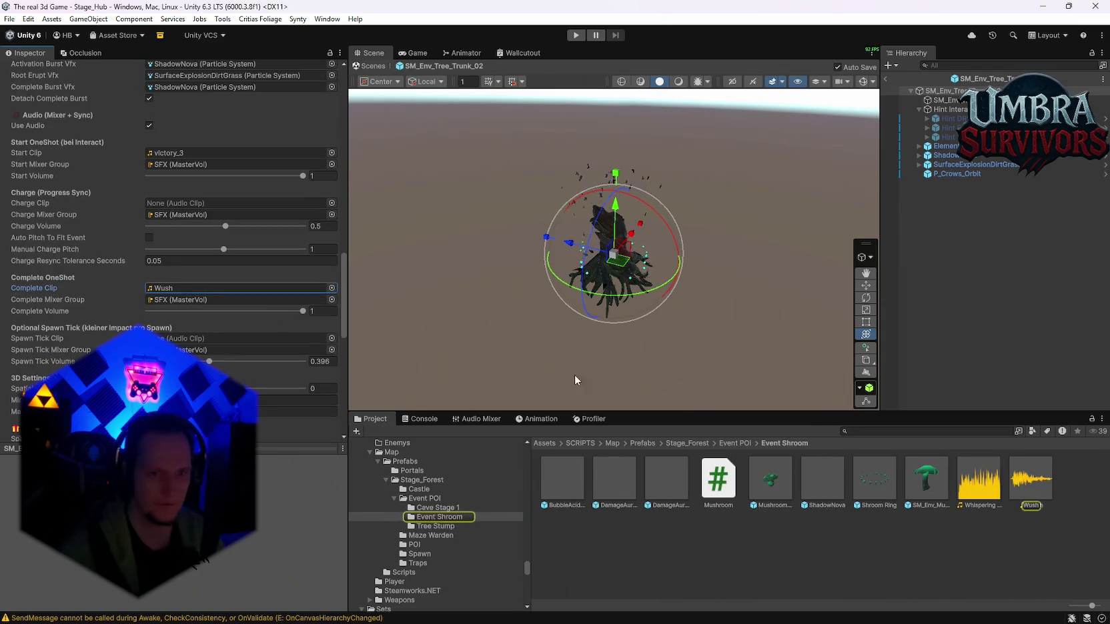
{"action": "left_click", "coordinate": [1037, 479]}
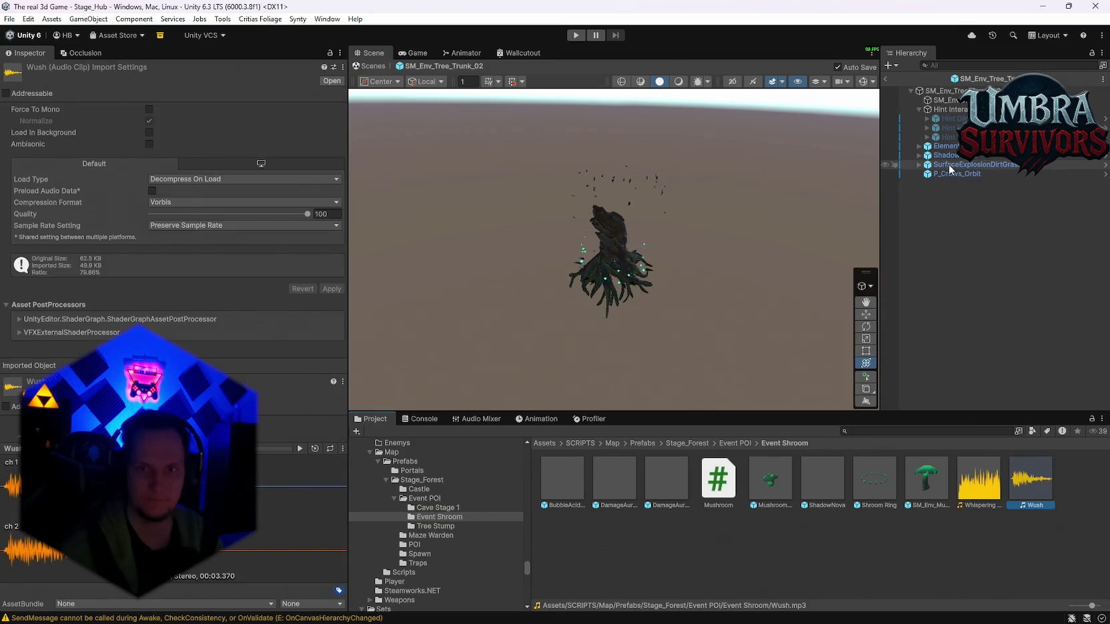
{"action": "left_click", "coordinate": [920, 165]}
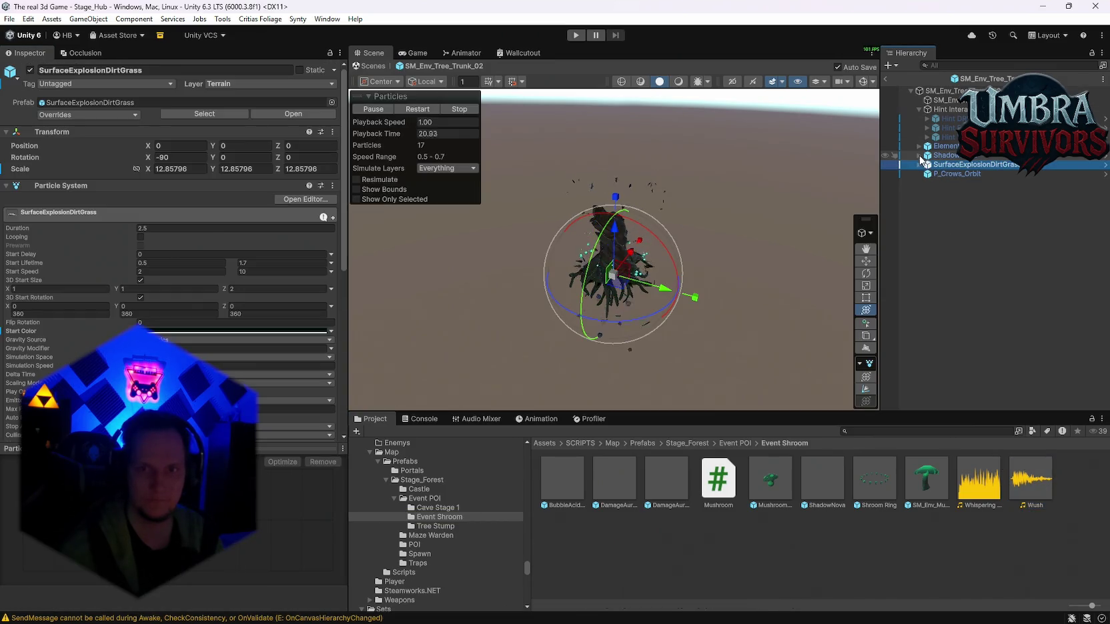
{"action": "left_click", "coordinate": [930, 156]}
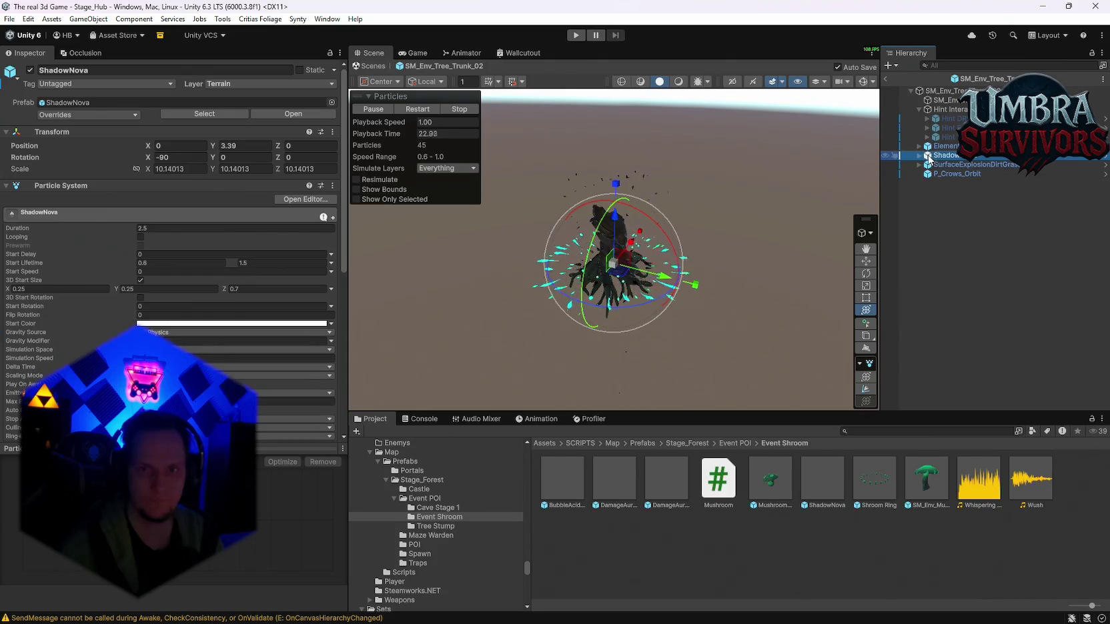
{"action": "left_click", "coordinate": [919, 156]}
{"action": "scroll", "coordinate": [167, 267], "scroll_direction": "down", "scroll_amount": 10}
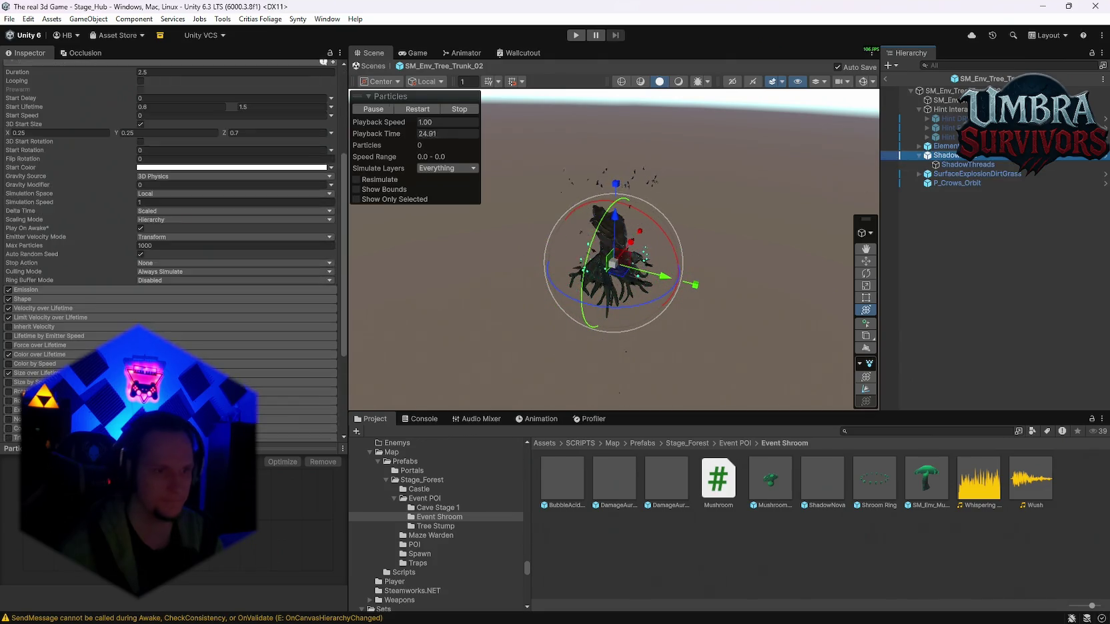
Add an Audio Source to ShadowNova playing Wush, output to the SFX (MasterVol) group.
{"action": "left_click", "coordinate": [170, 408]}
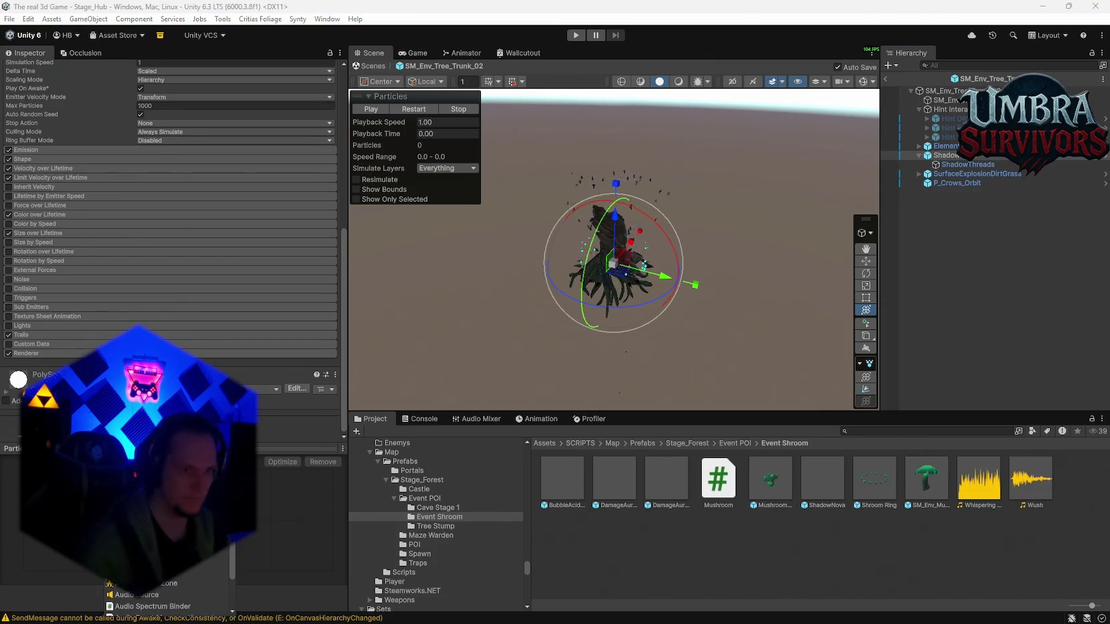
{"action": "left_click", "coordinate": [136, 595]}
{"action": "scroll", "coordinate": [170, 213], "scroll_direction": "down", "scroll_amount": 4}
{"action": "mouse_move", "coordinate": [1030, 478]}
{"action": "left_mouse_down"}
{"action": "mouse_move", "coordinate": [215, 322]}
{"action": "mouse_move", "coordinate": [175, 267]}
{"action": "left_mouse_up"}
{"action": "left_click", "coordinate": [331, 279]}
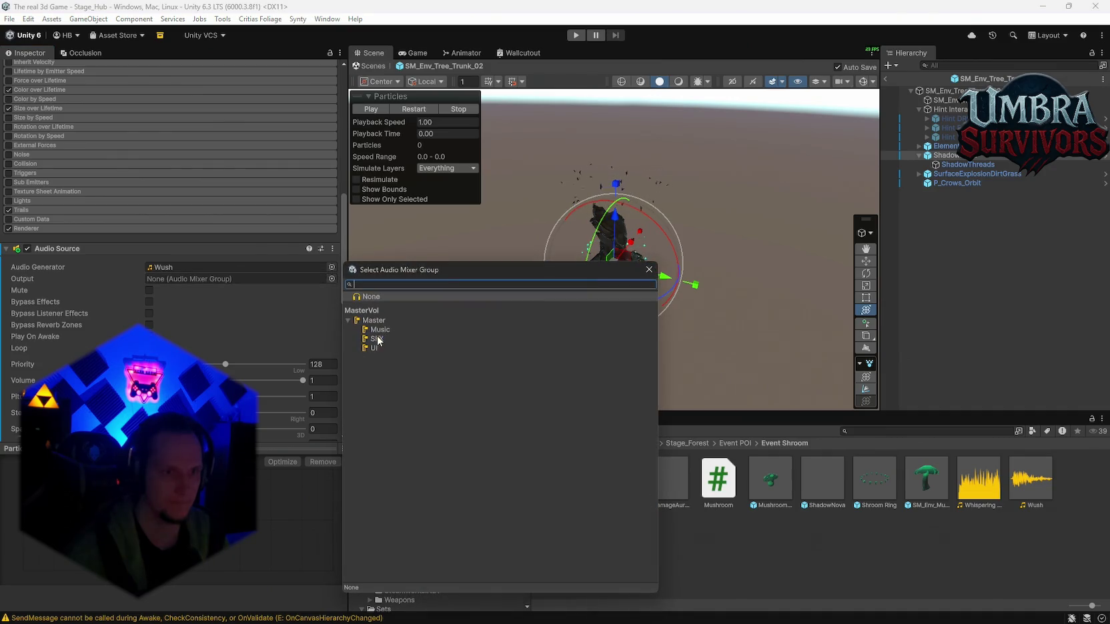
{"action": "double_click", "coordinate": [378, 340]}
{"action": "left_click", "coordinate": [324, 380]}
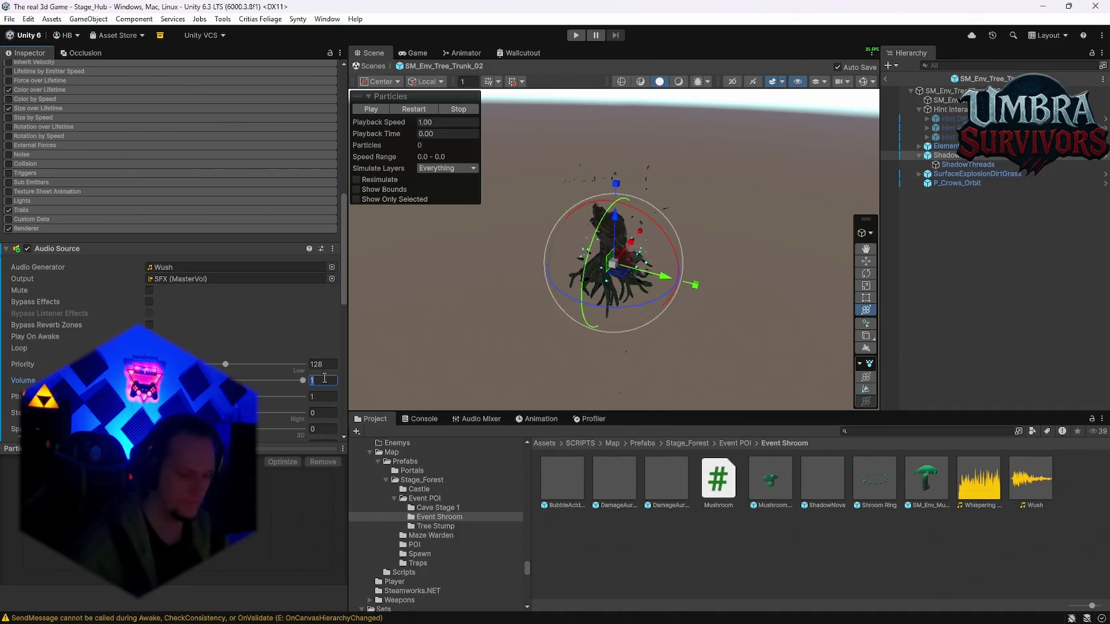
{"action": "scroll", "coordinate": [277, 359], "scroll_direction": "down", "scroll_amount": 4}
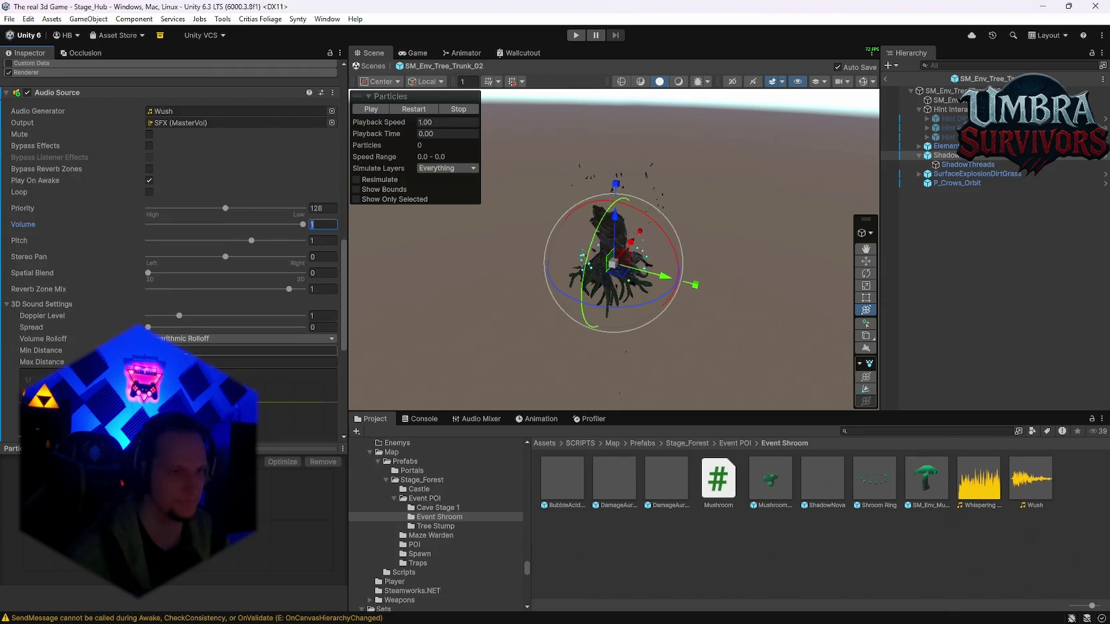
{"action": "scroll", "coordinate": [160, 264], "scroll_direction": "up", "scroll_amount": 2}
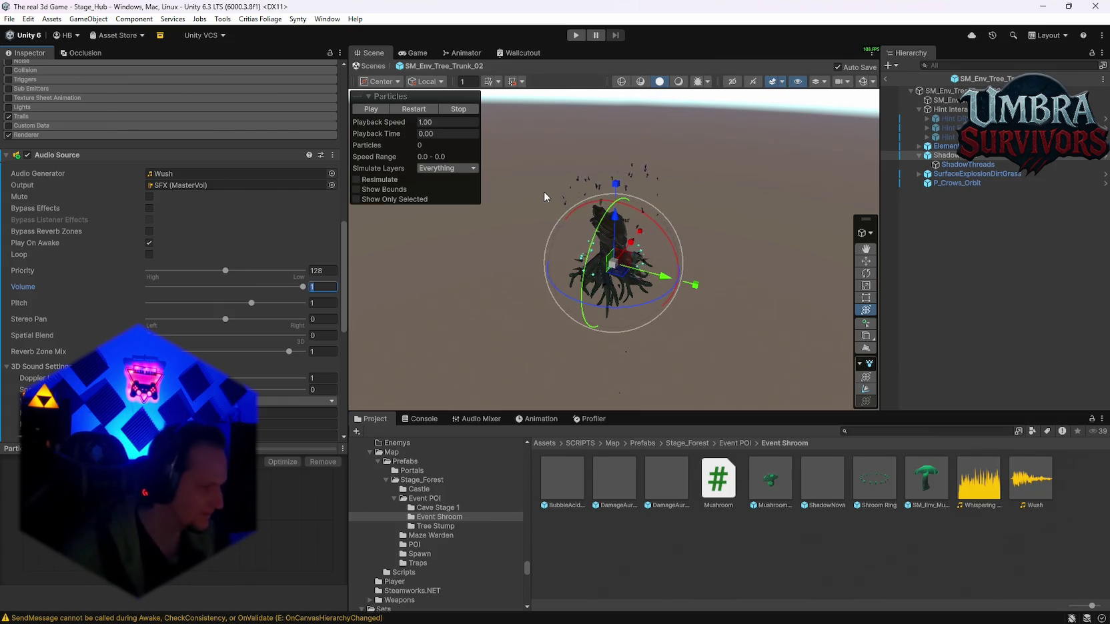
{"action": "scroll", "coordinate": [263, 243], "scroll_direction": "up", "scroll_amount": 6}
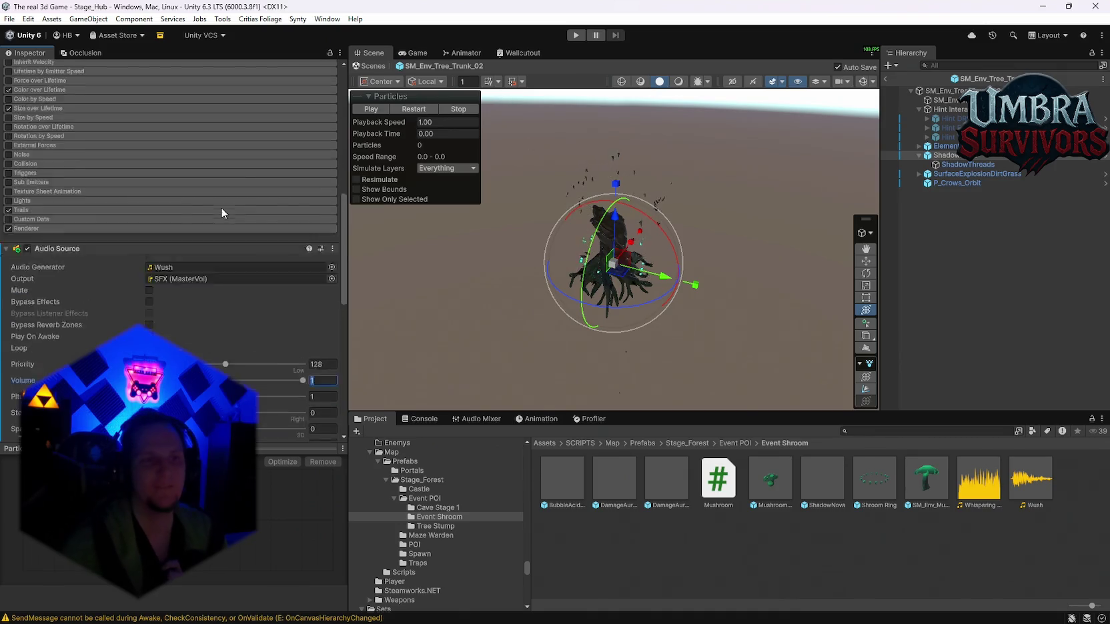
{"action": "scroll", "coordinate": [263, 240], "scroll_direction": "up", "scroll_amount": 5}
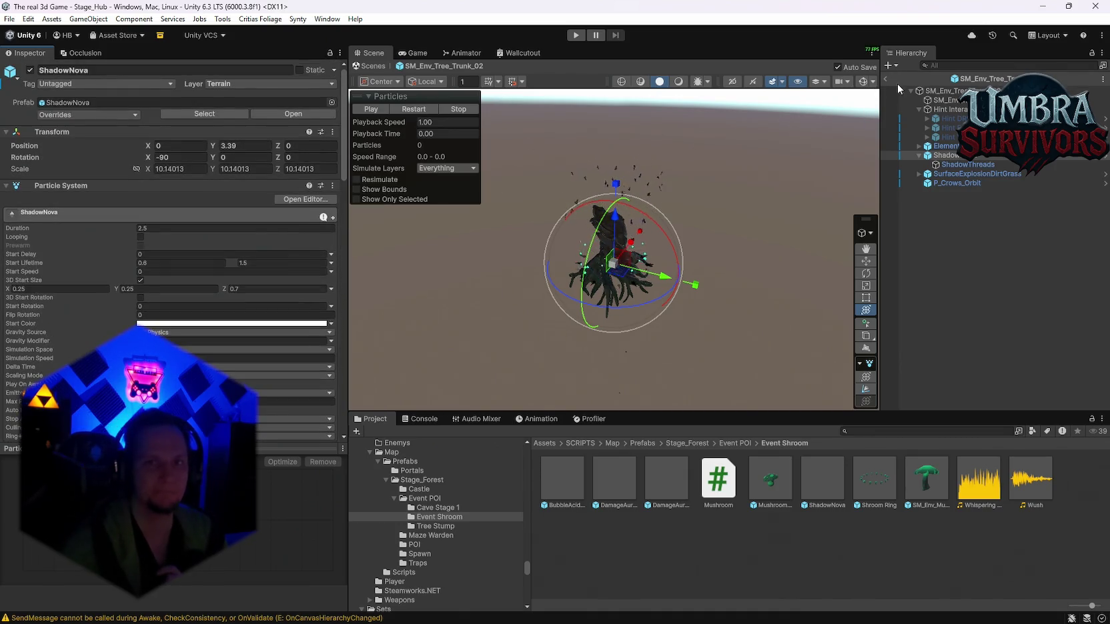
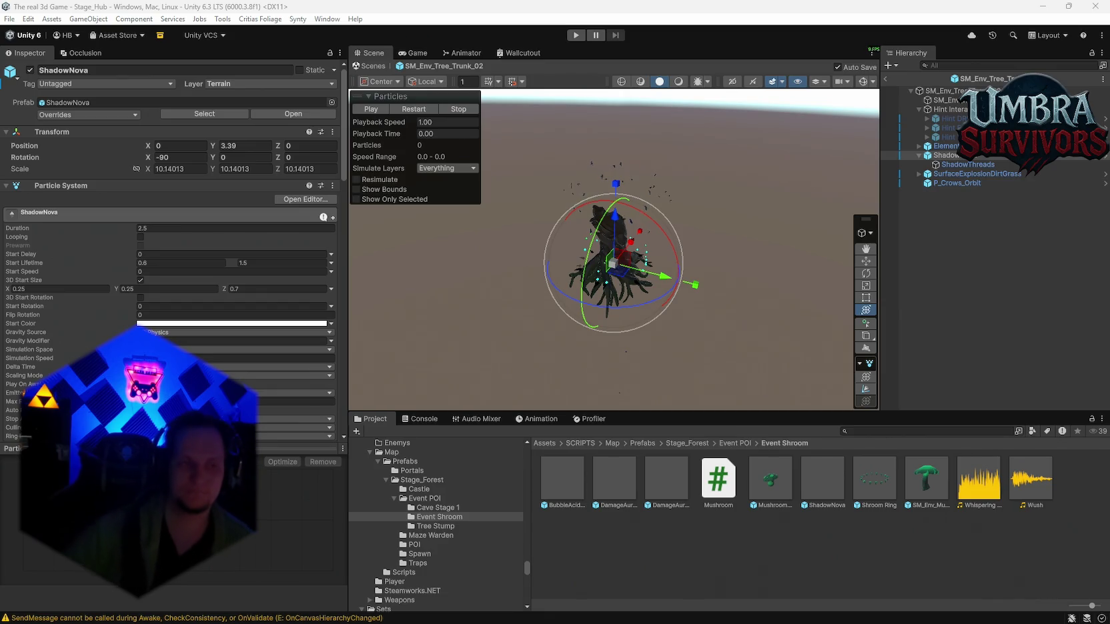
Select SM_Env_Tree_Trunk_02 and review its stump event settings in the Inspector.
{"action": "left_click", "coordinate": [944, 91]}
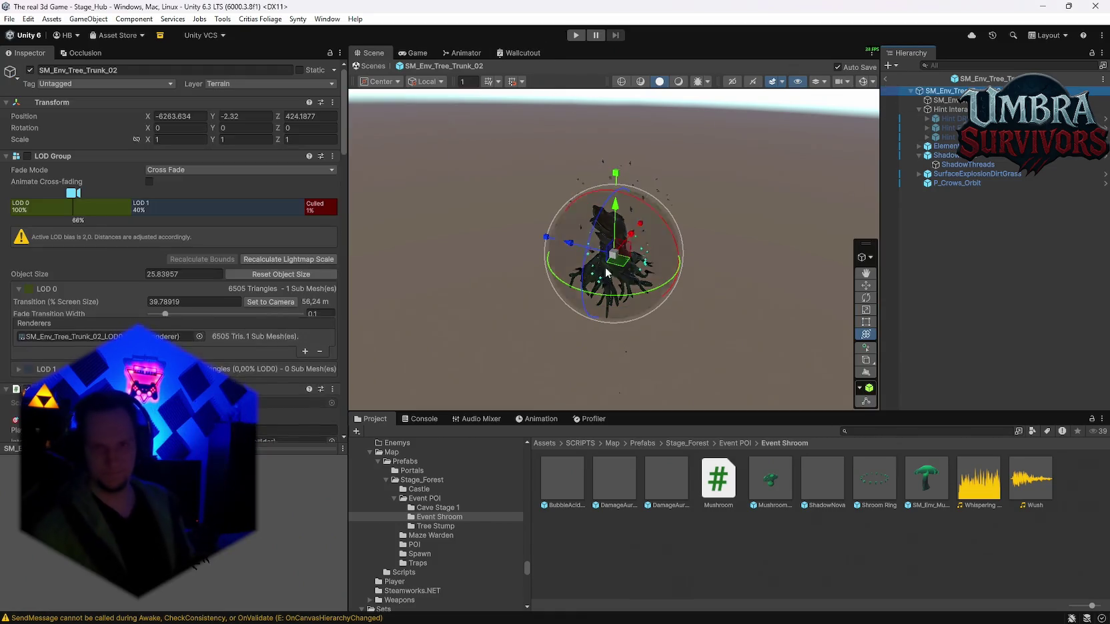
{"action": "scroll", "coordinate": [217, 316], "scroll_direction": "down", "scroll_amount": 10}
{"action": "scroll", "coordinate": [247, 279], "scroll_direction": "down", "scroll_amount": 4}
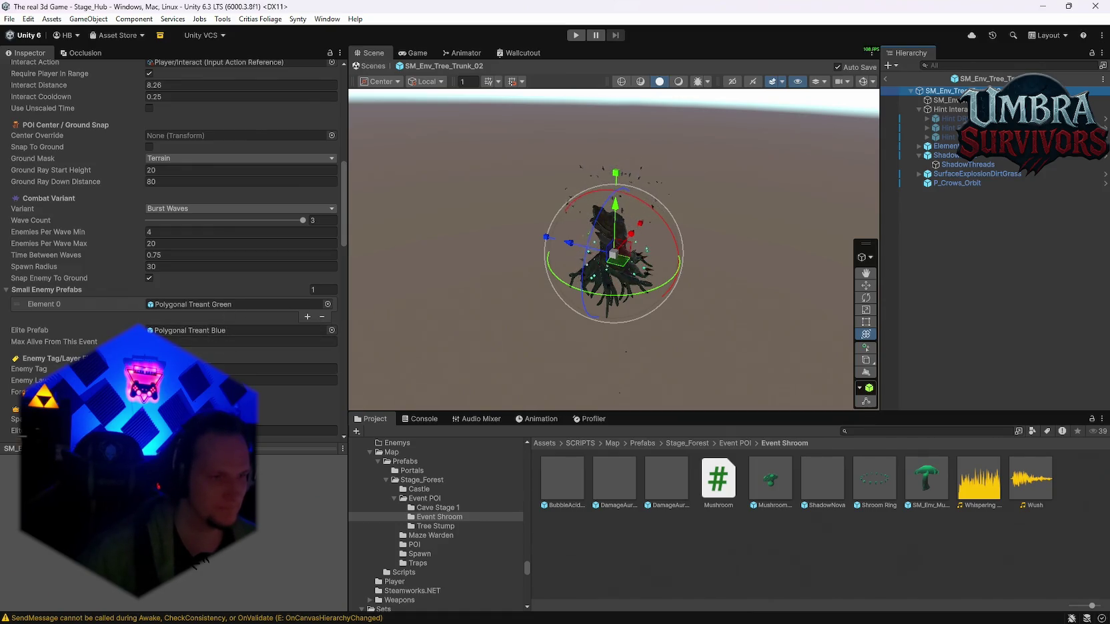
{"action": "scroll", "coordinate": [212, 349], "scroll_direction": "down", "scroll_amount": 3}
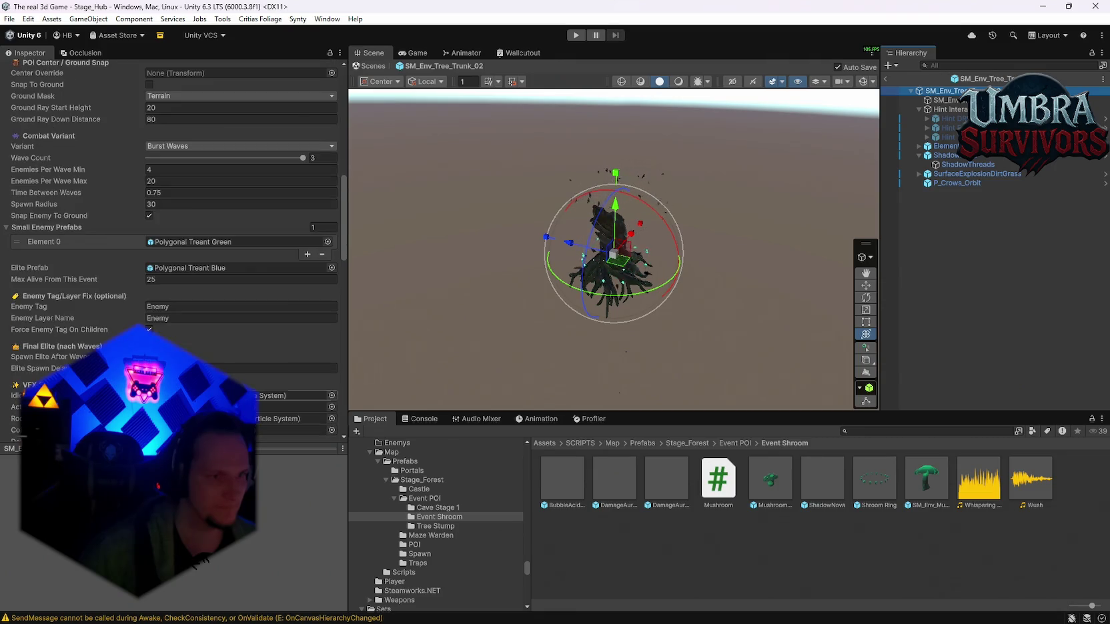
{"action": "scroll", "coordinate": [212, 349], "scroll_direction": "down", "scroll_amount": 4}
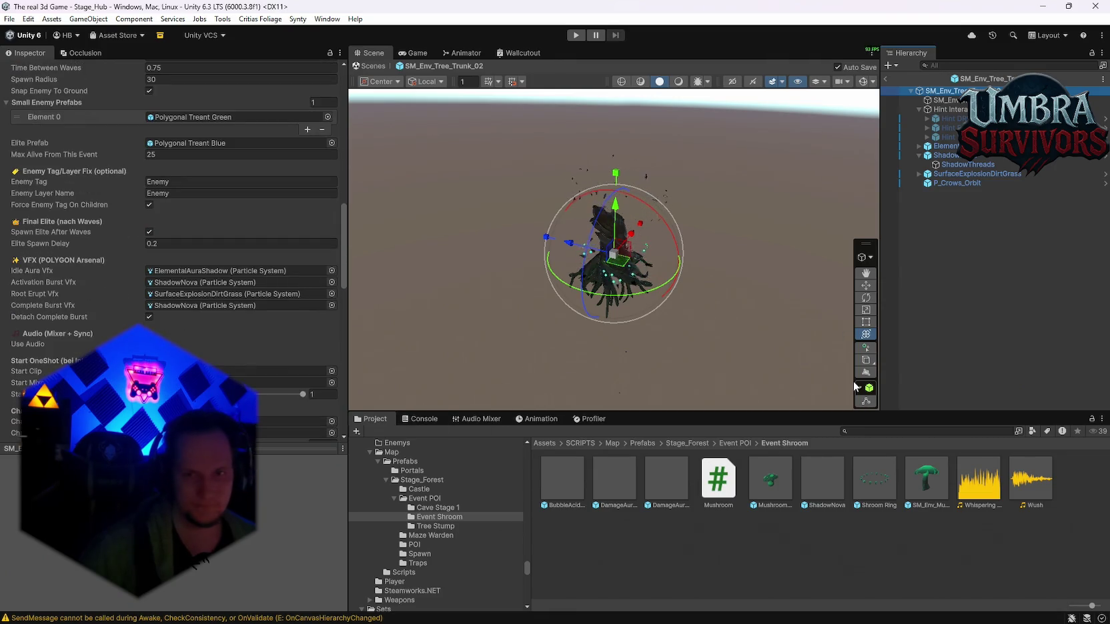
Inspect the Polygonal Treant Green and Blue drop tables in Tree Stump, then exit Prefab Mode.
{"action": "left_click", "coordinate": [434, 526]}
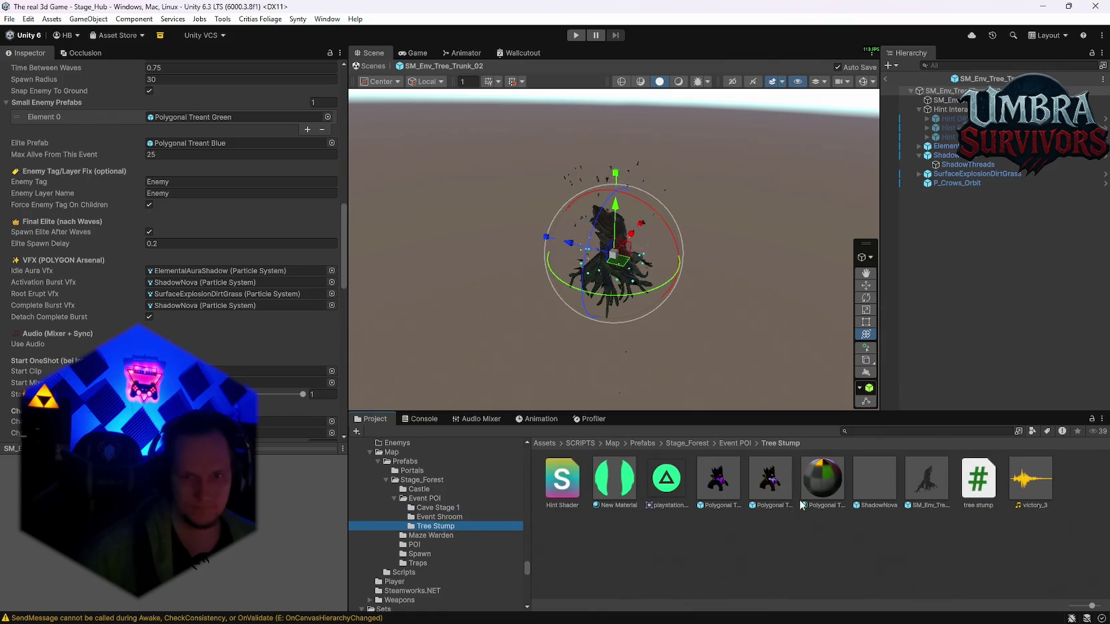
{"action": "left_click", "coordinate": [776, 488]}
{"action": "scroll", "coordinate": [267, 316], "scroll_direction": "down", "scroll_amount": 5}
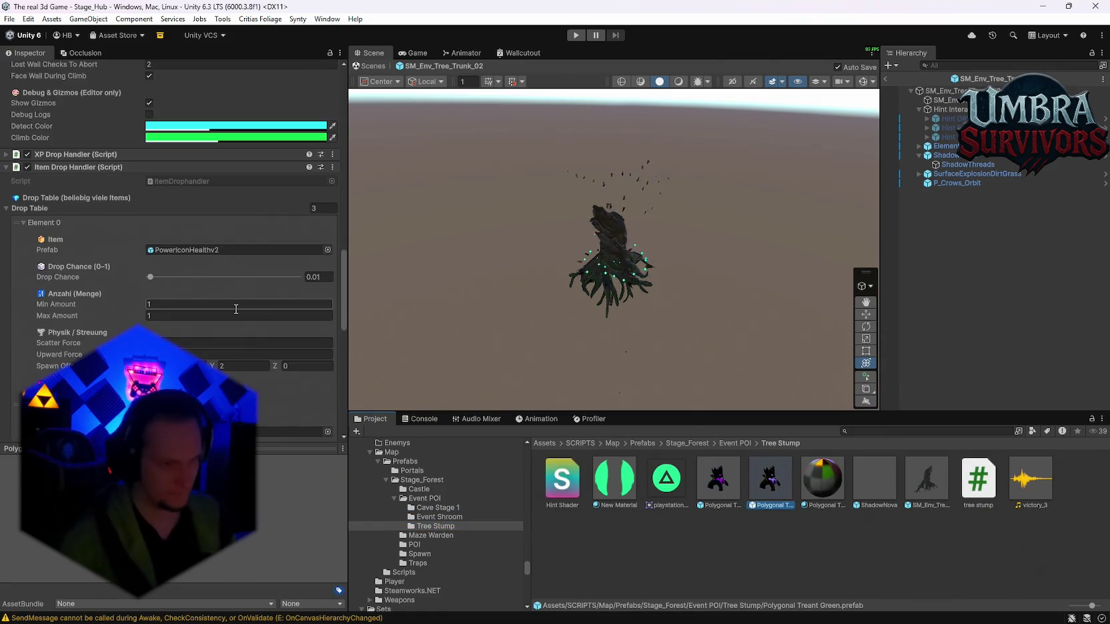
{"action": "scroll", "coordinate": [231, 309], "scroll_direction": "down", "scroll_amount": 10}
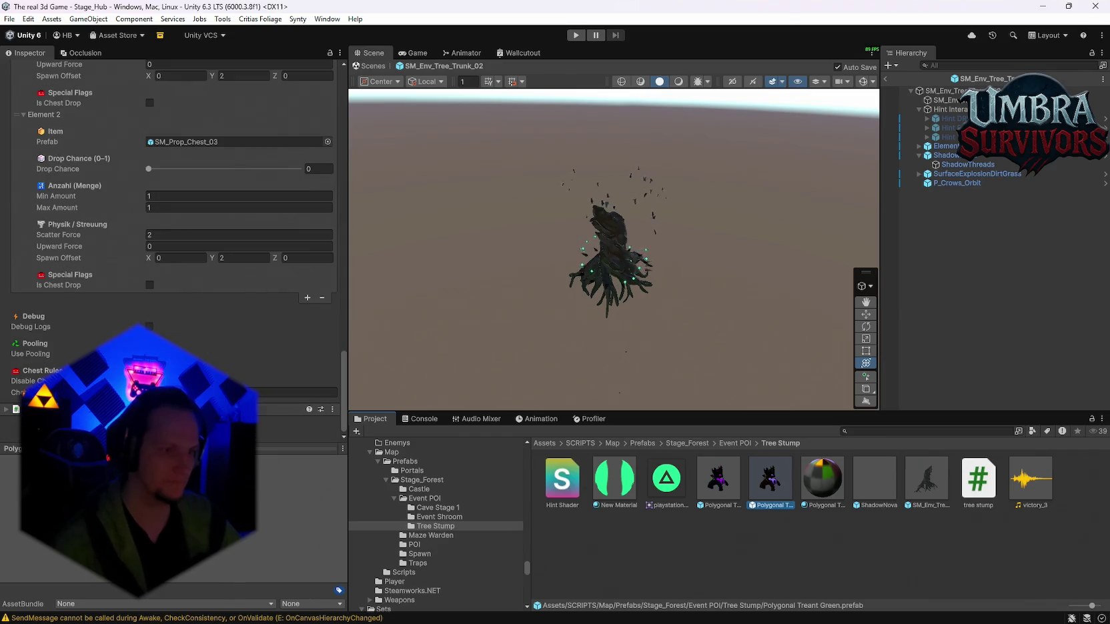
{"action": "left_click", "coordinate": [709, 489]}
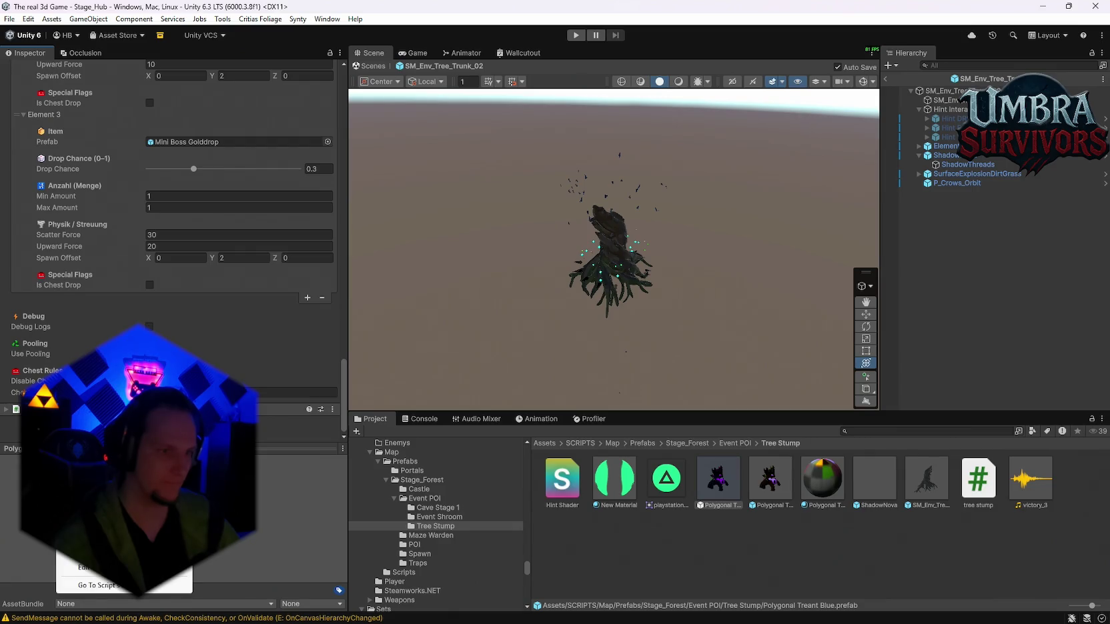
{"action": "scroll", "coordinate": [174, 247], "scroll_direction": "up", "scroll_amount": 15}
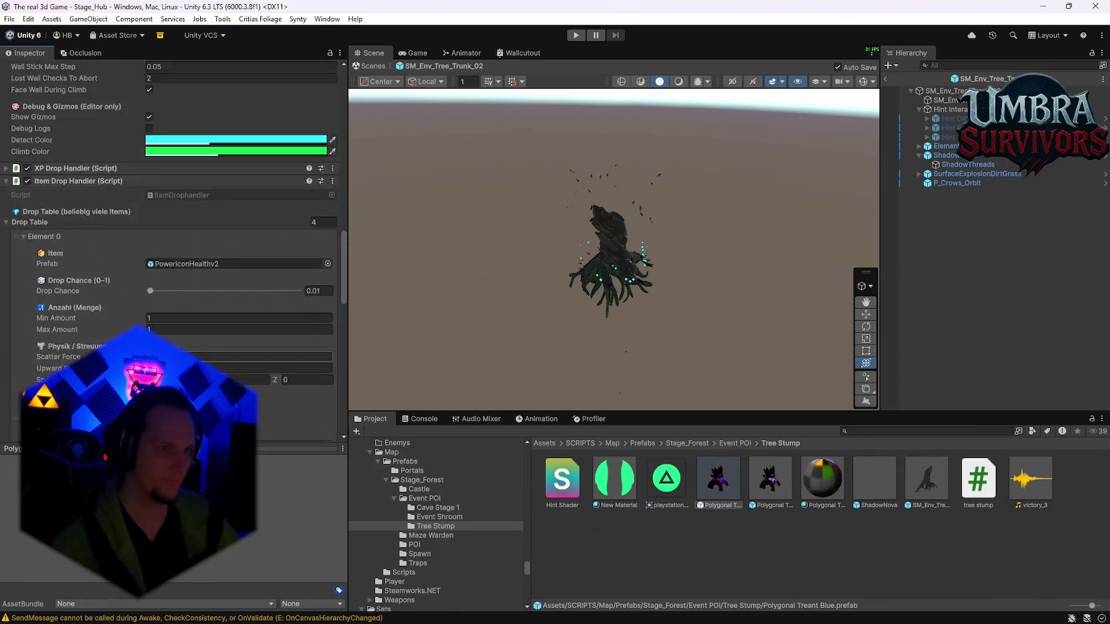
{"action": "scroll", "coordinate": [50, 307], "scroll_direction": "up", "scroll_amount": 10}
{"action": "scroll", "coordinate": [51, 307], "scroll_direction": "up", "scroll_amount": 10}
{"action": "scroll", "coordinate": [91, 299], "scroll_direction": "up", "scroll_amount": 8}
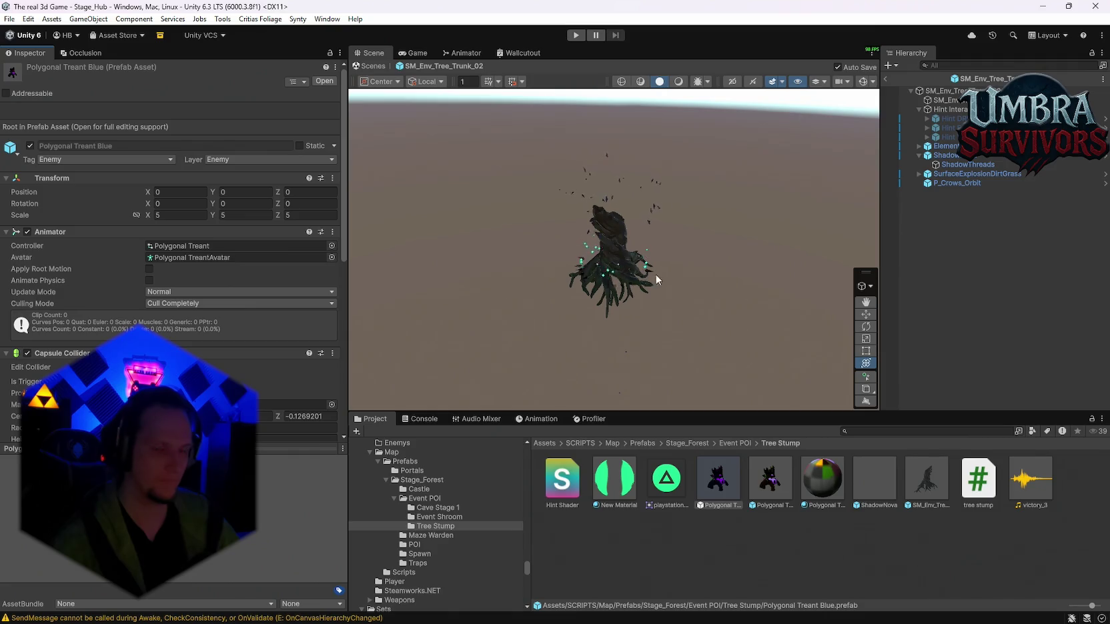
{"action": "left_click", "coordinate": [887, 80]}
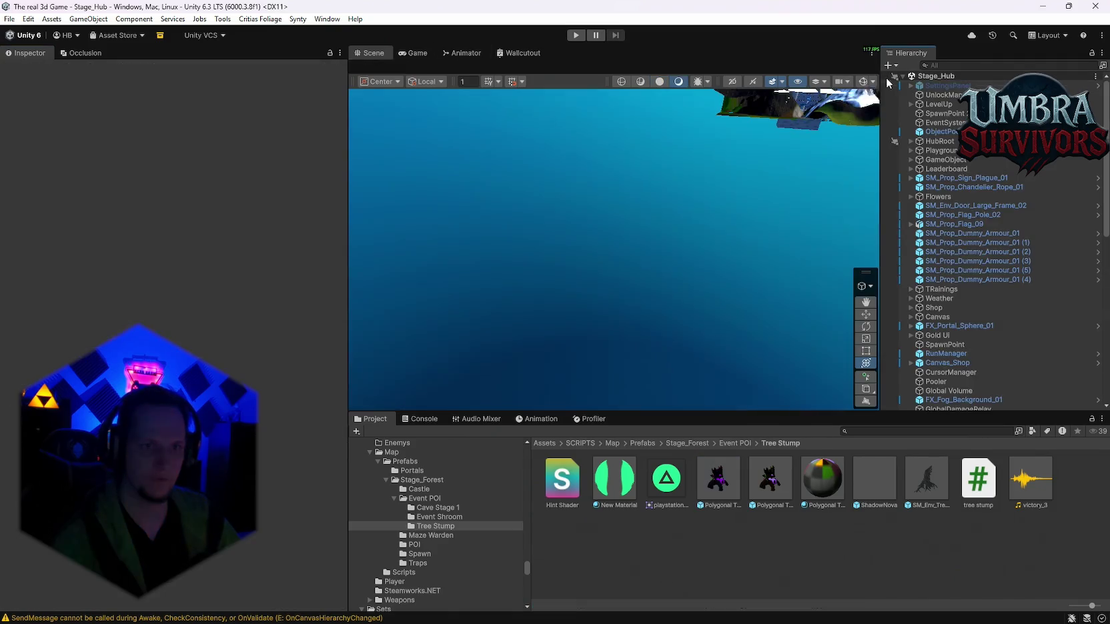
Save the Stage_Hub scene and then the whole project from the File menu.
{"action": "left_click", "coordinate": [9, 19]}
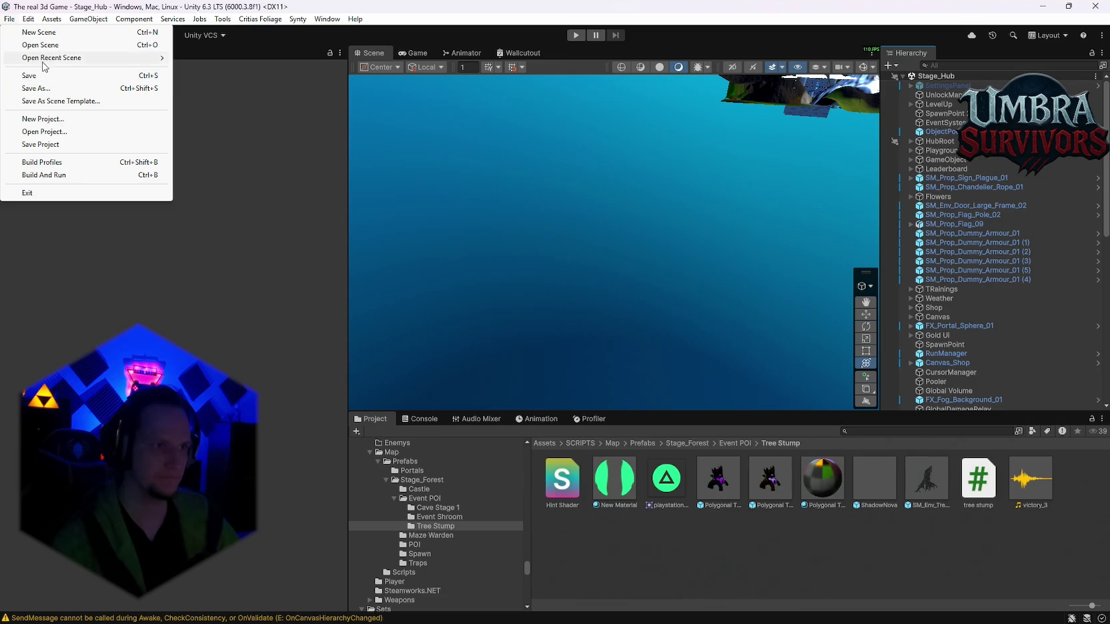
{"action": "left_click", "coordinate": [41, 77]}
{"action": "left_click", "coordinate": [9, 20]}
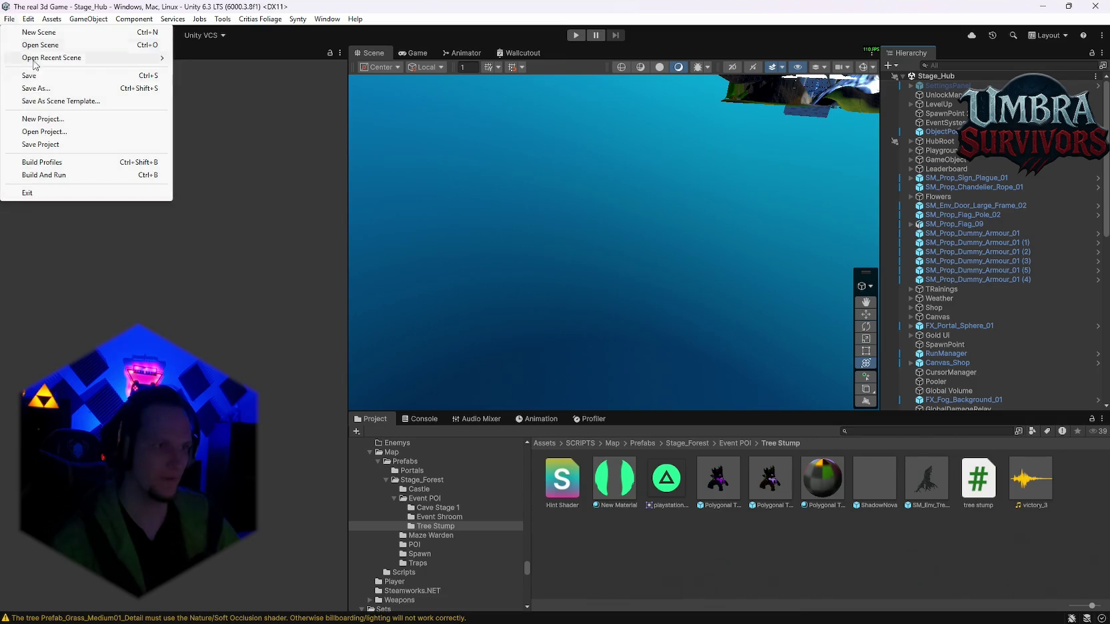
{"action": "left_click", "coordinate": [49, 144]}
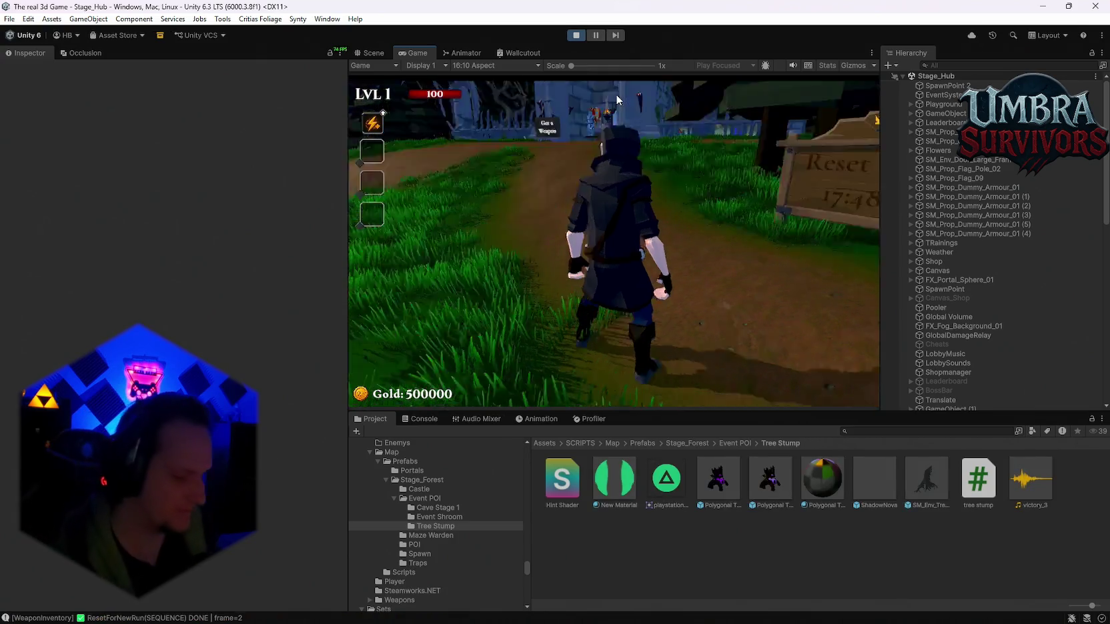
Run the character up the path through the village toward the tree stump.
{"action": "key", "text": "w"}
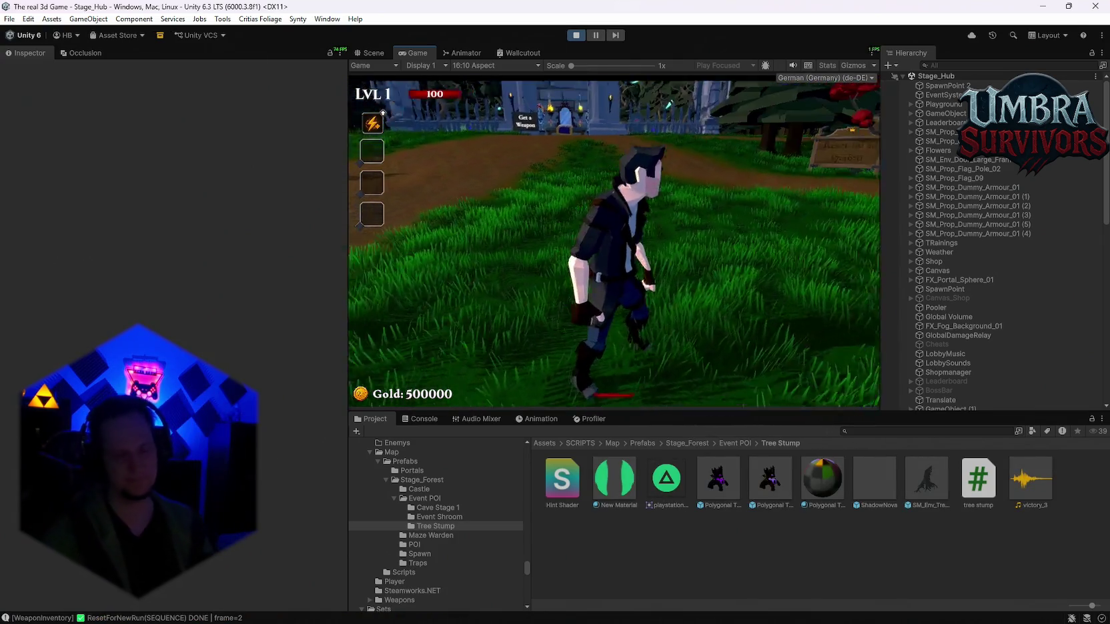
{"action": "key", "text": "w"}
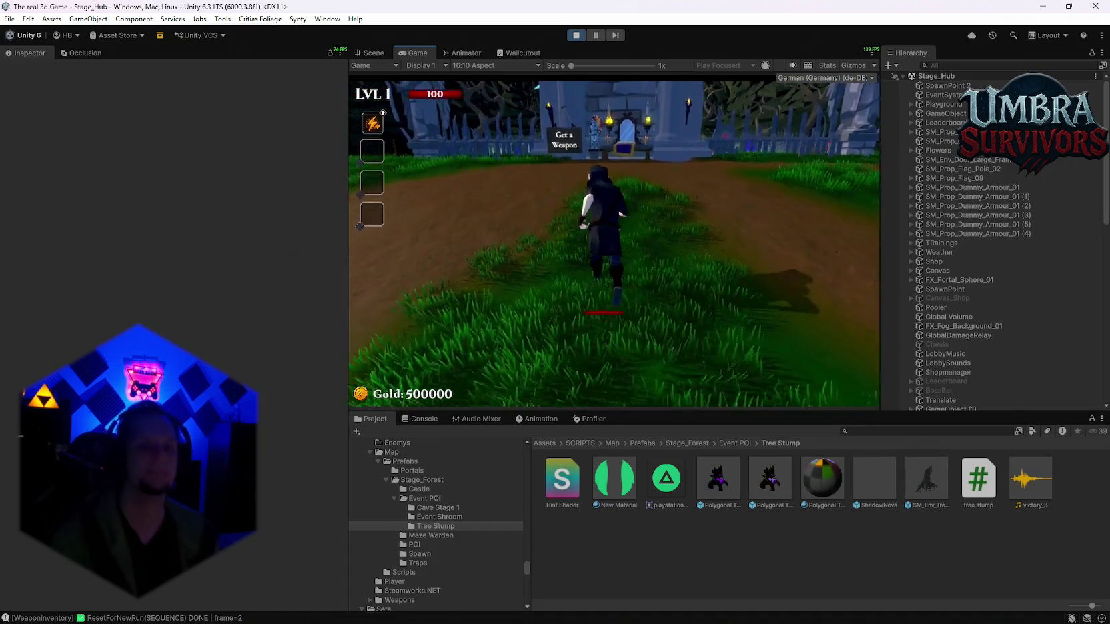
{"action": "key", "text": "w"}
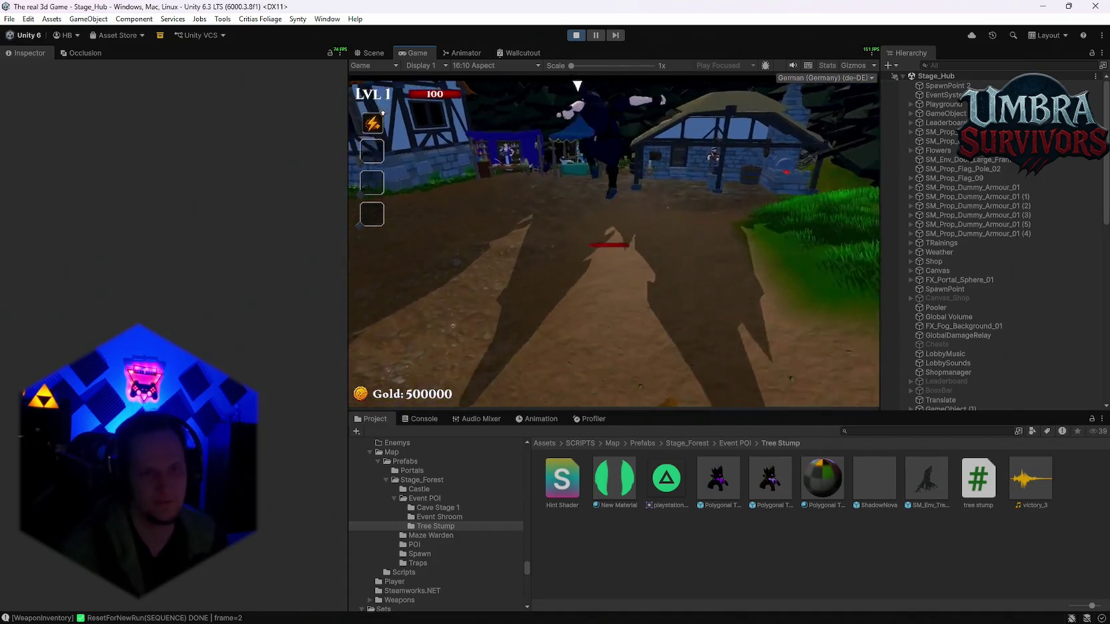
{"action": "key", "text": "w"}
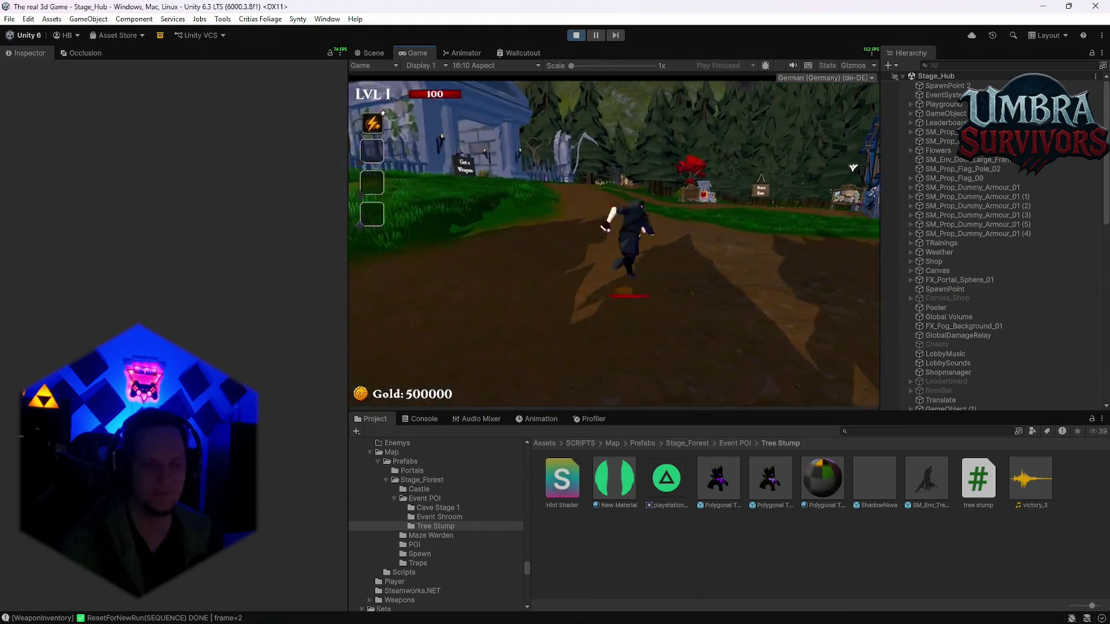
{"action": "key", "text": "w"}
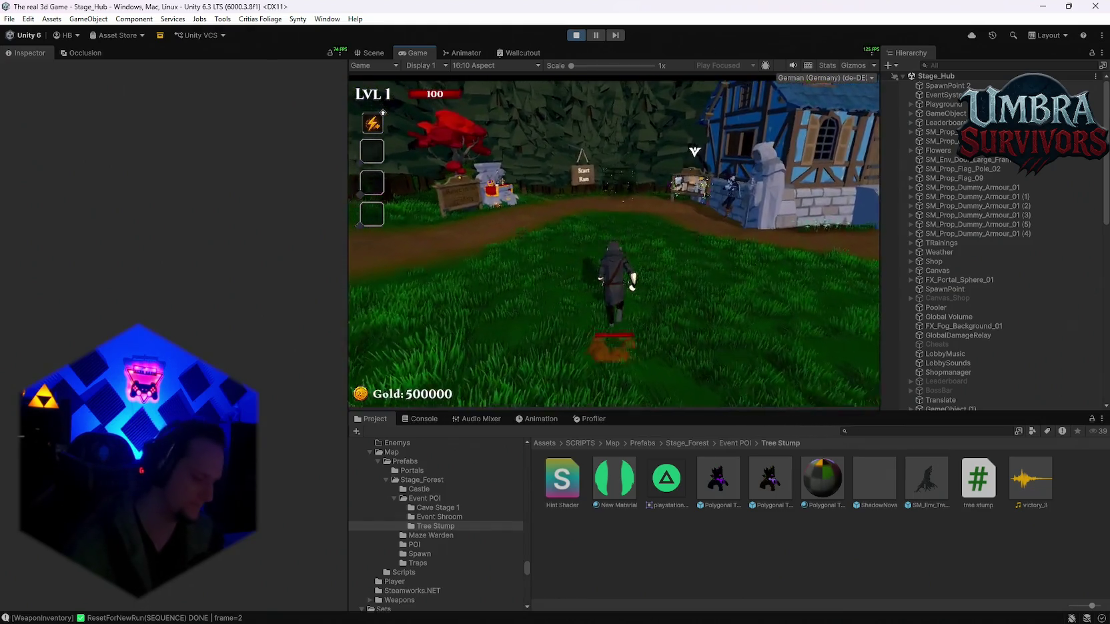
{"action": "key", "text": "e"}
Choose the Fire Tornado upgrade card and enter the portal to Stage 1.
{"action": "key", "text": "a"}
{"action": "key", "text": "a"}
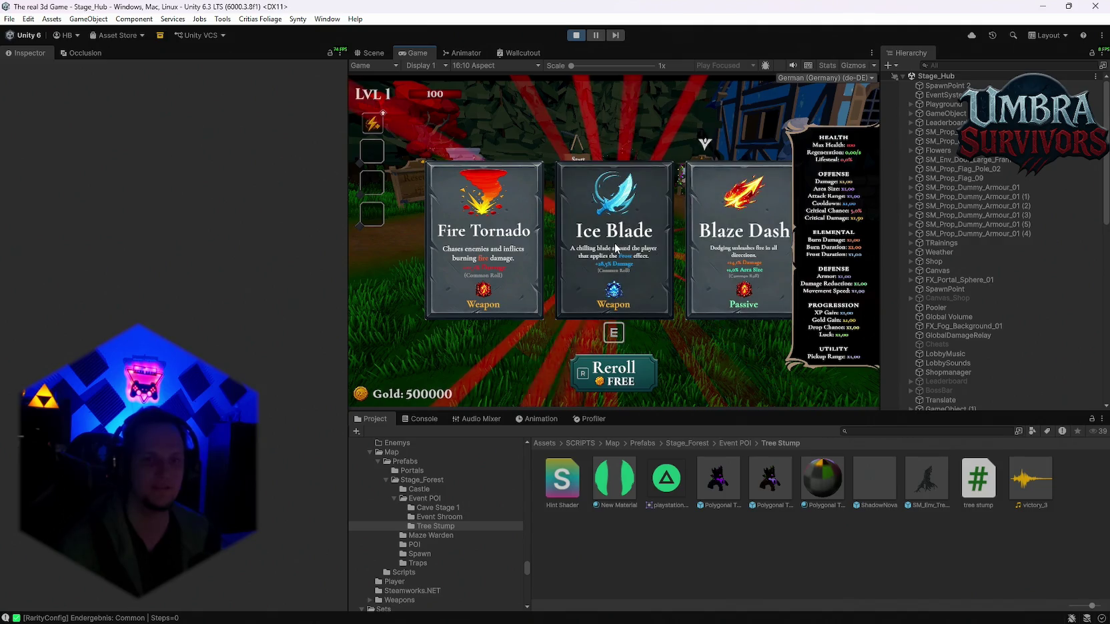
{"action": "key", "text": "a"}
{"action": "key", "text": "e"}
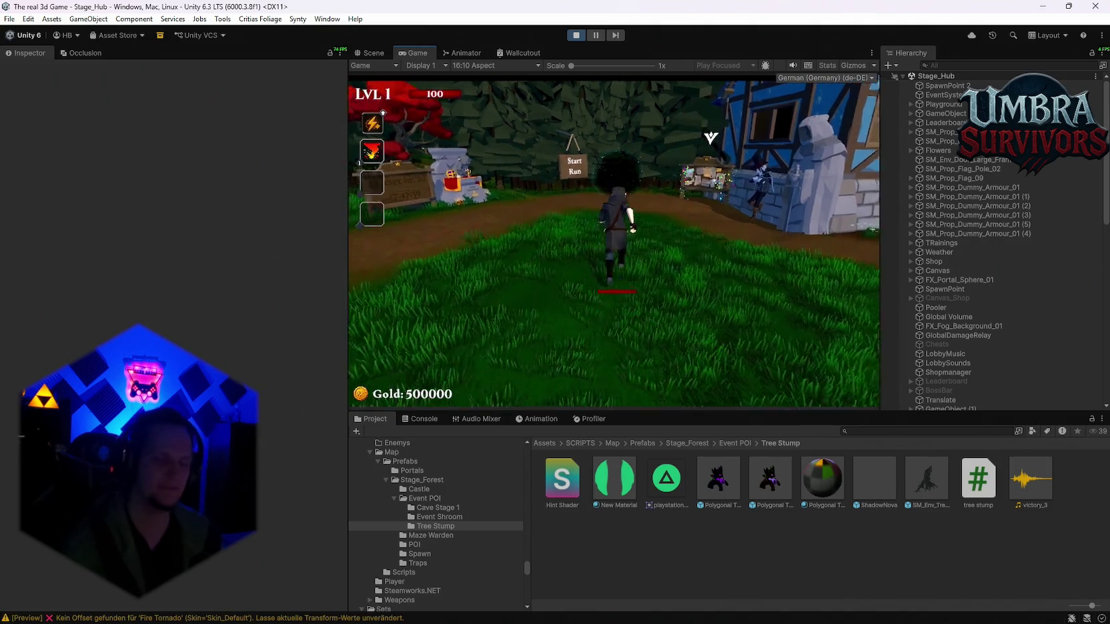
{"action": "key", "text": "w"}
{"action": "key", "text": "e"}
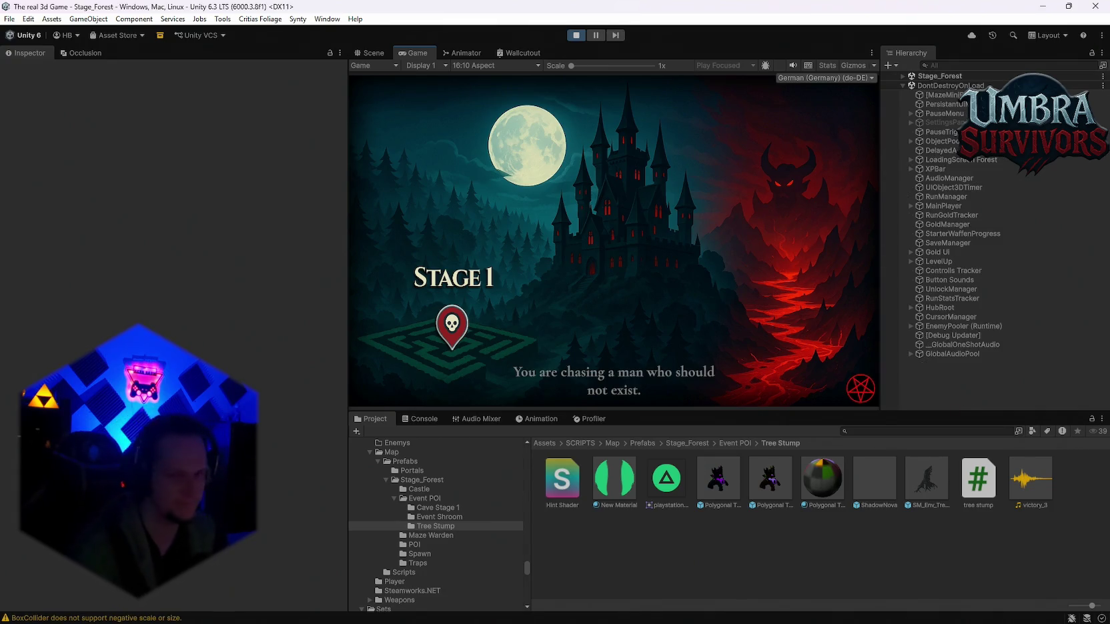
Continue past the loading screen and move the character forward through the forest.
{"action": "key", "text": "space"}
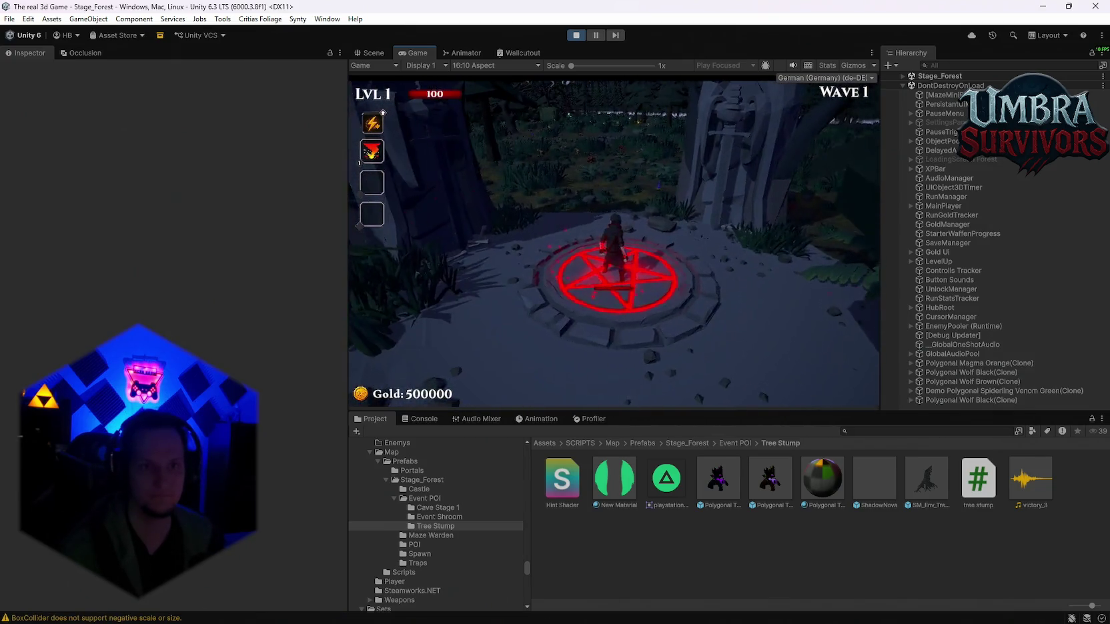
{"action": "key", "text": "w"}
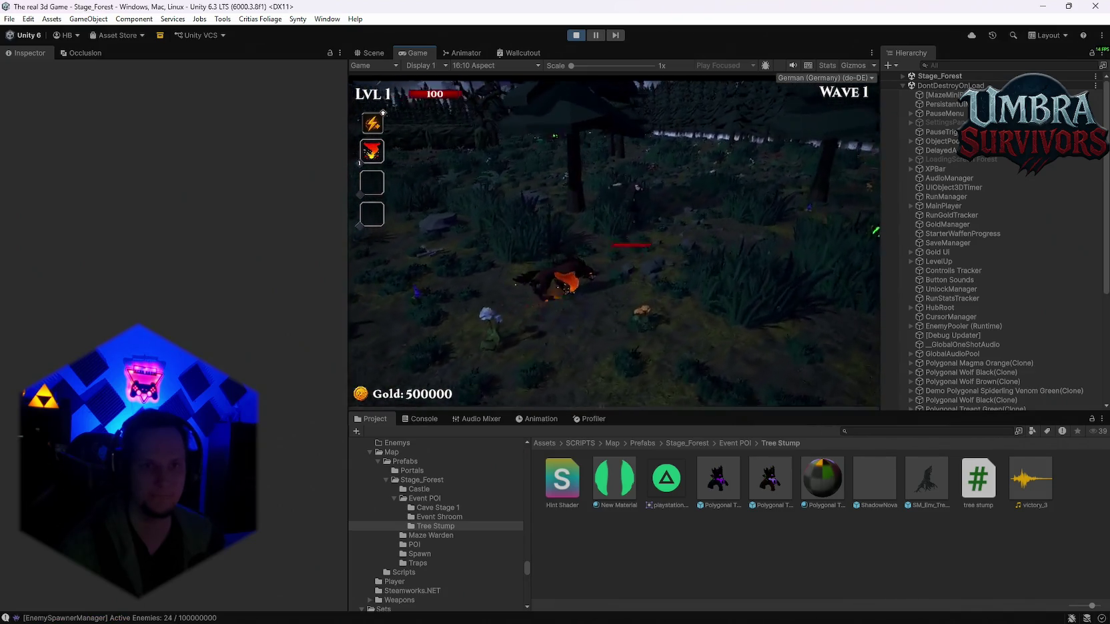
{"action": "key", "text": "w"}
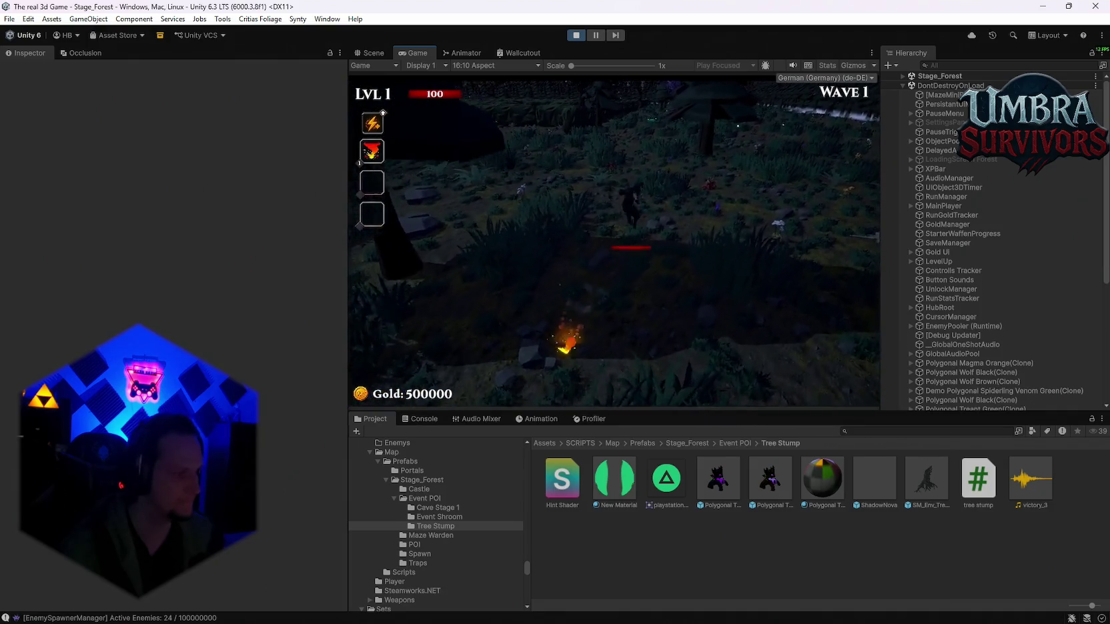
{"action": "key", "text": "w"}
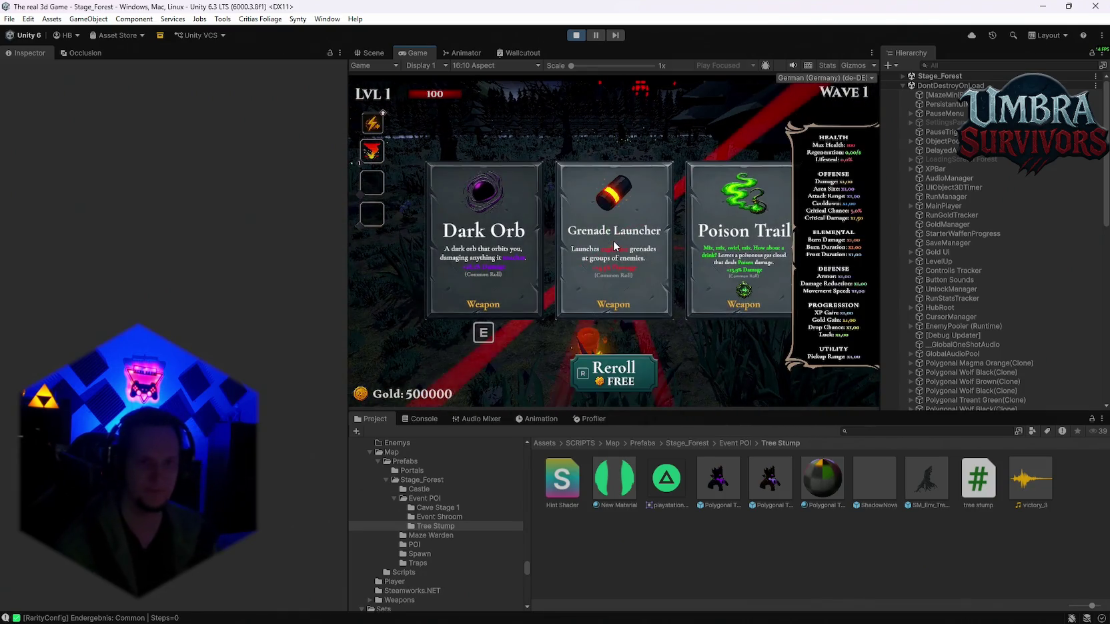
Take the Grenade Launcher, reroll the cards twice, then pick upgrades including Pot of Greed.
{"action": "left_click", "coordinate": [620, 264]}
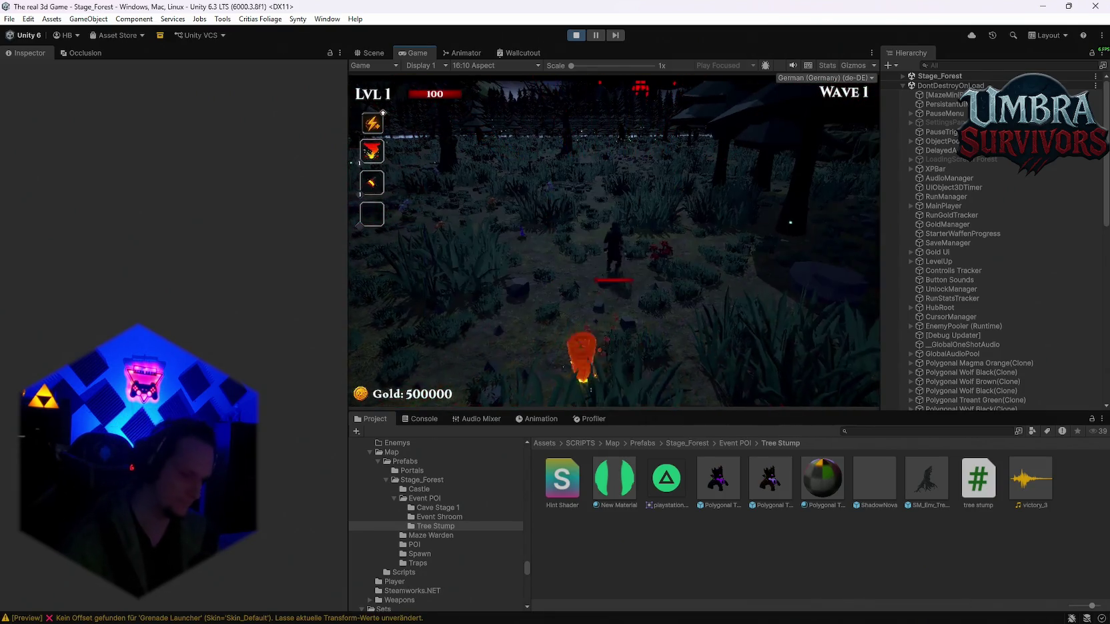
{"action": "key", "text": "r"}
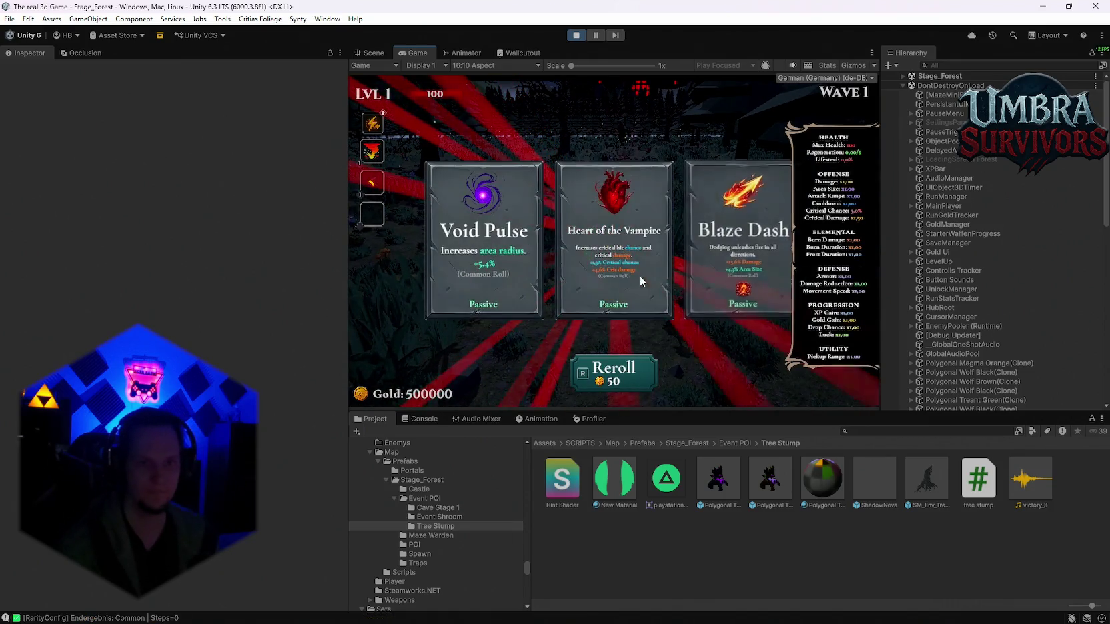
{"action": "key", "text": "r"}
{"action": "left_click", "coordinate": [631, 271]}
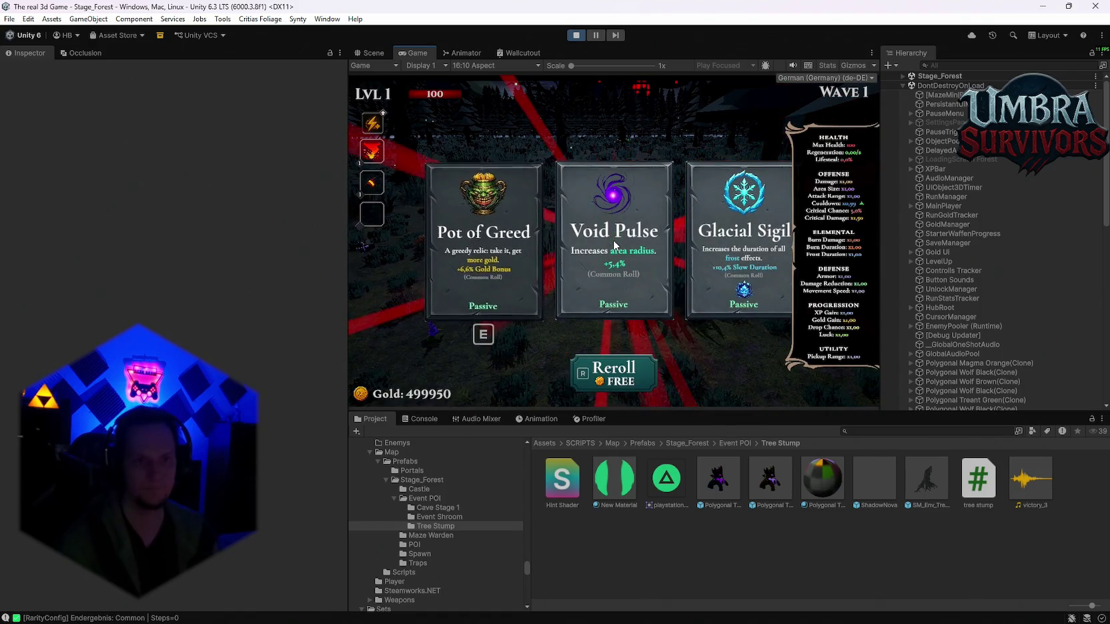
{"action": "left_click", "coordinate": [544, 269]}
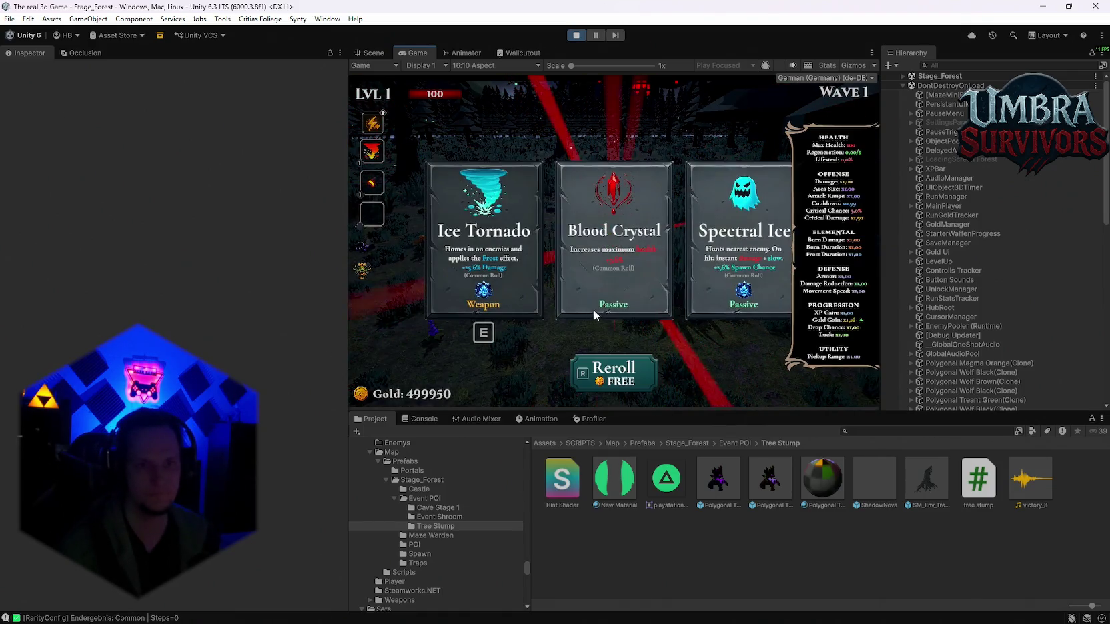
Take Ice Tornado, Silver Blade, Ice Wave, Ice Dash, Nova and Blessed Aura upgrades.
{"action": "left_click", "coordinate": [502, 256]}
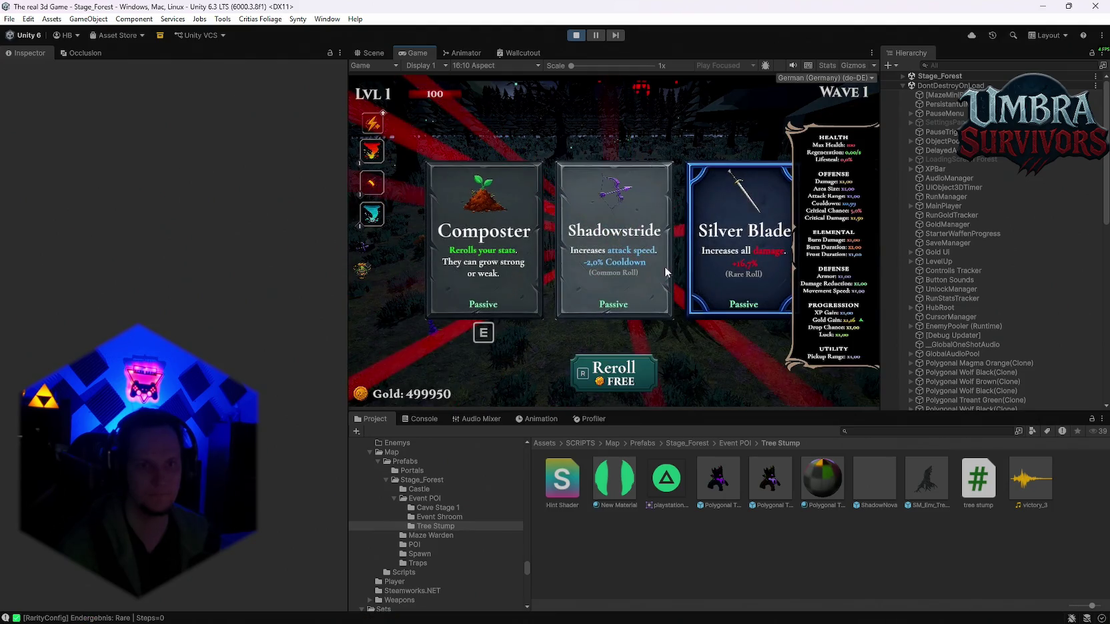
{"action": "left_click", "coordinate": [730, 252]}
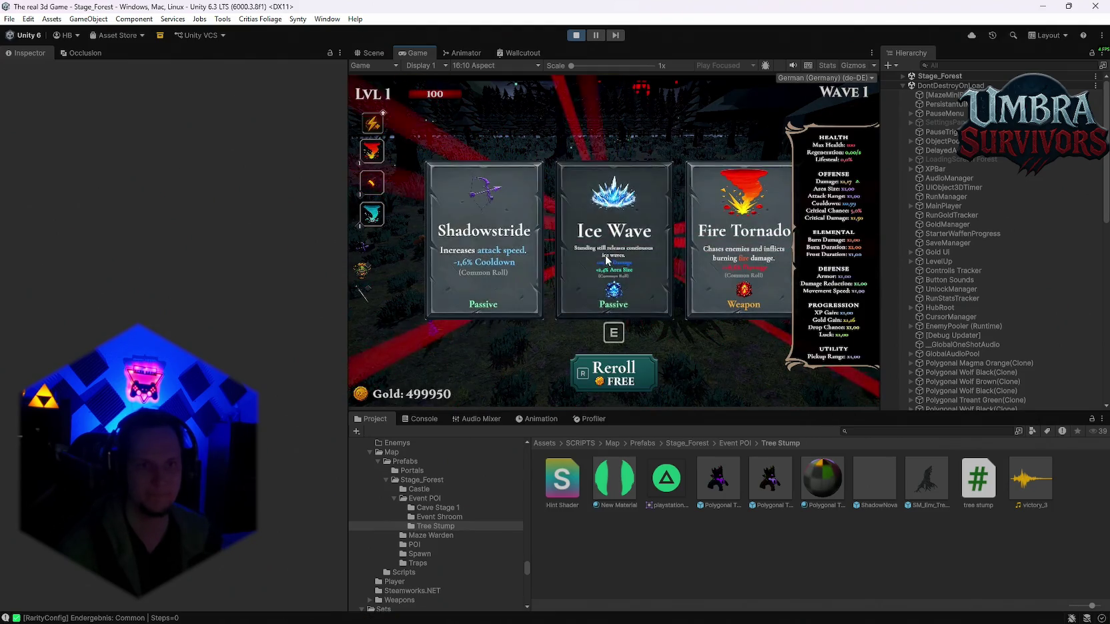
{"action": "left_click", "coordinate": [605, 254]}
{"action": "left_click", "coordinate": [587, 258]}
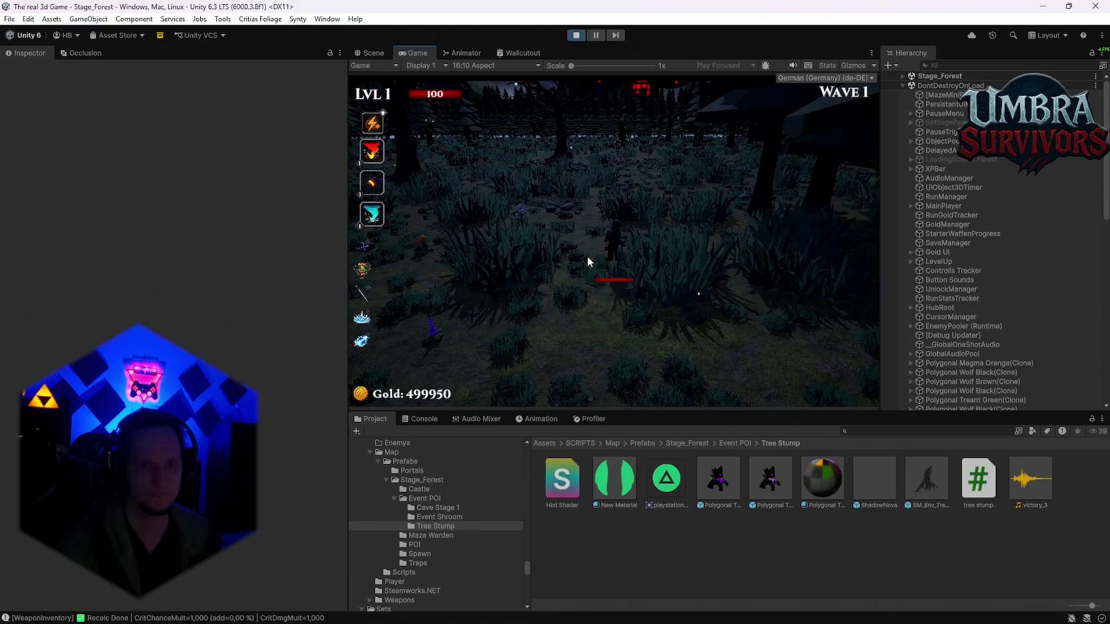
{"action": "left_click", "coordinate": [518, 258]}
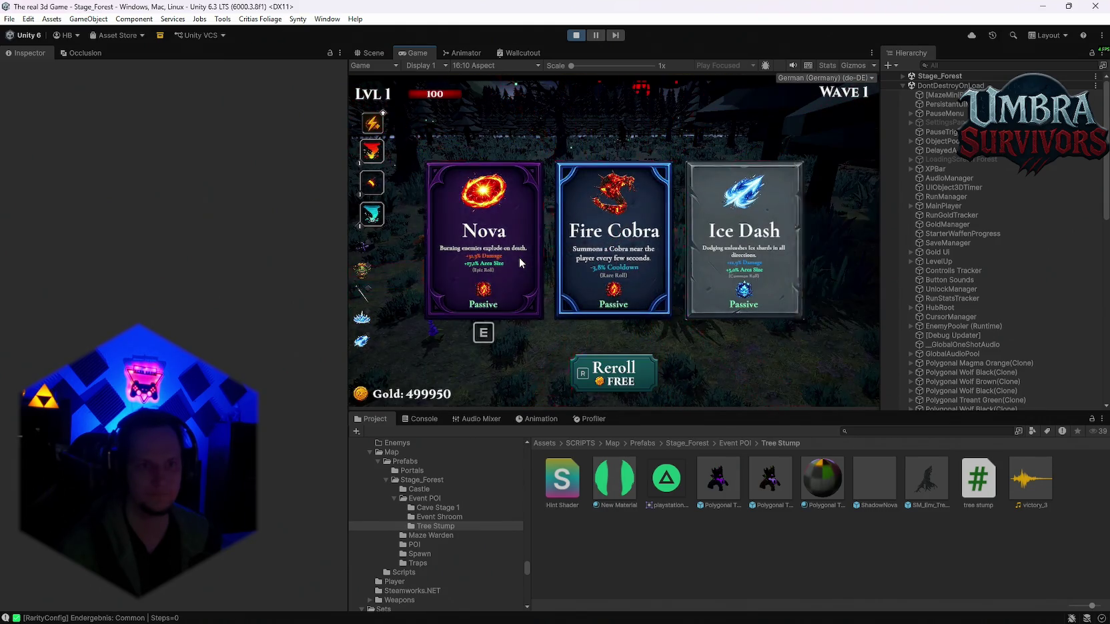
{"action": "left_click", "coordinate": [708, 240]}
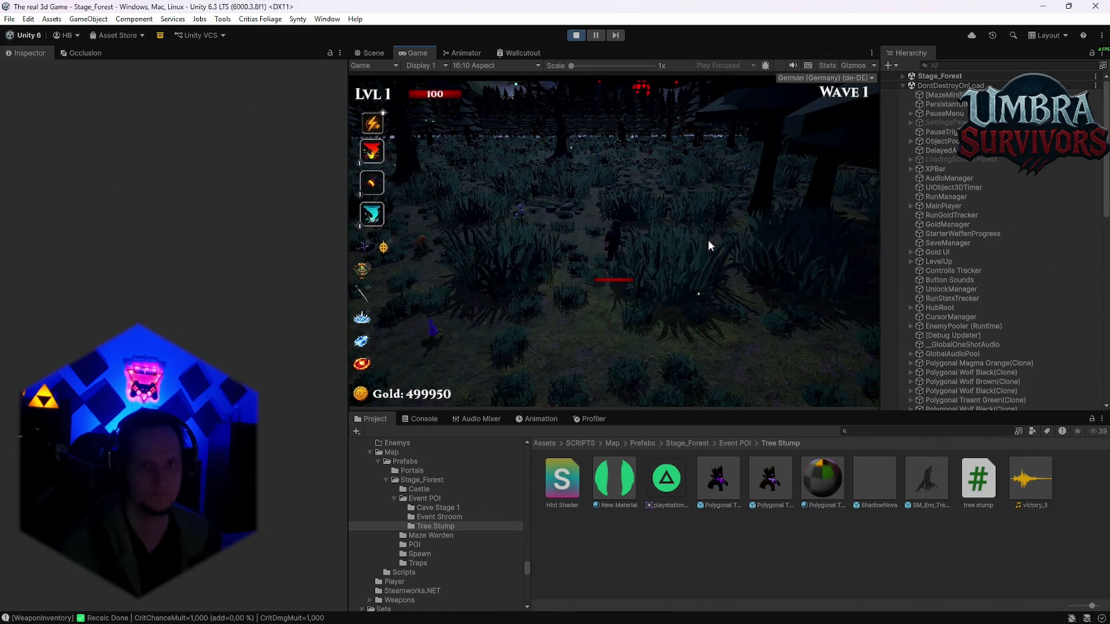
{"action": "left_click", "coordinate": [617, 250]}
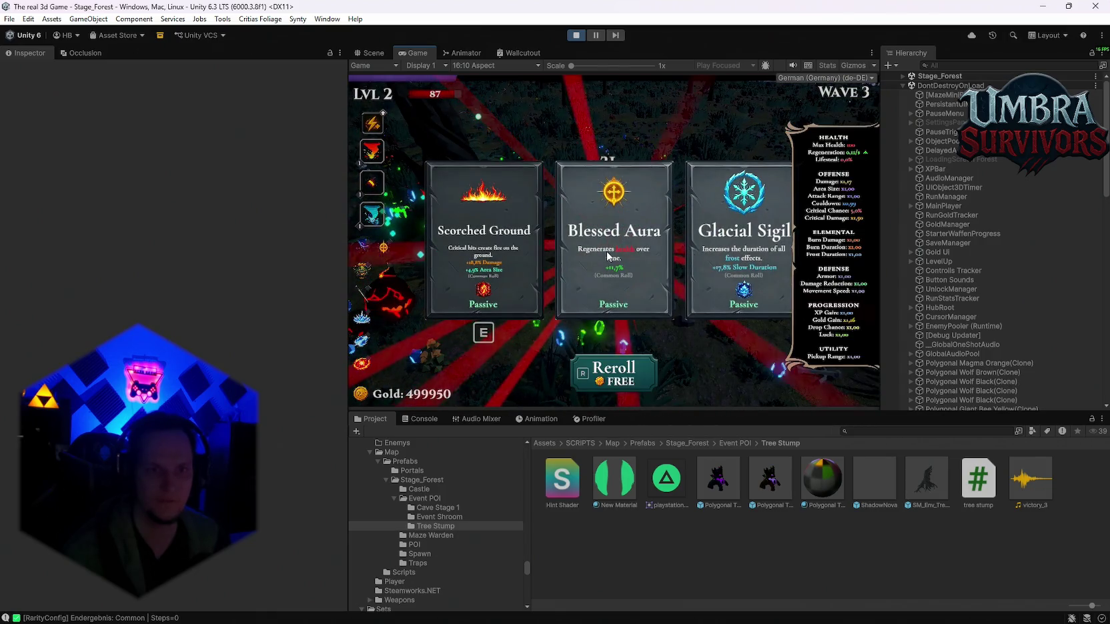
Pick Blessed Aura, Silver Blade and Darkstep upgrades to level 8, then open the tree stump script.
{"action": "left_click", "coordinate": [608, 255]}
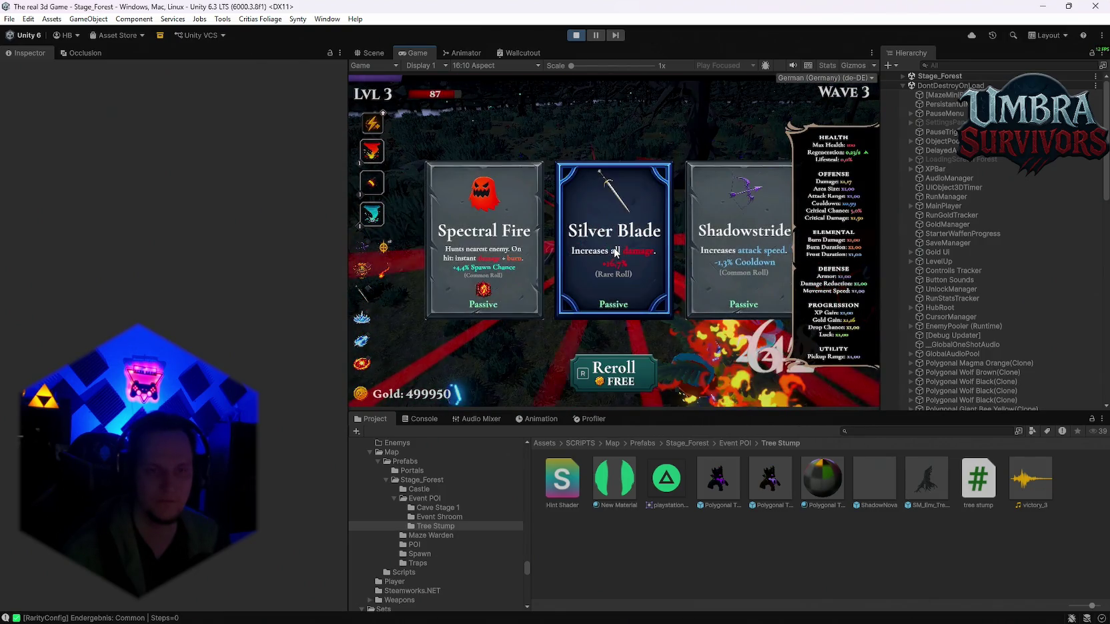
{"action": "left_click", "coordinate": [615, 252]}
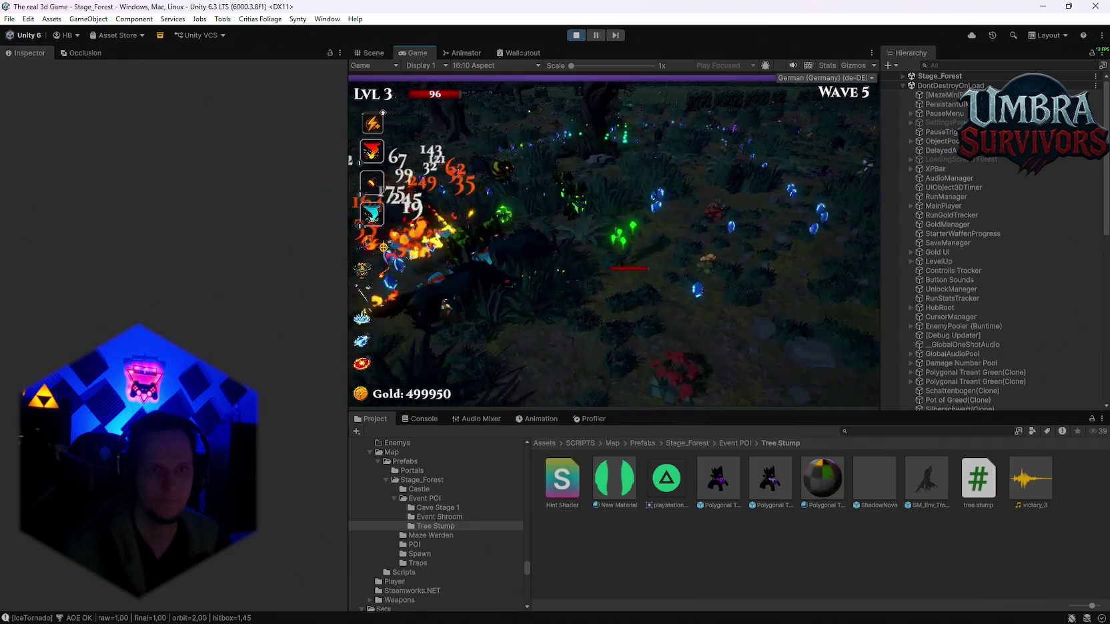
{"action": "left_click", "coordinate": [610, 250]}
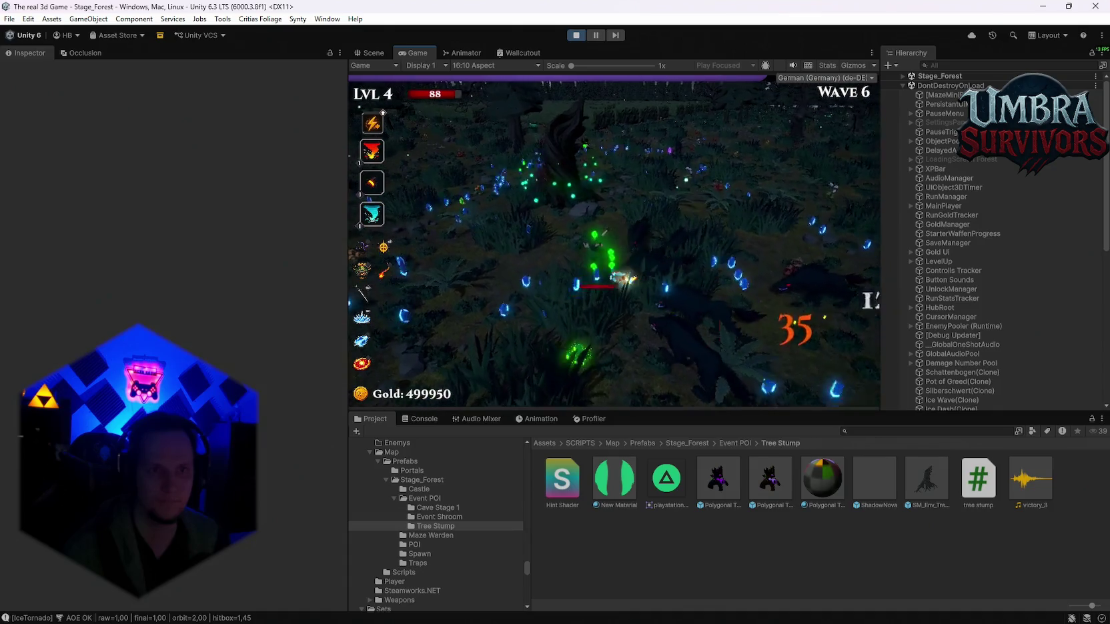
{"action": "key", "text": "Return"}
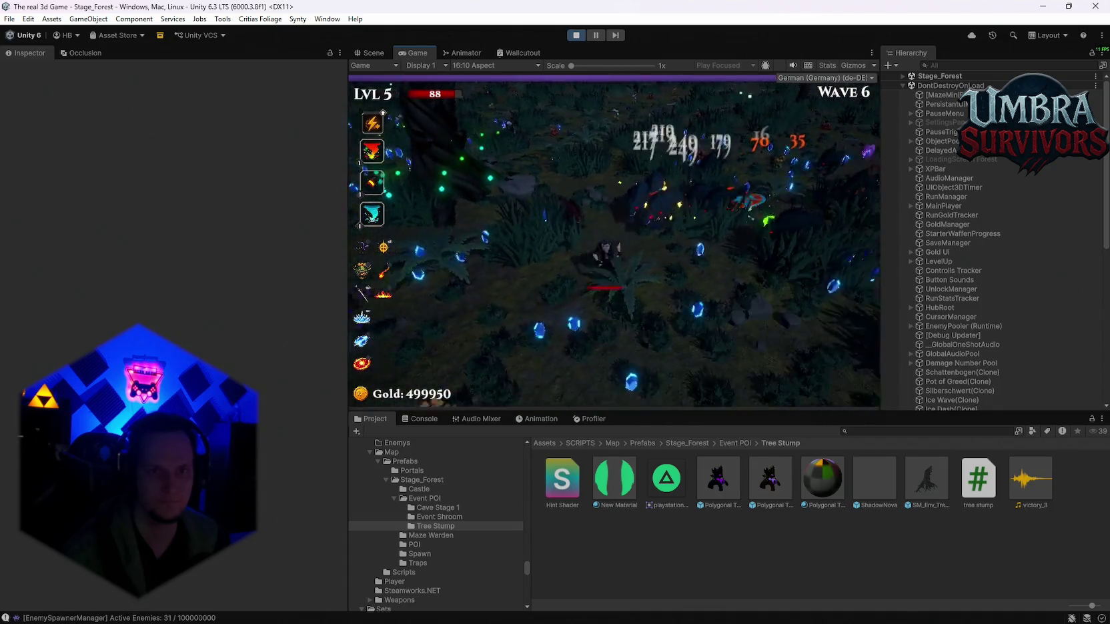
{"action": "left_click", "coordinate": [738, 262]}
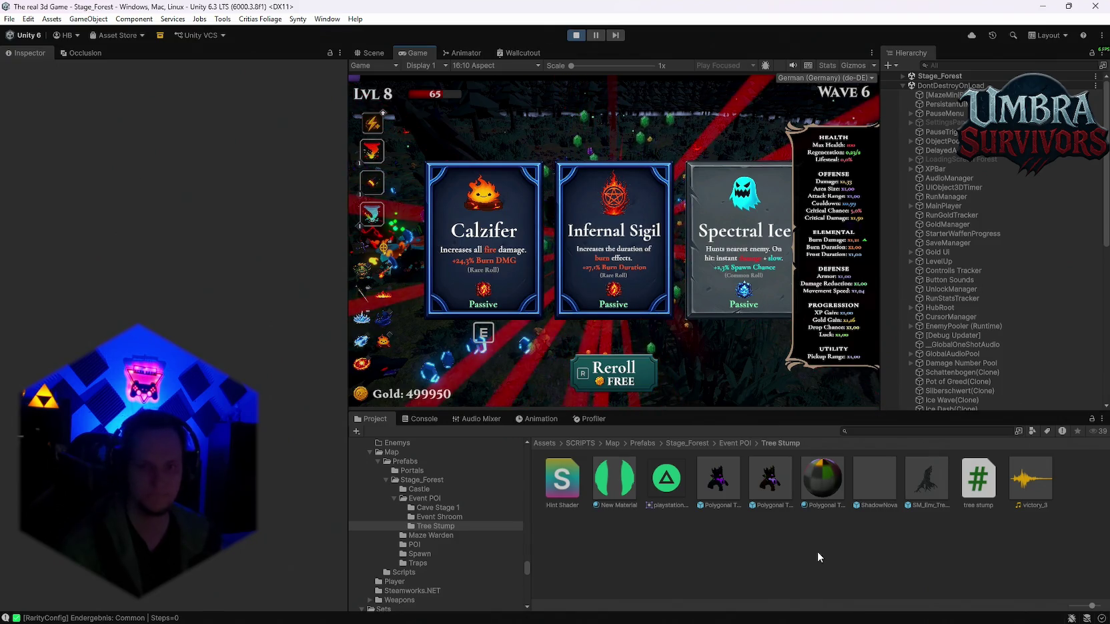
{"action": "left_click", "coordinate": [967, 476]}
{"action": "double_click", "coordinate": [981, 491]}
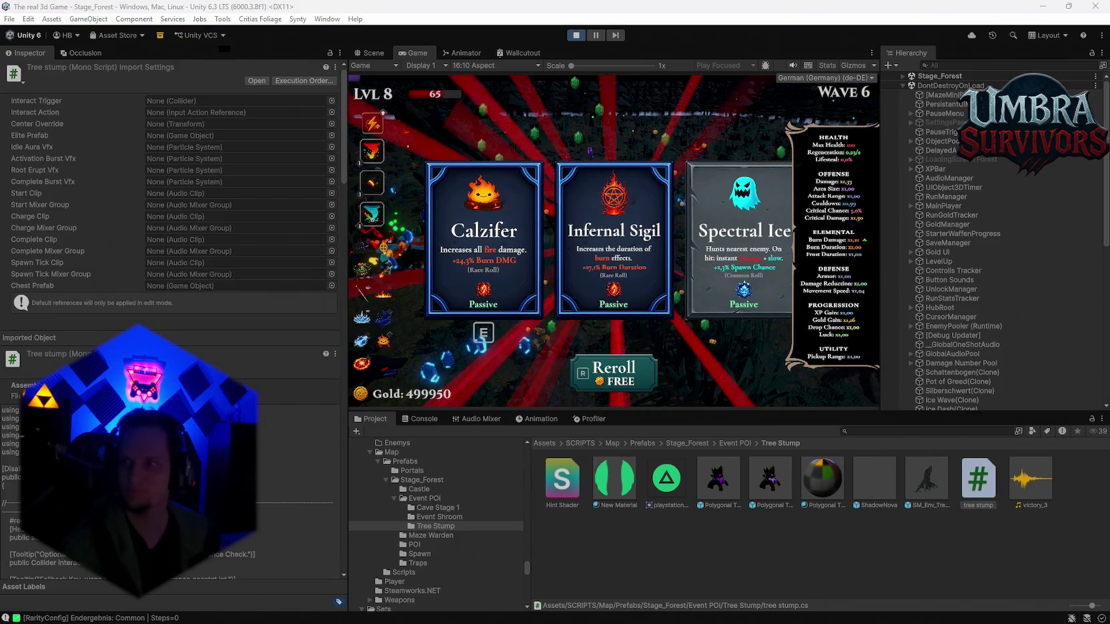